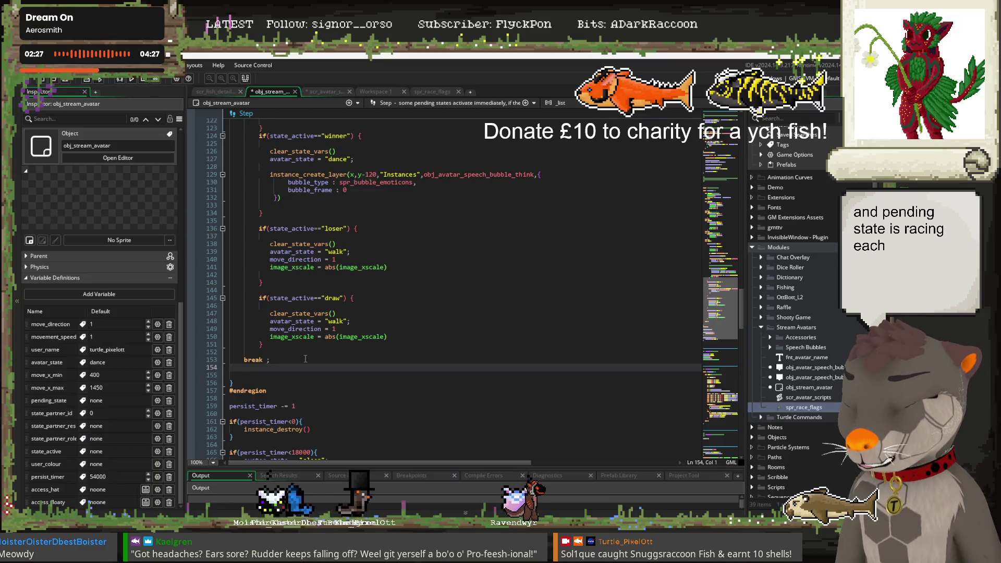
Add case "racing": after the last break and open an indented body line
{"action": "type", "text": "case \"racing"}
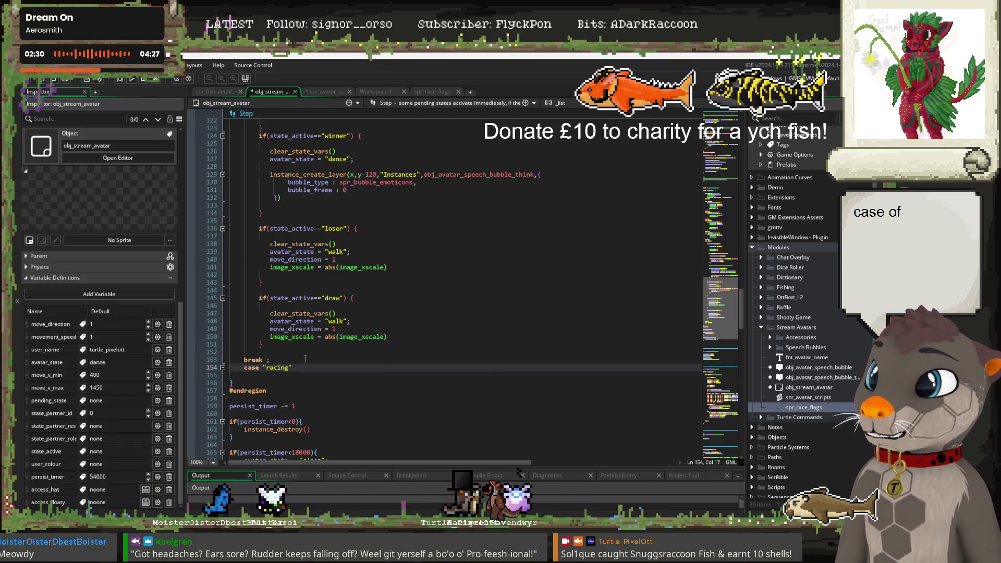
{"action": "scroll", "coordinate": [305, 358], "scroll_direction": "up", "scroll_amount": 3}
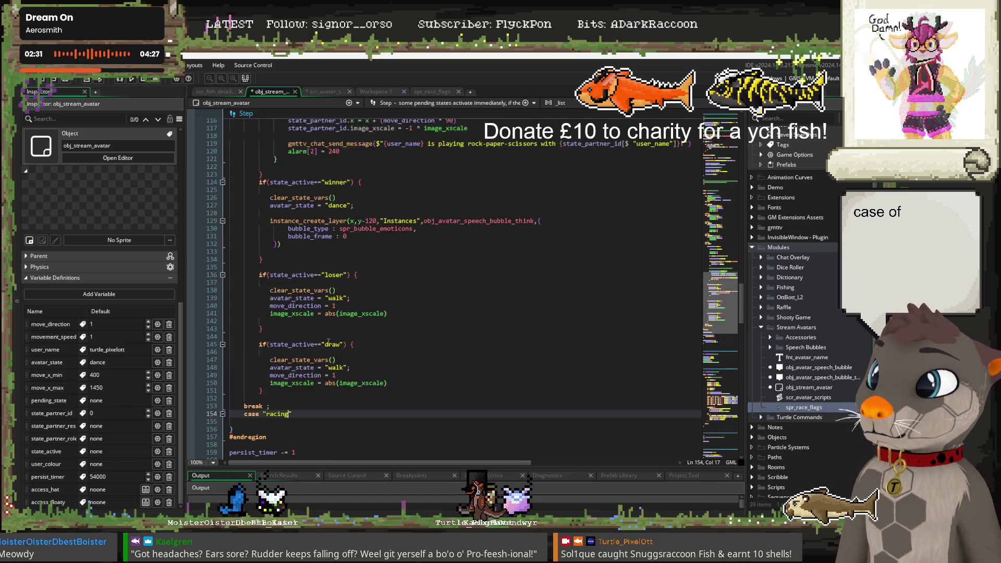
{"action": "scroll", "coordinate": [328, 339], "scroll_direction": "up", "scroll_amount": 9}
{"action": "scroll", "coordinate": [333, 265], "scroll_direction": "down", "scroll_amount": 10}
{"action": "scroll", "coordinate": [300, 266], "scroll_direction": "down", "scroll_amount": 10}
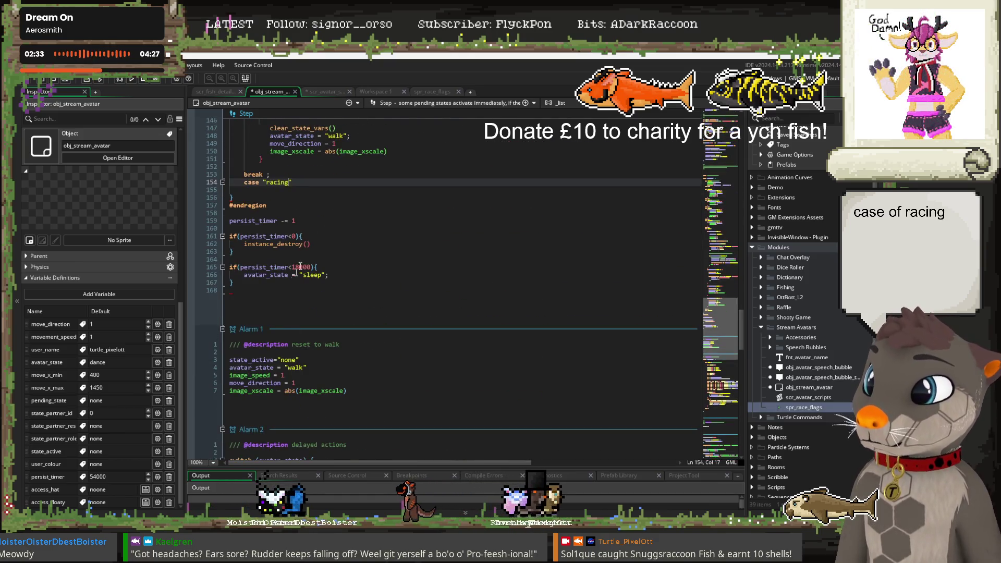
{"action": "type", "text": ":"}
{"action": "key", "text": "Return"}
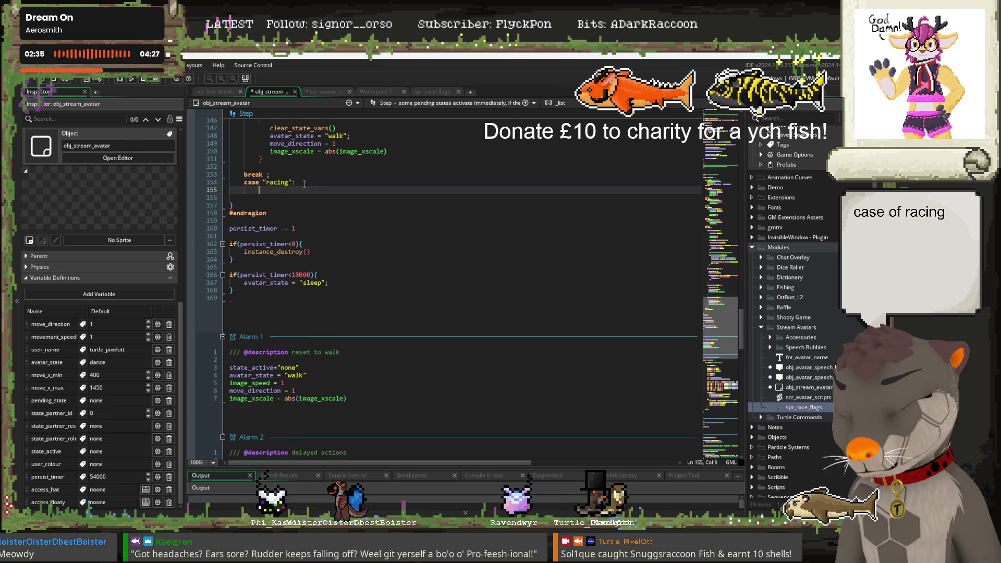
{"action": "key", "text": "Return"}
Close the racing case with break;, outdented to line up with case
{"action": "type", "text": "bra"}
{"action": "key", "text": "BackSpace"}
{"action": "key", "text": "BackSpace"}
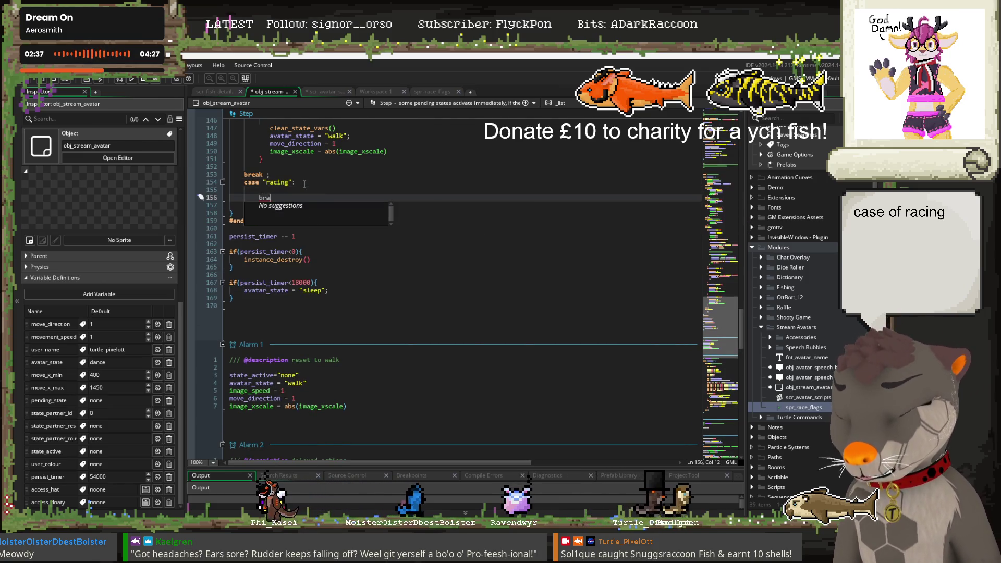
{"action": "type", "text": "eak;"}
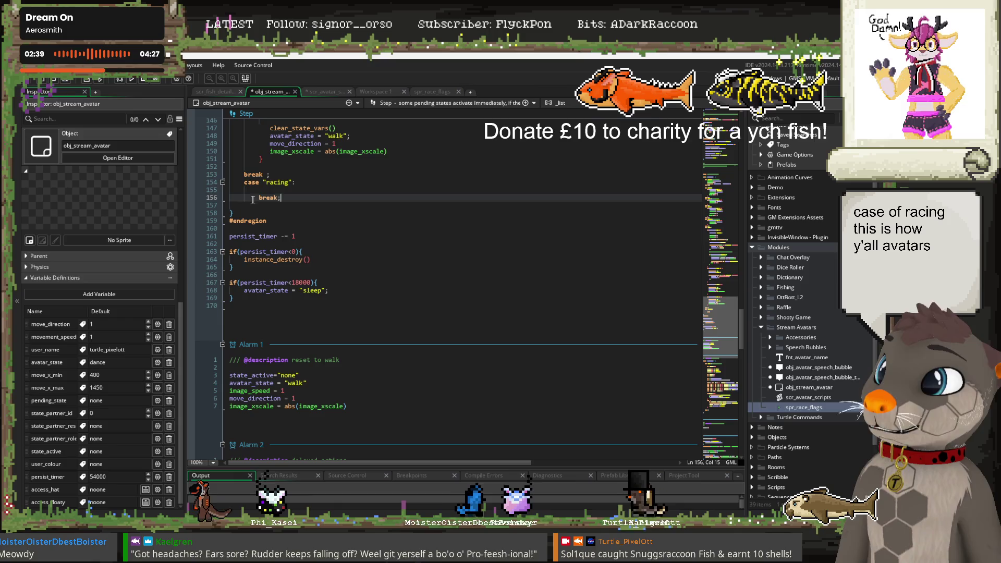
{"action": "key", "text": "shift+Tab"}
{"action": "key", "text": "Home"}
{"action": "scroll", "coordinate": [362, 287], "scroll_direction": "up", "scroll_amount": 10}
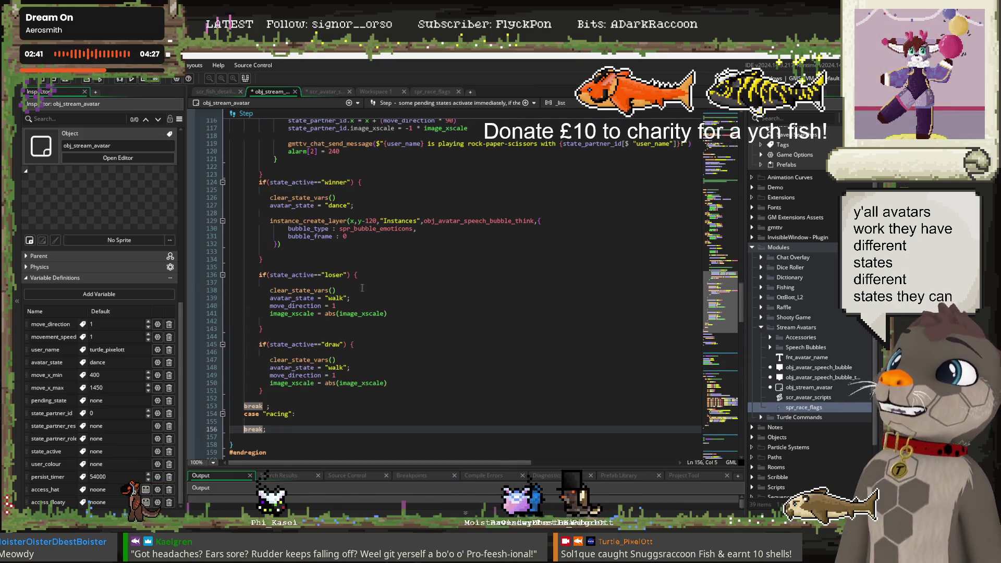
{"action": "scroll", "coordinate": [365, 288], "scroll_direction": "up", "scroll_amount": 7}
{"action": "scroll", "coordinate": [386, 290], "scroll_direction": "up", "scroll_amount": 7}
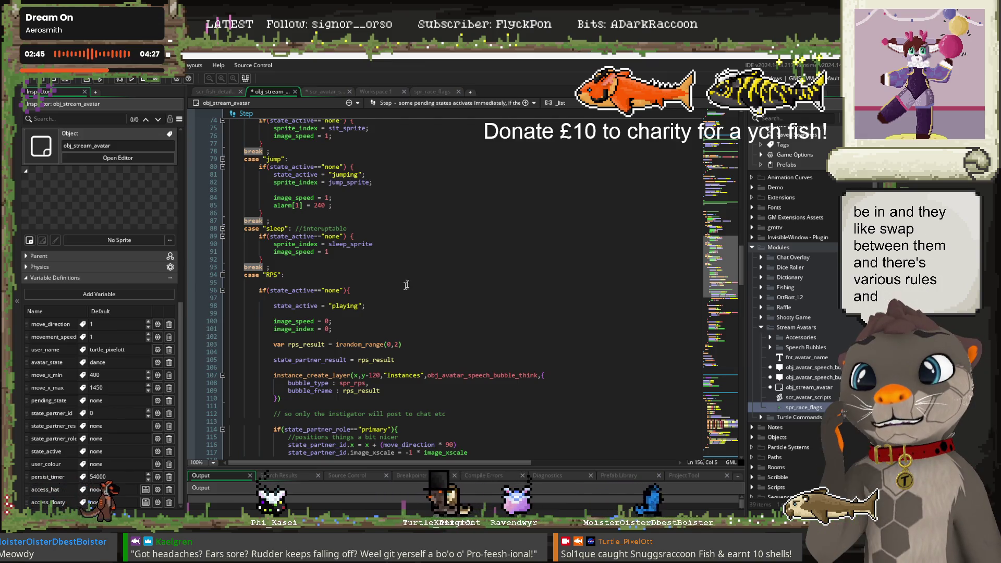
{"action": "scroll", "coordinate": [361, 296], "scroll_direction": "up", "scroll_amount": 2}
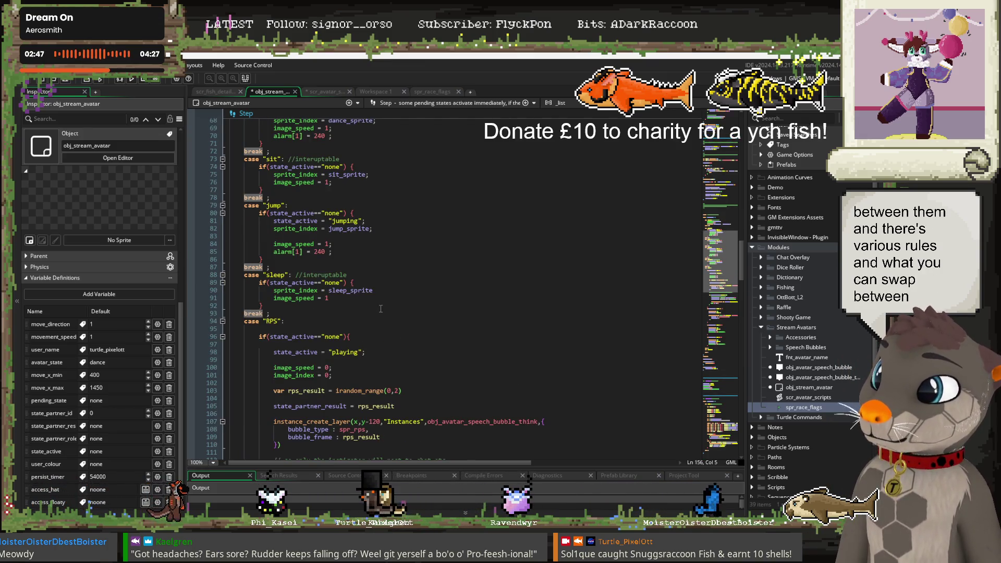
{"action": "left_click", "coordinate": [388, 281]}
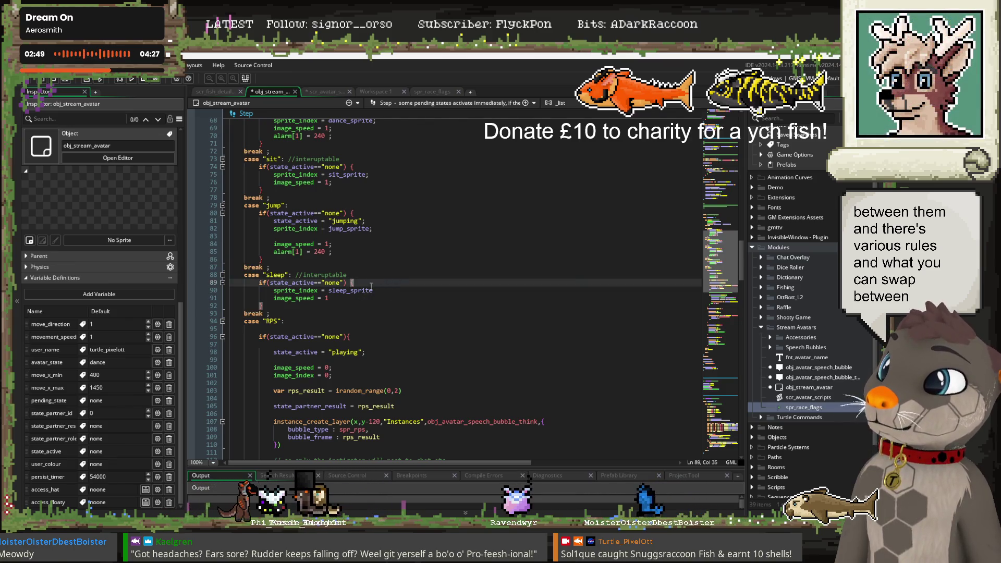
{"action": "left_click", "coordinate": [295, 336]}
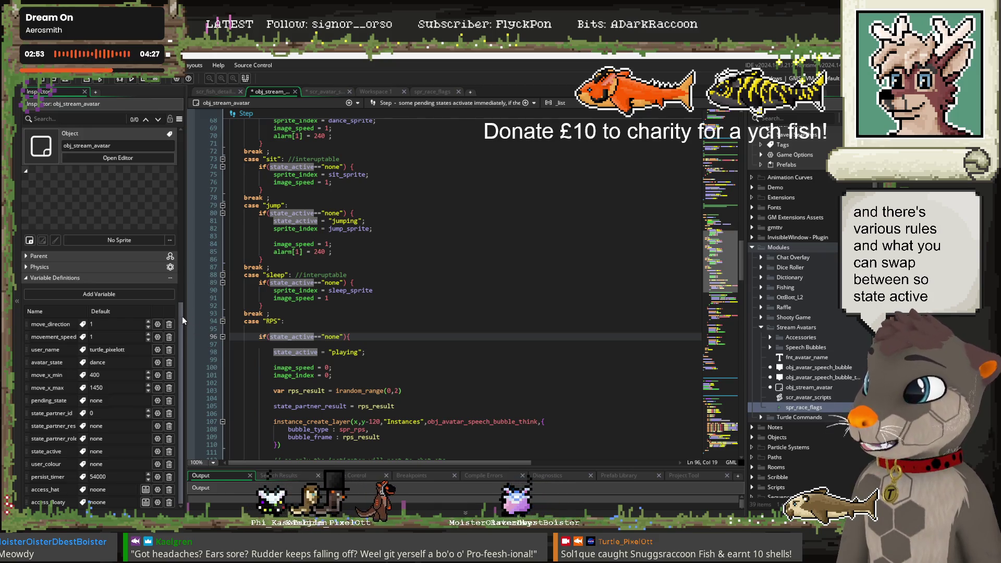
{"action": "left_click_drag", "start_coordinate": [182, 316], "coordinate": [183, 276]}
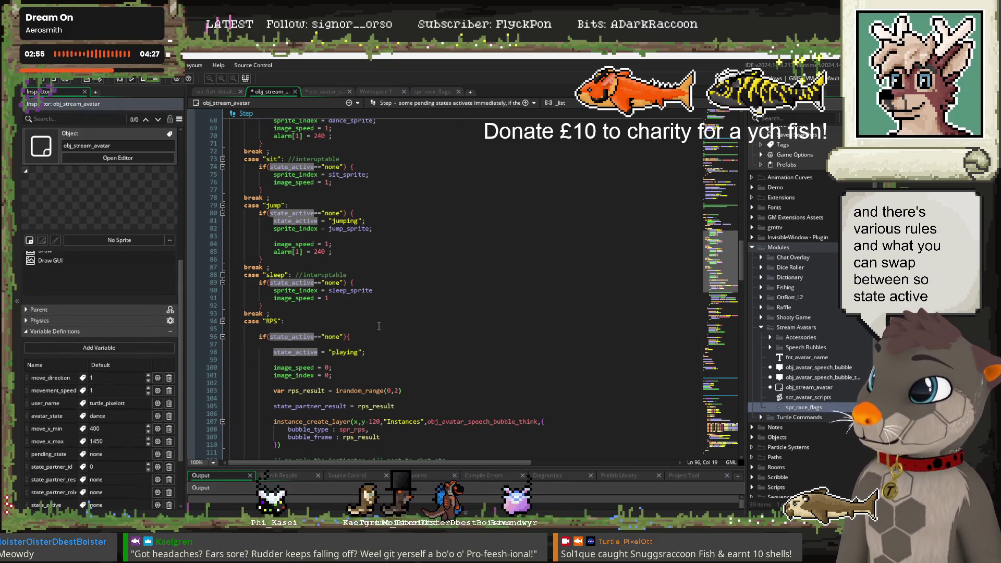
{"action": "scroll", "coordinate": [397, 318], "scroll_direction": "up", "scroll_amount": 8}
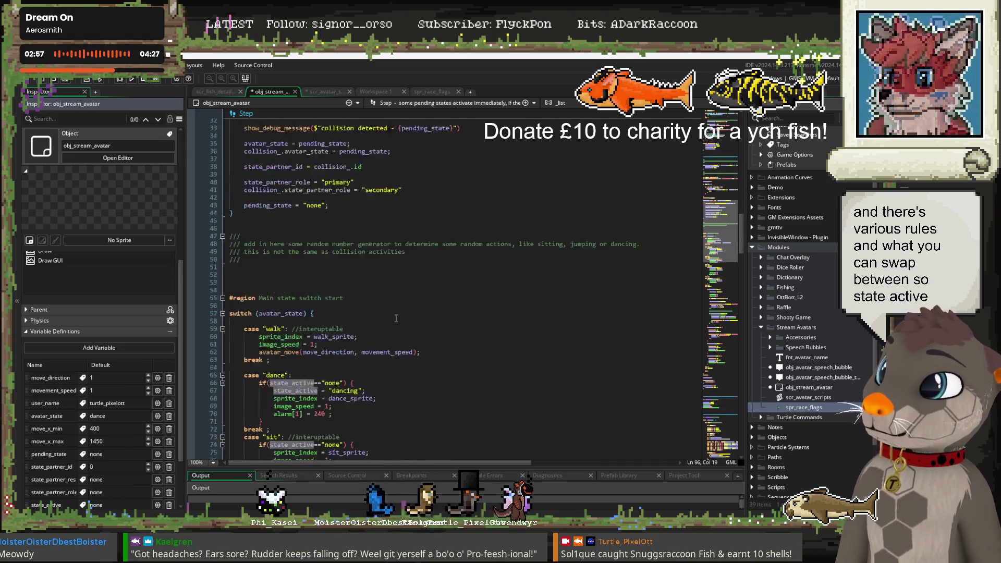
{"action": "scroll", "coordinate": [392, 311], "scroll_direction": "down", "scroll_amount": 5}
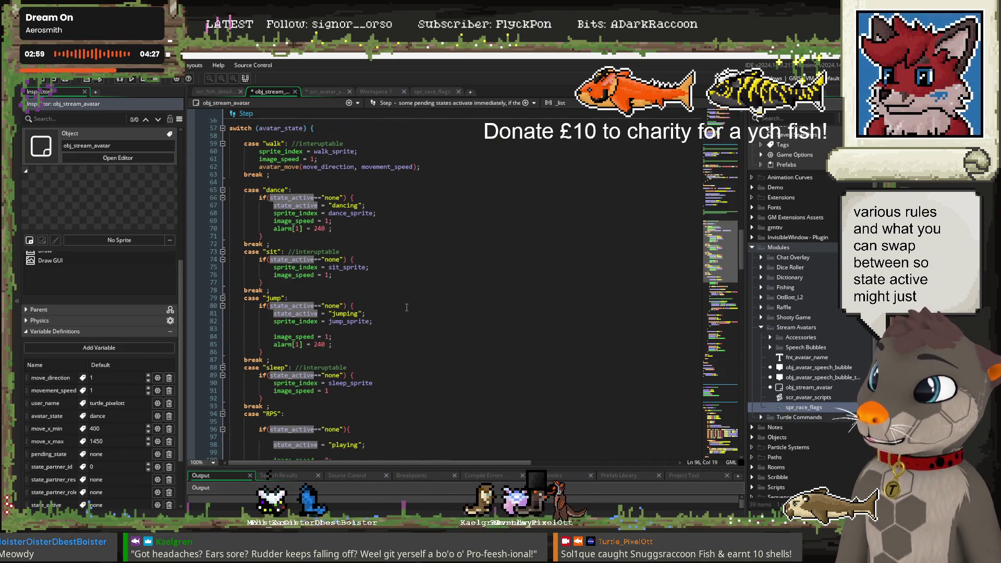
{"action": "scroll", "coordinate": [398, 308], "scroll_direction": "up", "scroll_amount": 6}
{"action": "scroll", "coordinate": [386, 312], "scroll_direction": "up", "scroll_amount": 5}
{"action": "scroll", "coordinate": [370, 321], "scroll_direction": "up", "scroll_amount": 6}
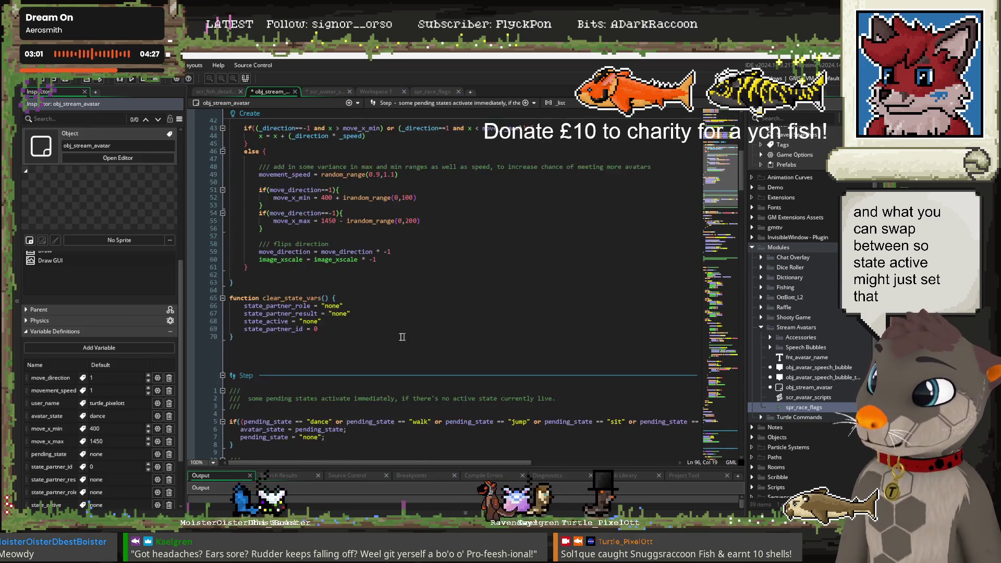
{"action": "scroll", "coordinate": [352, 329], "scroll_direction": "up", "scroll_amount": 6}
{"action": "scroll", "coordinate": [352, 329], "scroll_direction": "up", "scroll_amount": 3}
{"action": "scroll", "coordinate": [352, 329], "scroll_direction": "up", "scroll_amount": 2}
{"action": "scroll", "coordinate": [354, 323], "scroll_direction": "down", "scroll_amount": 6}
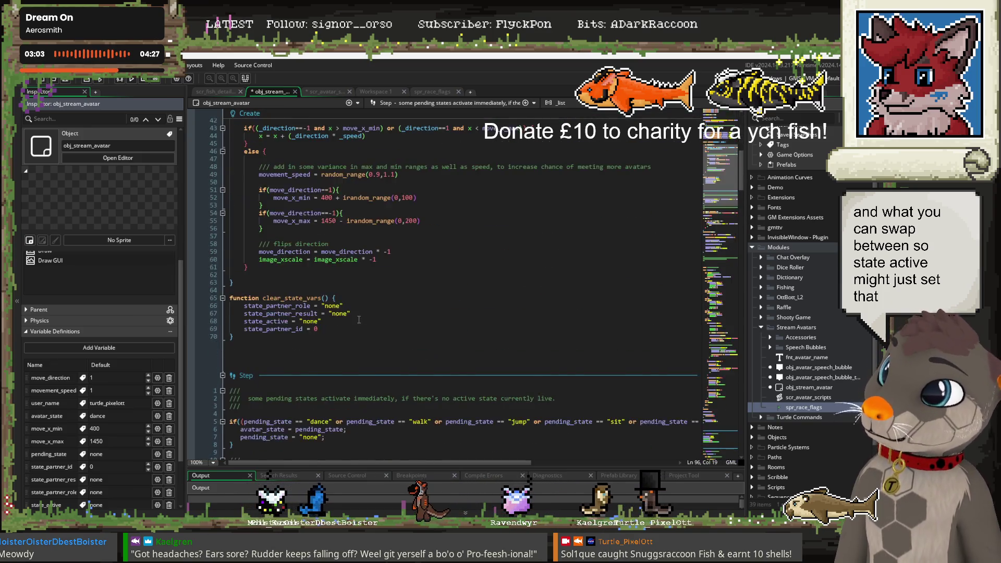
{"action": "scroll", "coordinate": [356, 315], "scroll_direction": "down", "scroll_amount": 12}
{"action": "scroll", "coordinate": [356, 315], "scroll_direction": "down", "scroll_amount": 10}
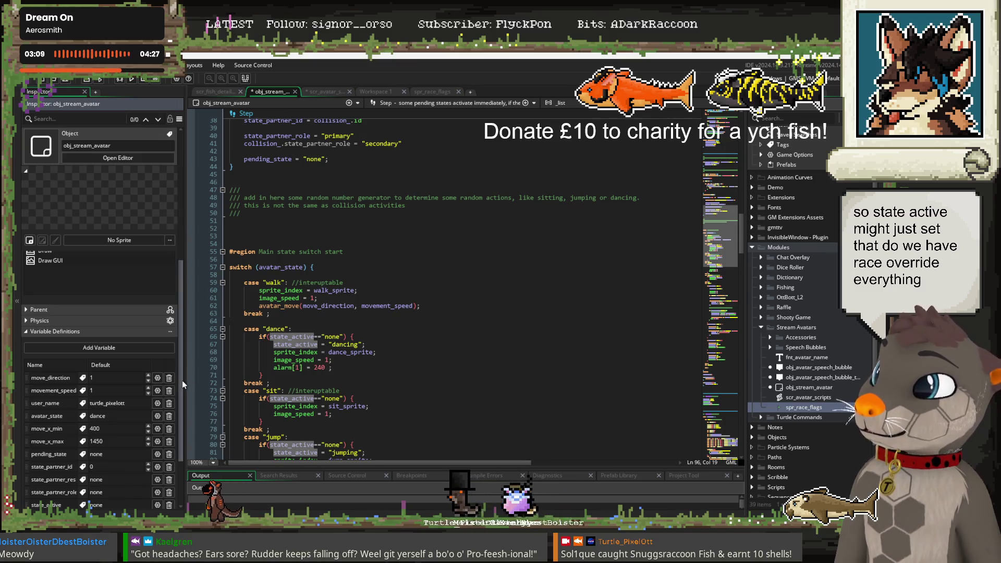
{"action": "scroll", "coordinate": [181, 379], "scroll_direction": "down", "scroll_amount": 2}
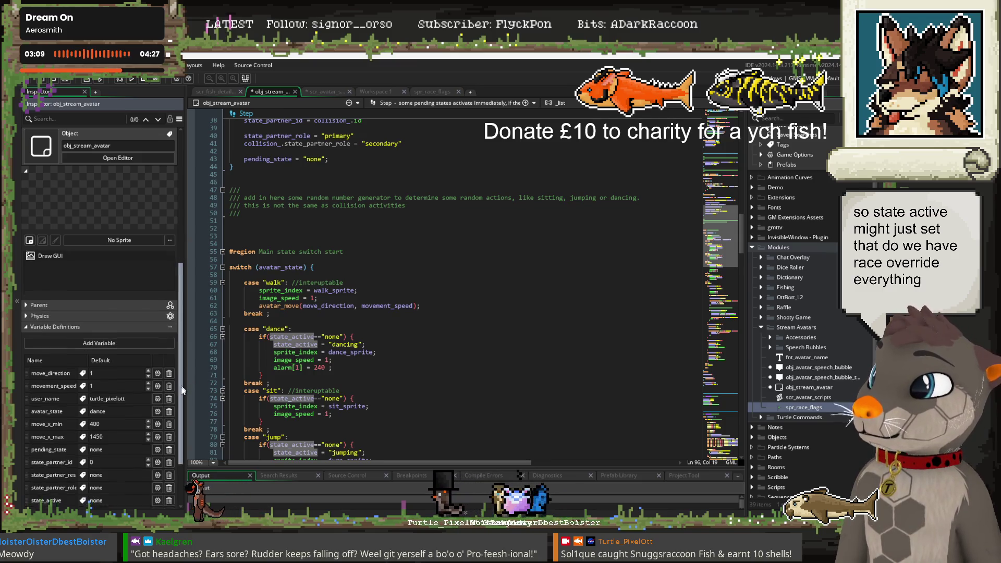
{"action": "left_click", "coordinate": [386, 337]}
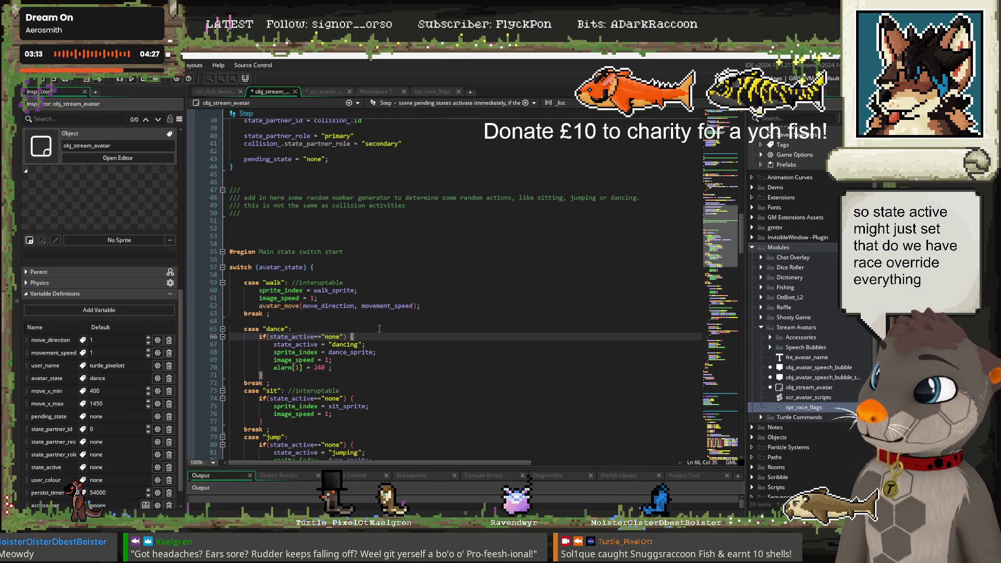
{"action": "scroll", "coordinate": [378, 326], "scroll_direction": "up", "scroll_amount": 4}
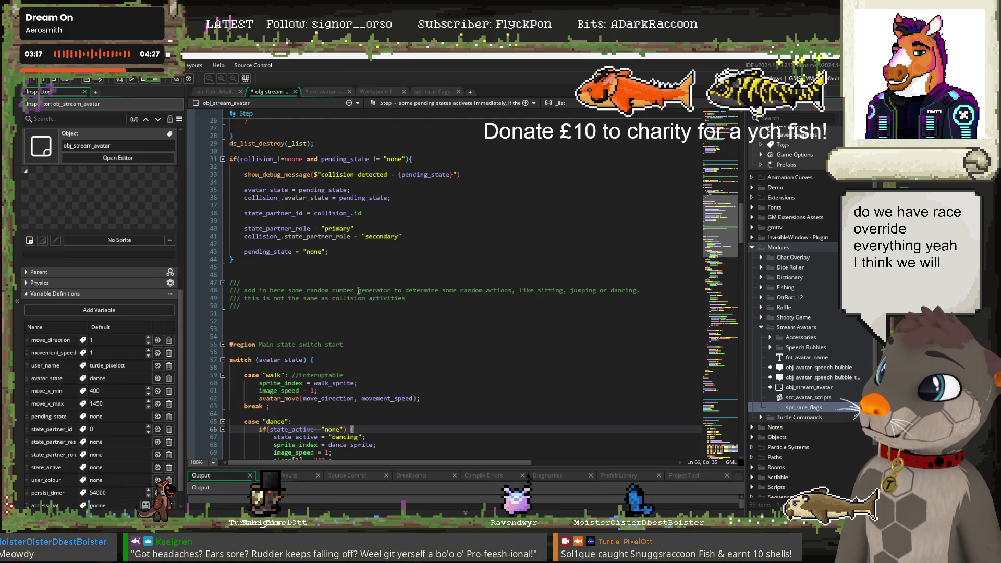
In scr_avatar_scripts, rename pending_state to avatar_state in start_race
{"action": "left_click", "coordinate": [325, 93]}
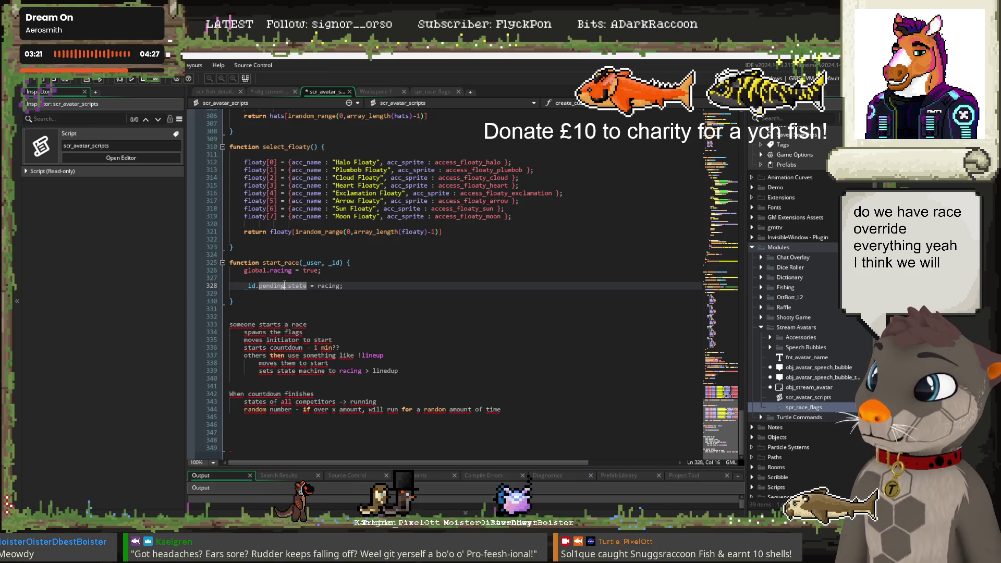
{"action": "left_click_drag", "start_coordinate": [284, 285], "coordinate": [259, 285]}
{"action": "type", "text": "avatar"}
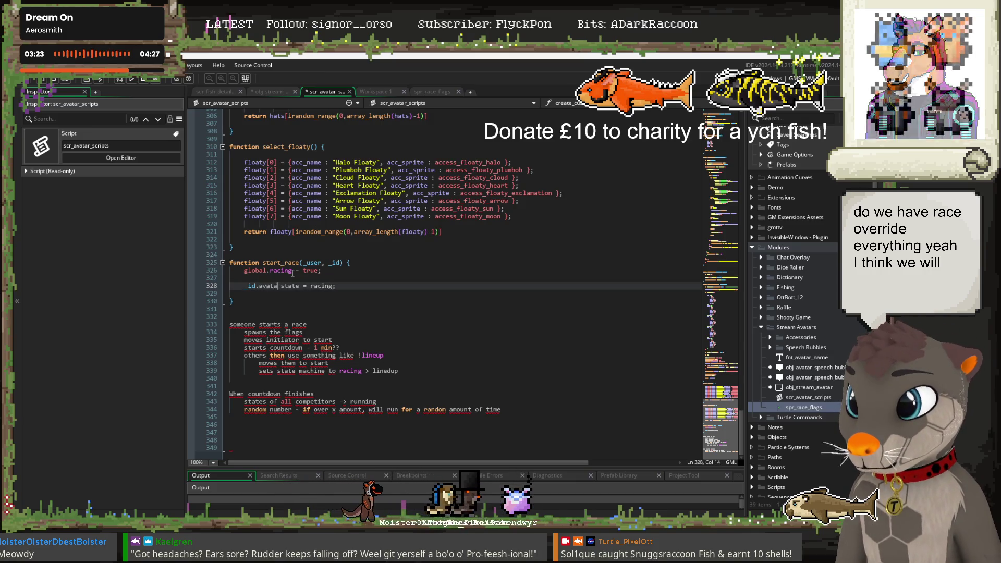
{"action": "left_click", "coordinate": [345, 284]}
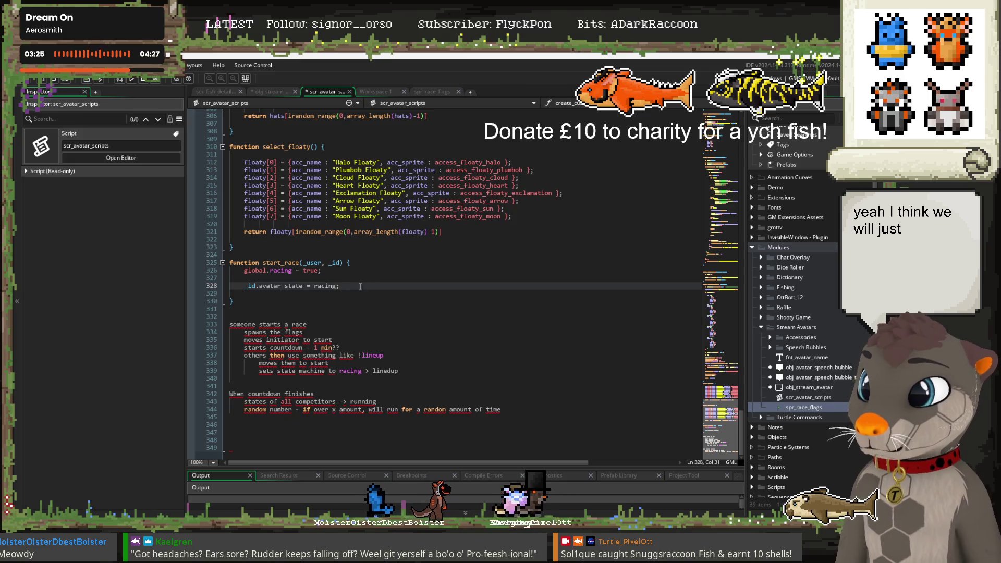
Duplicate the avatar_state line as active_state with a string value "linedup"
{"action": "left_click_drag", "start_coordinate": [360, 286], "coordinate": [256, 290]}
{"action": "left_click", "coordinate": [259, 294]}
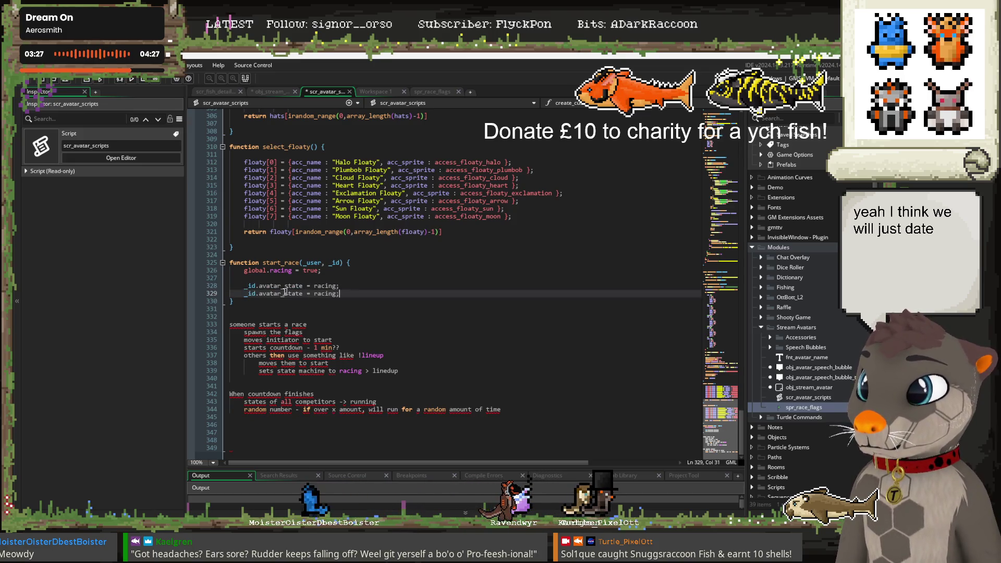
{"action": "double_click", "coordinate": [277, 293]}
{"action": "type", "text": "a"}
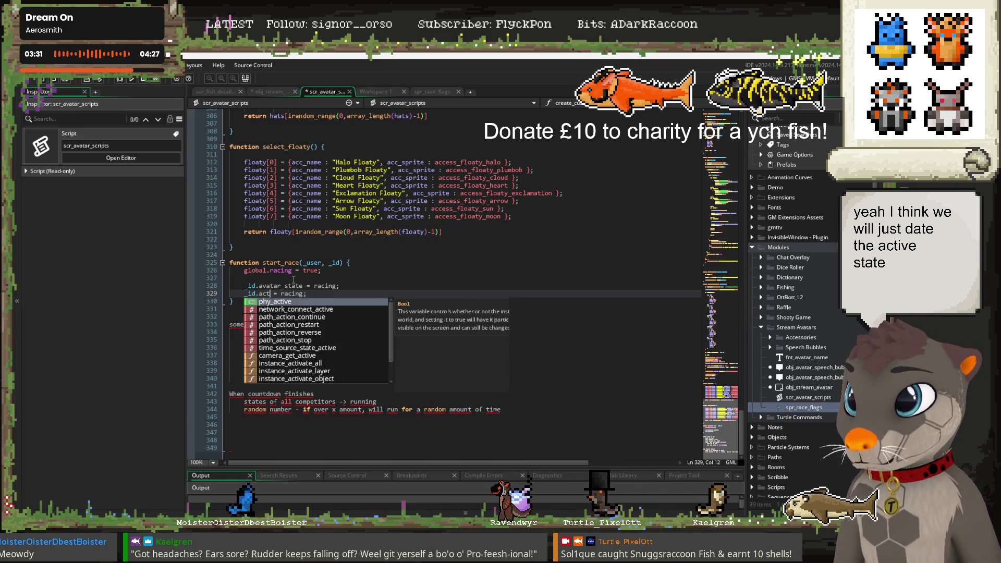
{"action": "type", "text": "ctive_state"}
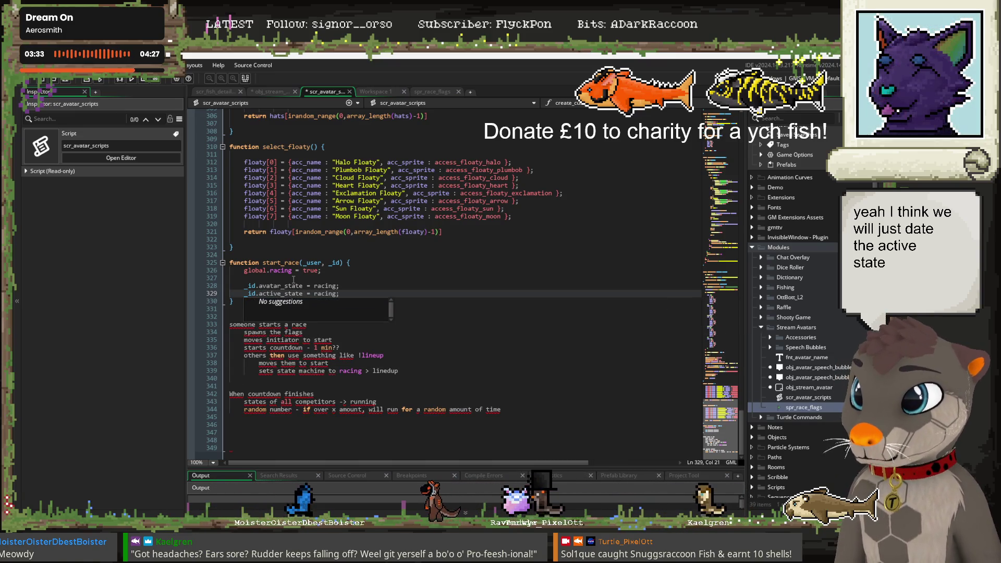
{"action": "double_click", "coordinate": [332, 293]}
{"action": "type", "text": "\"linedup"}
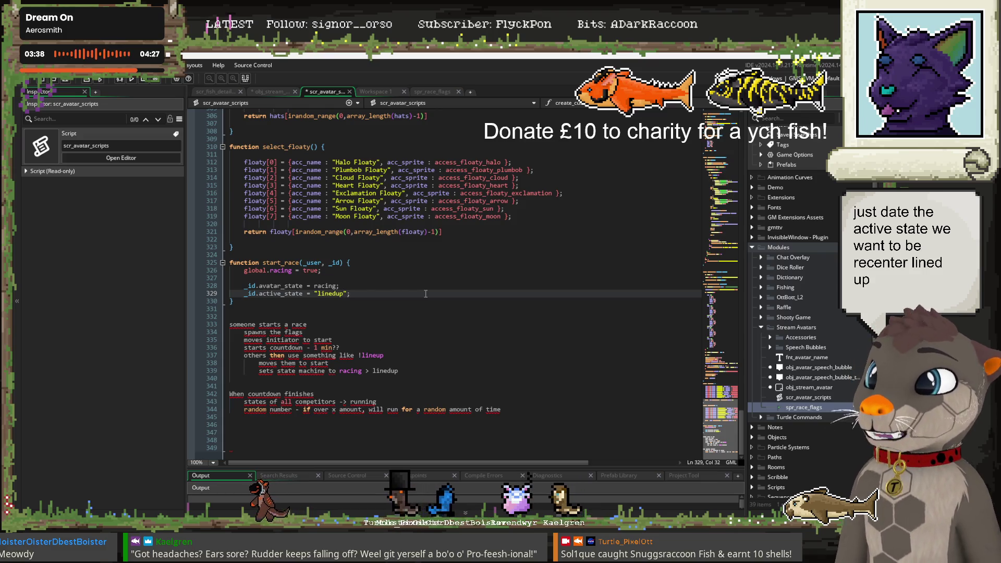
Add a line setting _id.x = 200 below the active_state line
{"action": "left_click", "coordinate": [413, 286]}
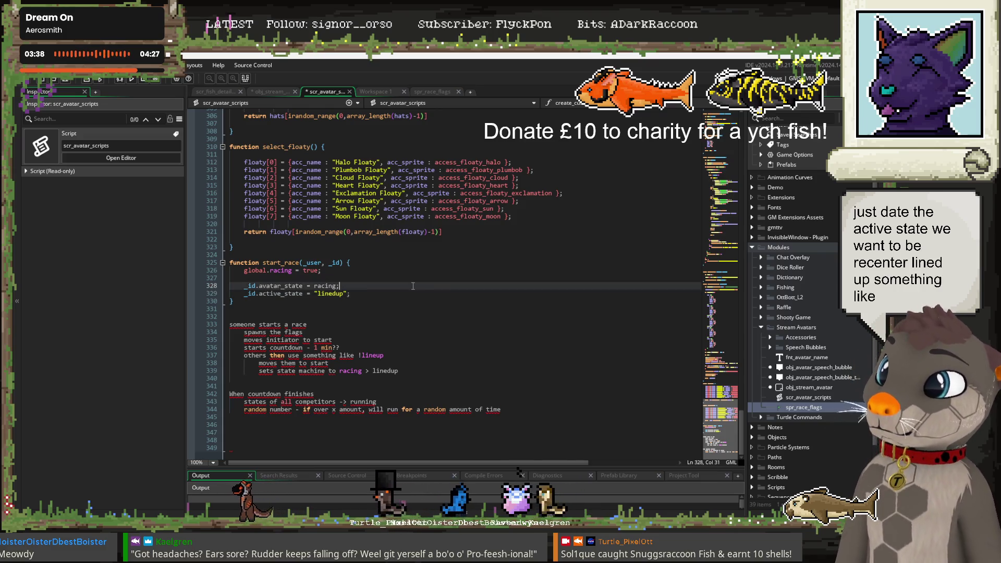
{"action": "left_click", "coordinate": [357, 292]}
{"action": "key", "text": "Return"}
{"action": "type", "text": "_i"}
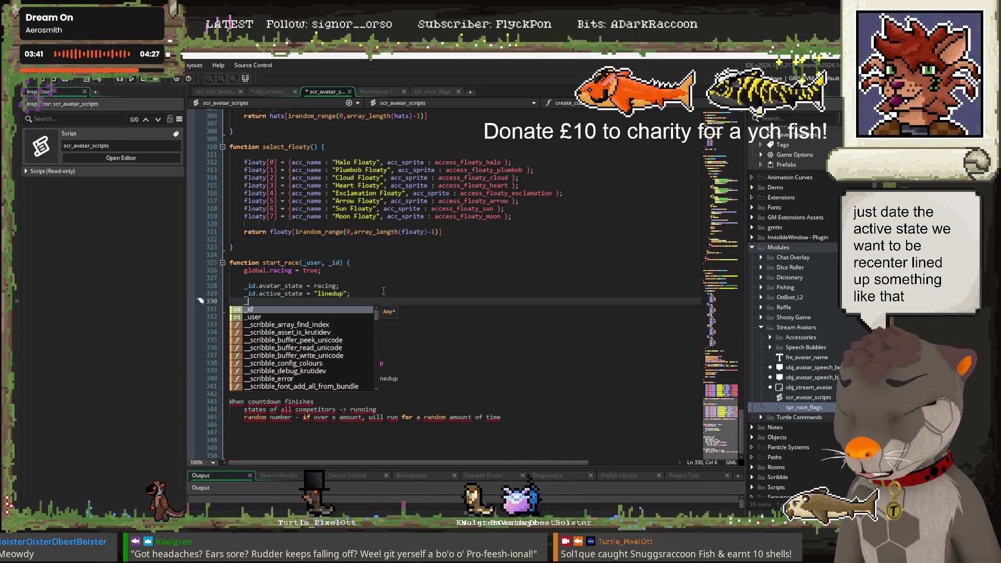
{"action": "type", "text": "d."}
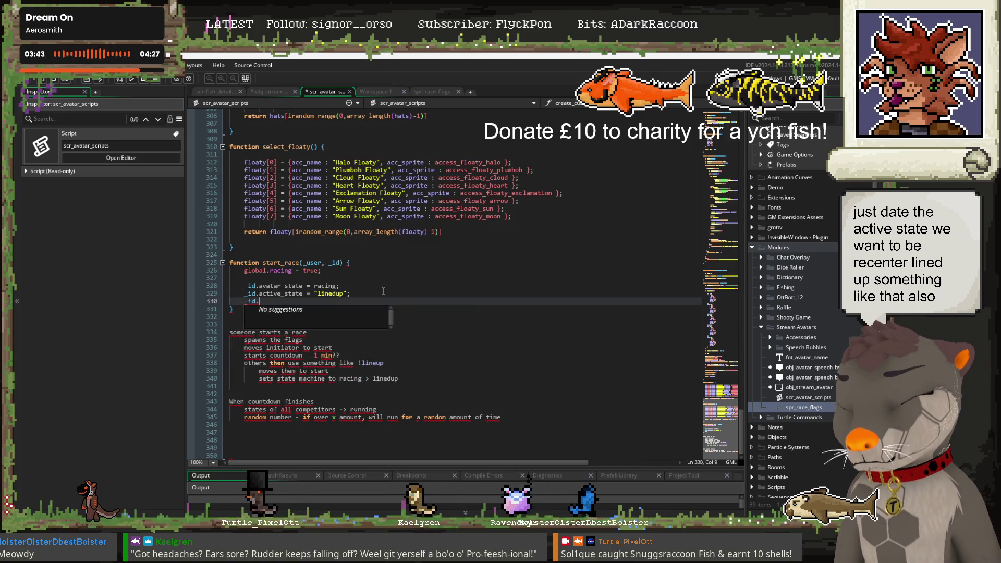
{"action": "type", "text": "x = "}
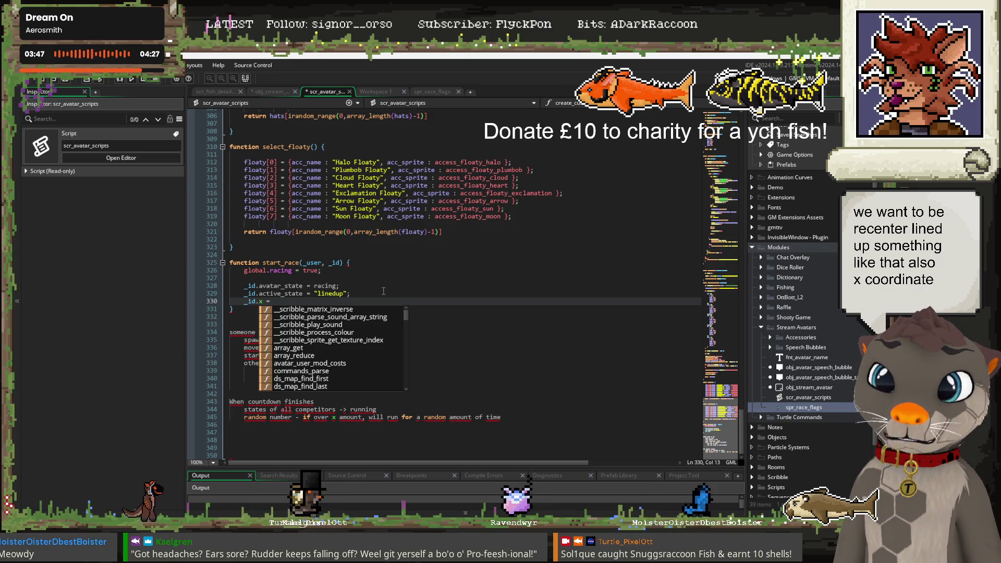
{"action": "type", "text": "200"}
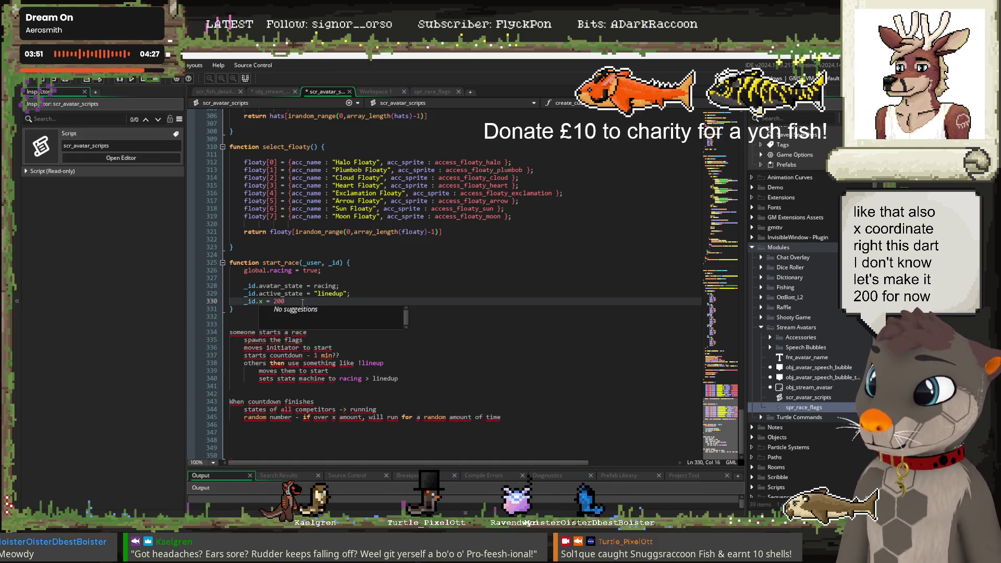
End the "linedup" and 200 lines with semicolons and add a blank line below
{"action": "left_click", "coordinate": [385, 295]}
{"action": "type", "text": ";"}
{"action": "left_click", "coordinate": [363, 301]}
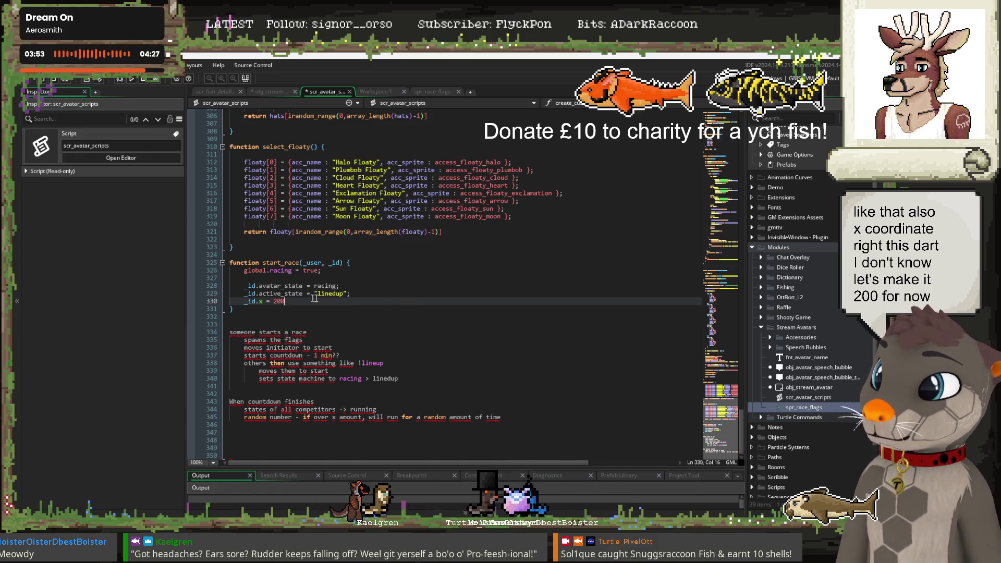
{"action": "key", "text": "Return"}
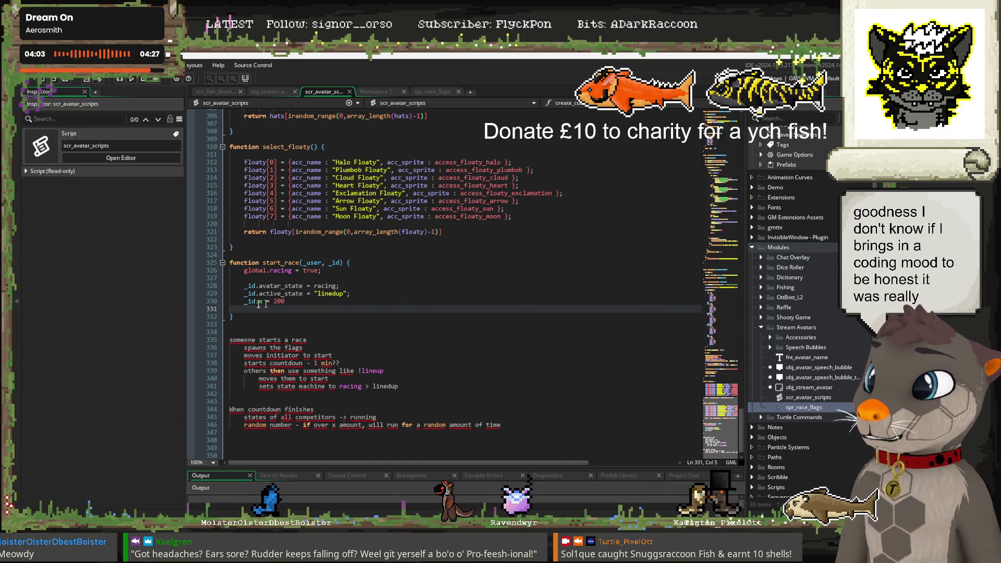
{"action": "key", "text": "Up"}
{"action": "key", "text": "End"}
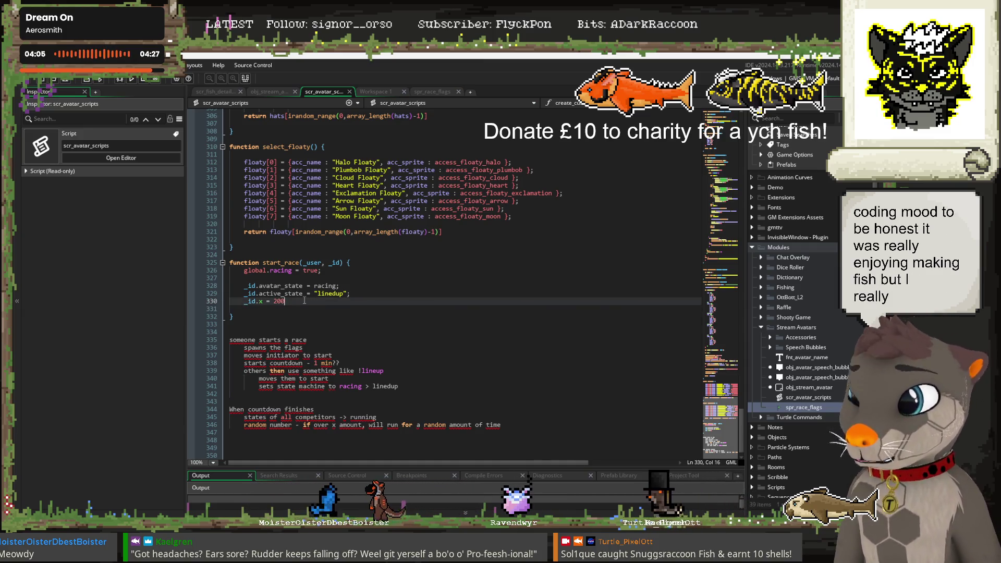
{"action": "key", "text": "Down"}
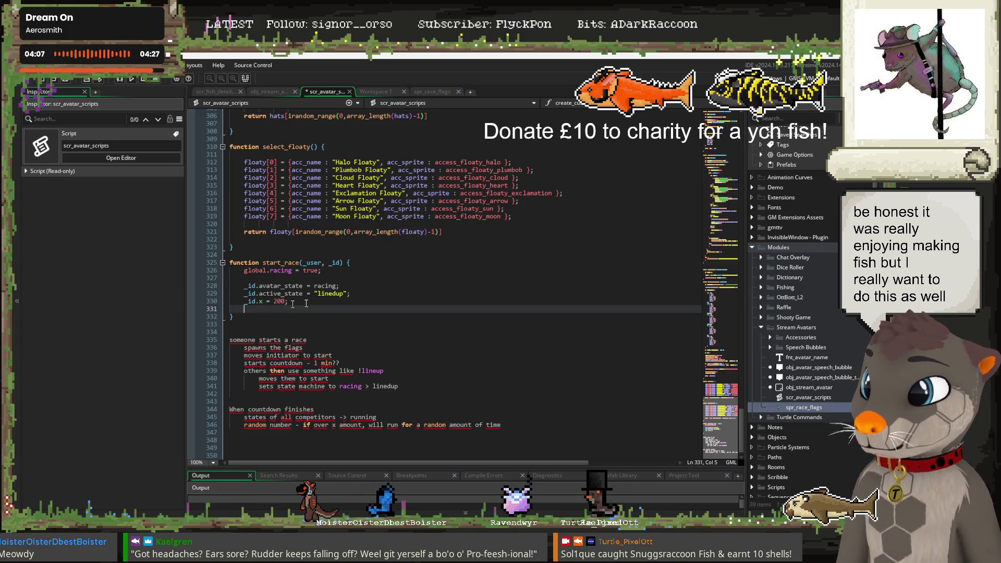
Insert a blank line after the start_race header and save the script
{"action": "scroll", "coordinate": [382, 300], "scroll_direction": "down", "scroll_amount": 1}
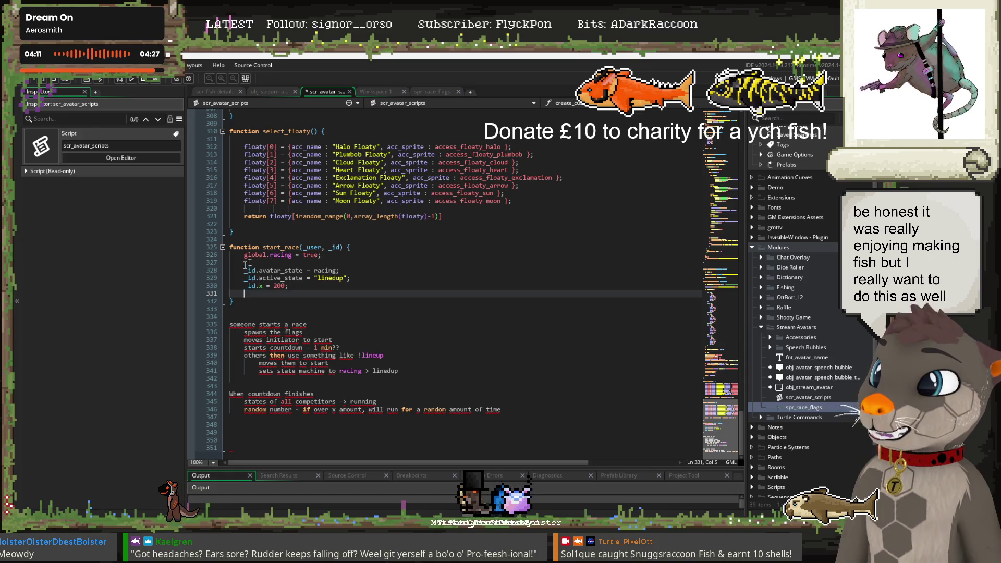
{"action": "left_click_drag", "start_coordinate": [322, 255], "coordinate": [251, 255]}
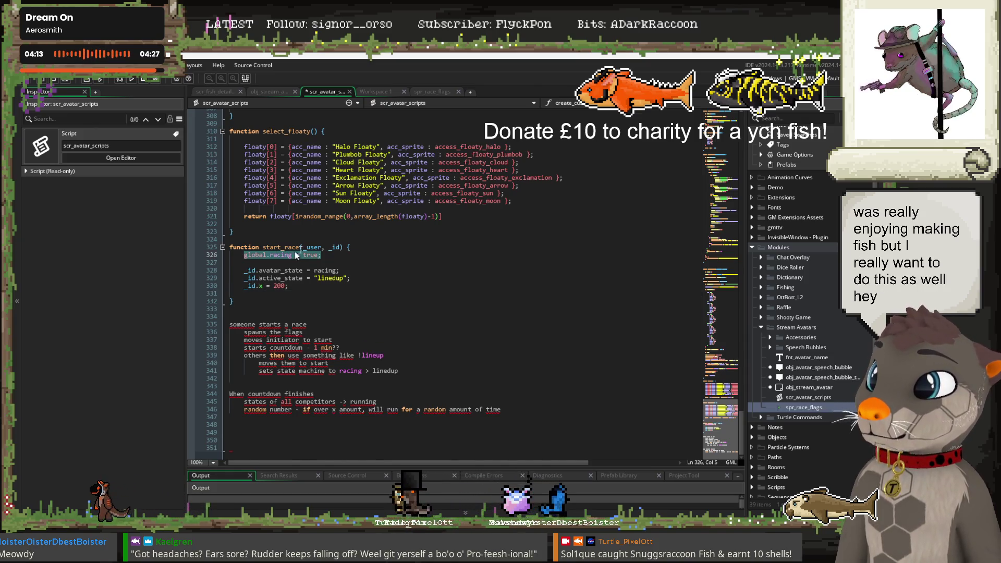
{"action": "left_click", "coordinate": [399, 247]}
{"action": "key", "text": "Return"}
{"action": "left_click", "coordinate": [365, 267]}
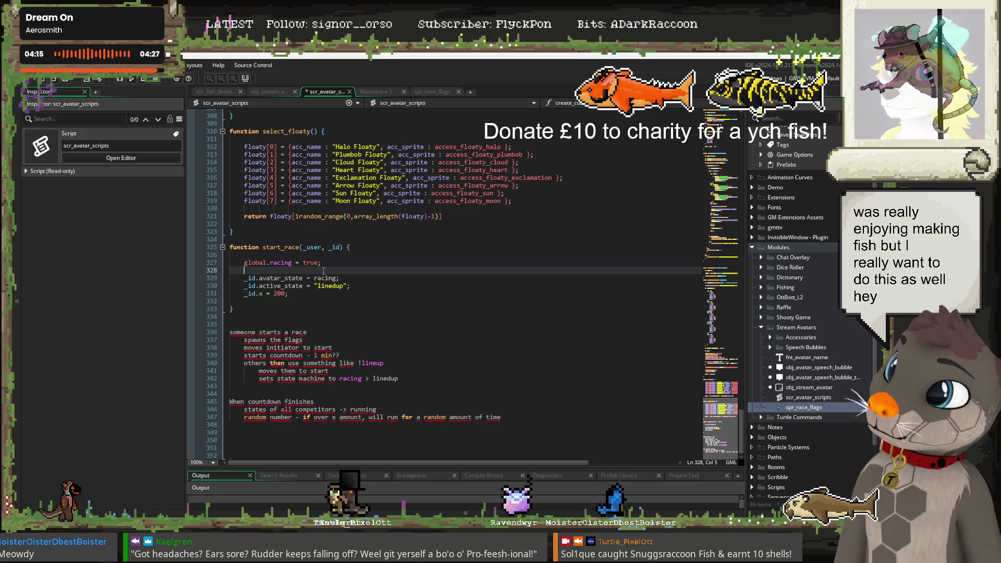
{"action": "key", "text": "ctrl+s"}
{"action": "left_click", "coordinate": [306, 292]}
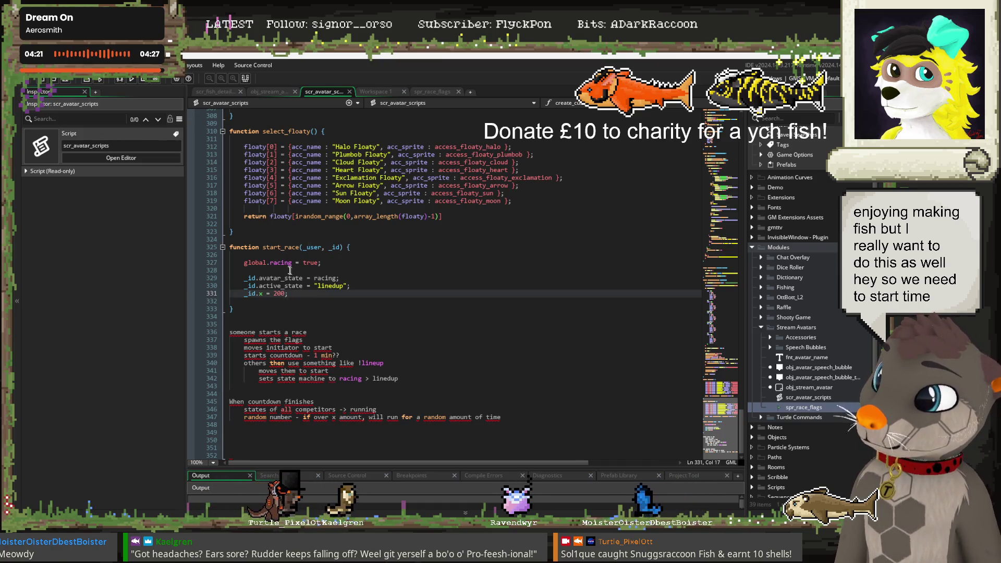
Check obj_stream_avatar's Variable Definitions, return to scr_avatar_scripts, and collapse Stream Avatars
{"action": "left_click", "coordinate": [270, 94]}
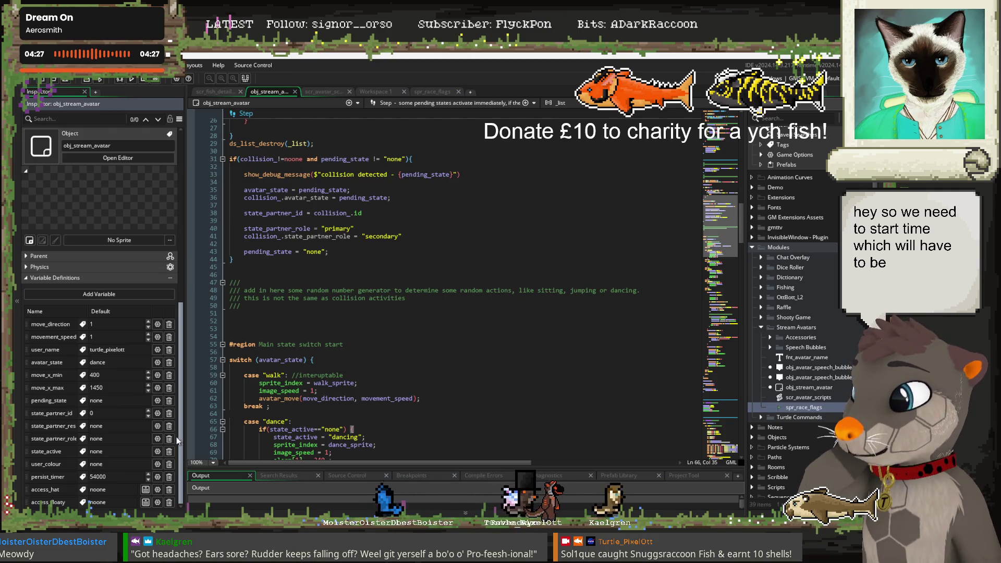
{"action": "scroll", "coordinate": [176, 436], "scroll_direction": "up", "scroll_amount": 2}
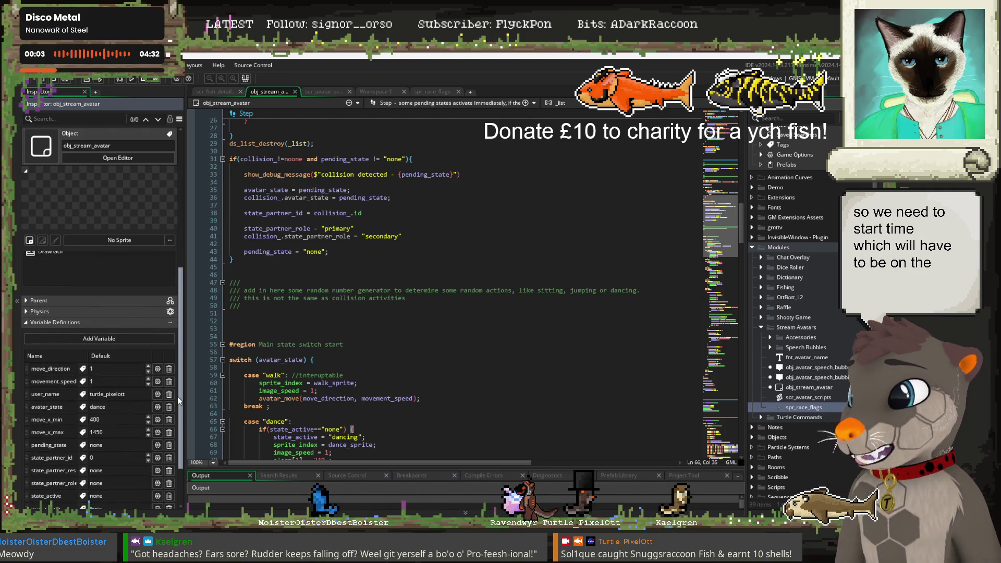
{"action": "scroll", "coordinate": [177, 396], "scroll_direction": "down", "scroll_amount": 2}
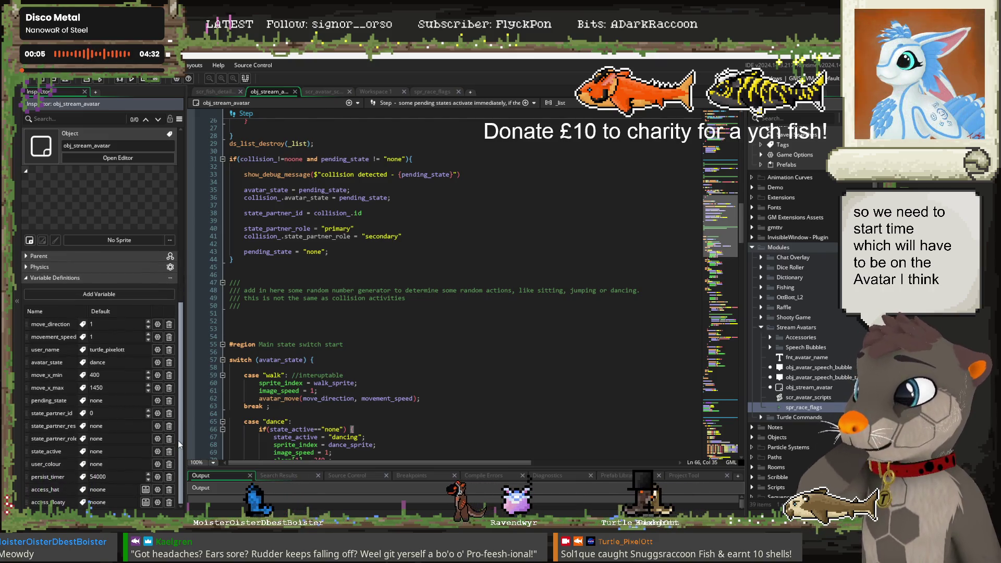
{"action": "left_click", "coordinate": [323, 91]}
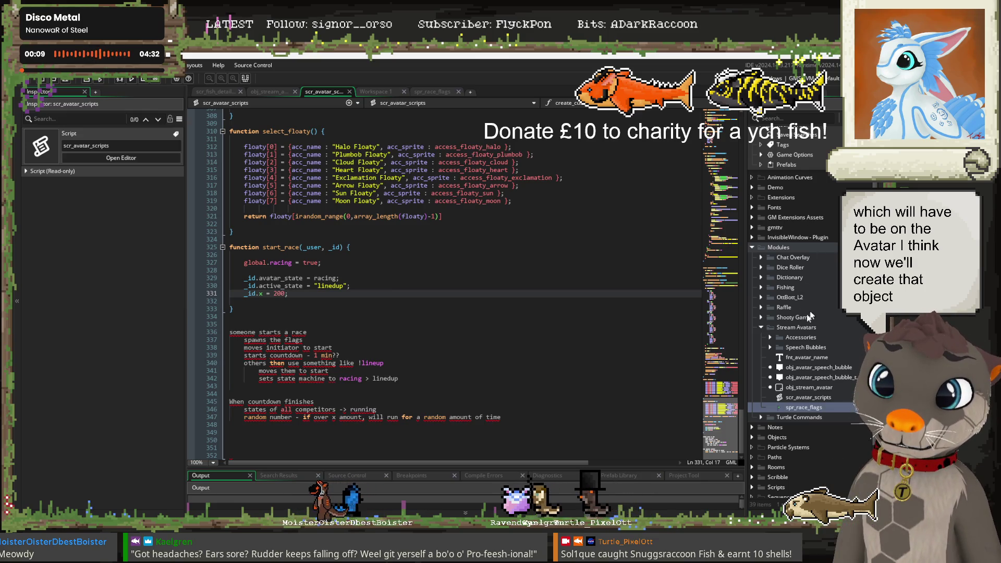
{"action": "left_click", "coordinate": [759, 328]}
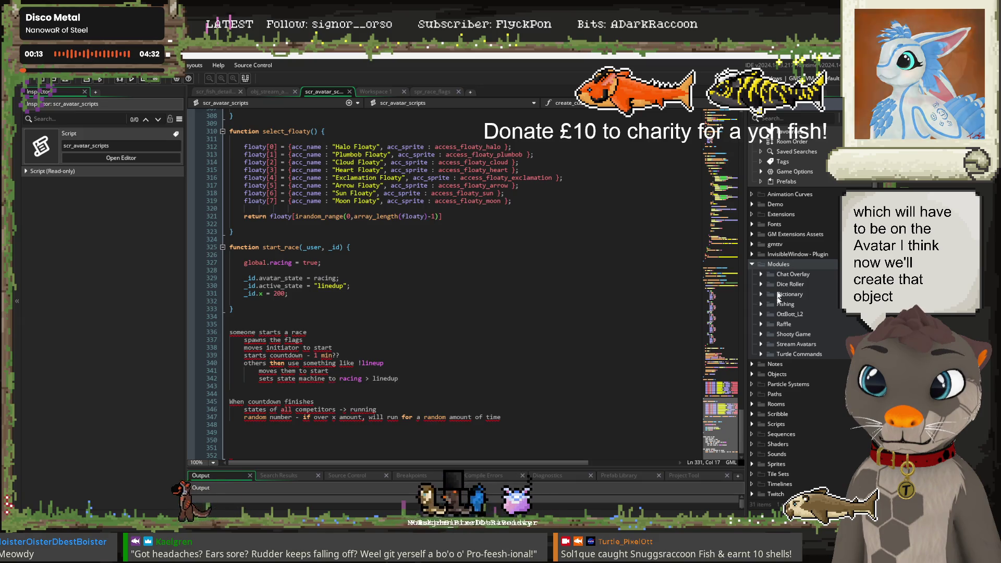
Create a new object in the Objects group named obj_timer
{"action": "double_click", "coordinate": [768, 374]}
{"action": "right_click", "coordinate": [781, 373]}
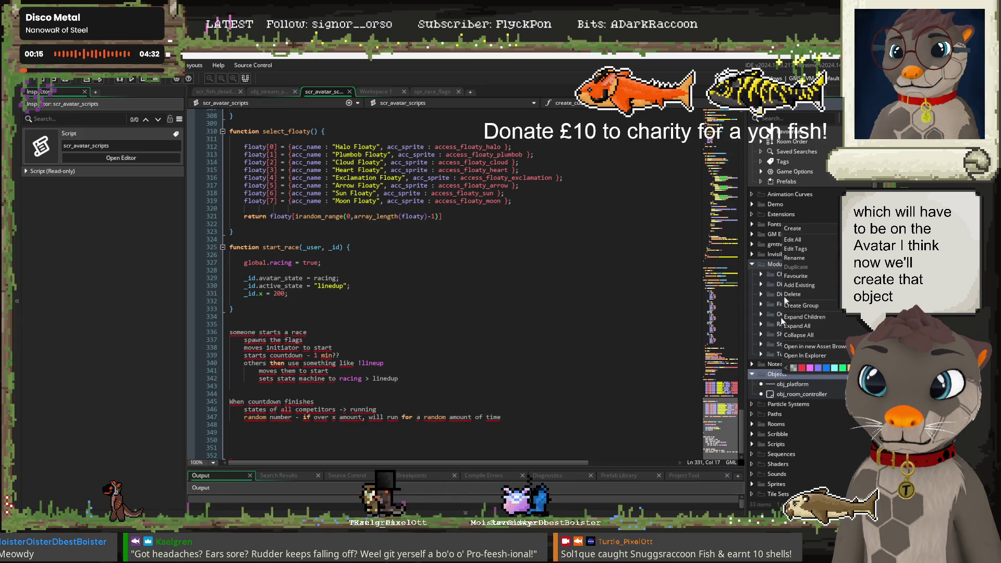
{"action": "mouse_move", "coordinate": [813, 228]}
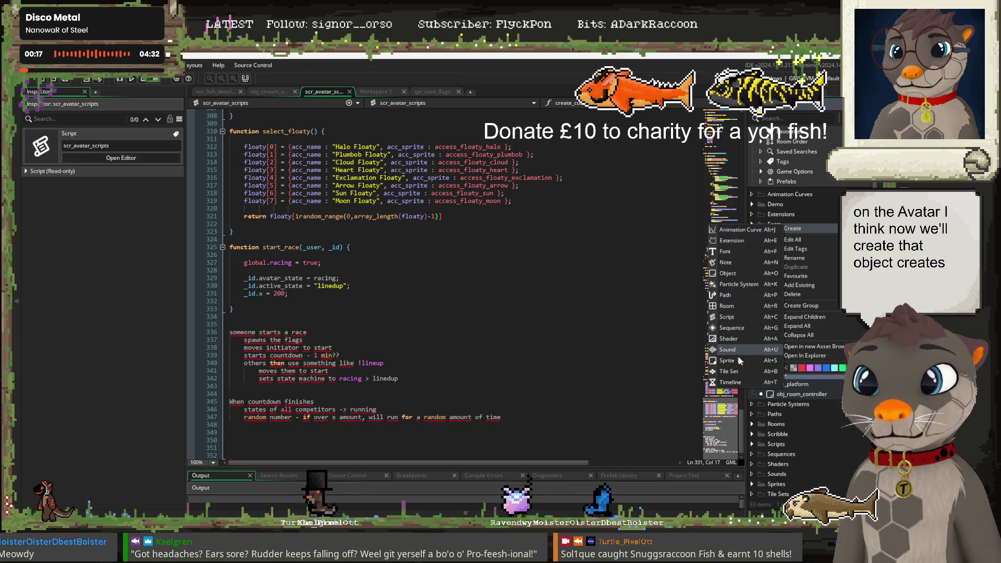
{"action": "left_click", "coordinate": [737, 272]}
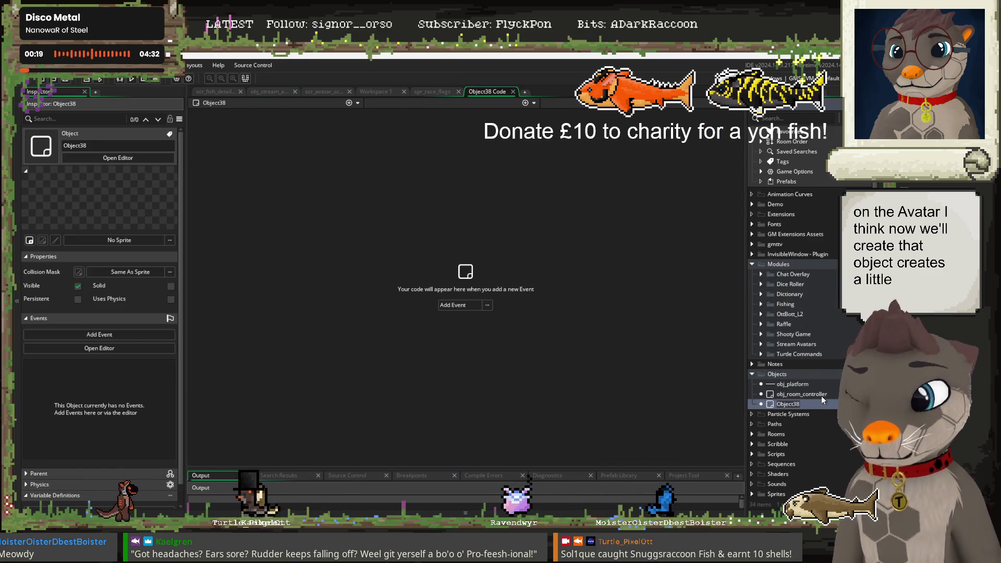
{"action": "type", "text": "obj_timer"}
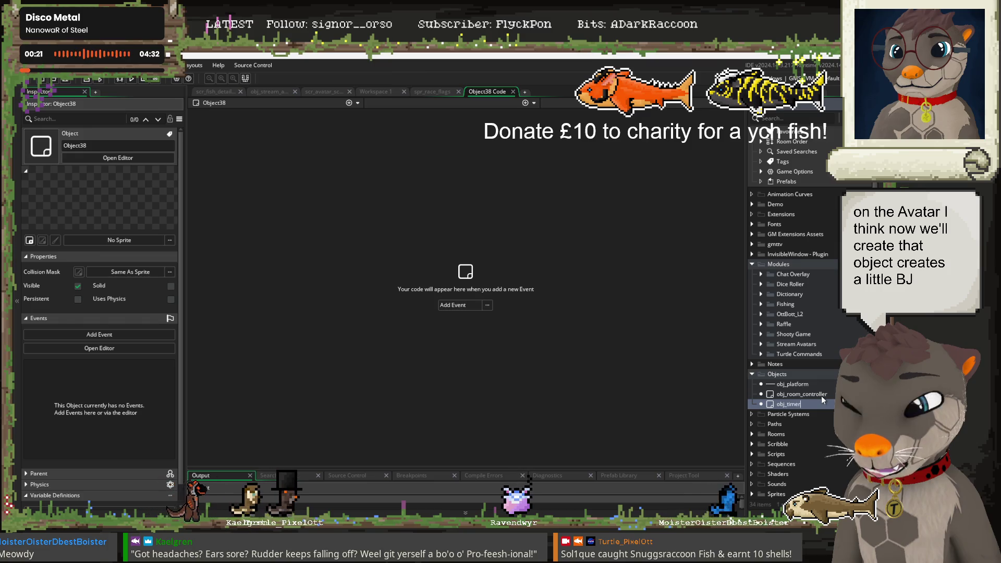
{"action": "left_click", "coordinate": [145, 400]}
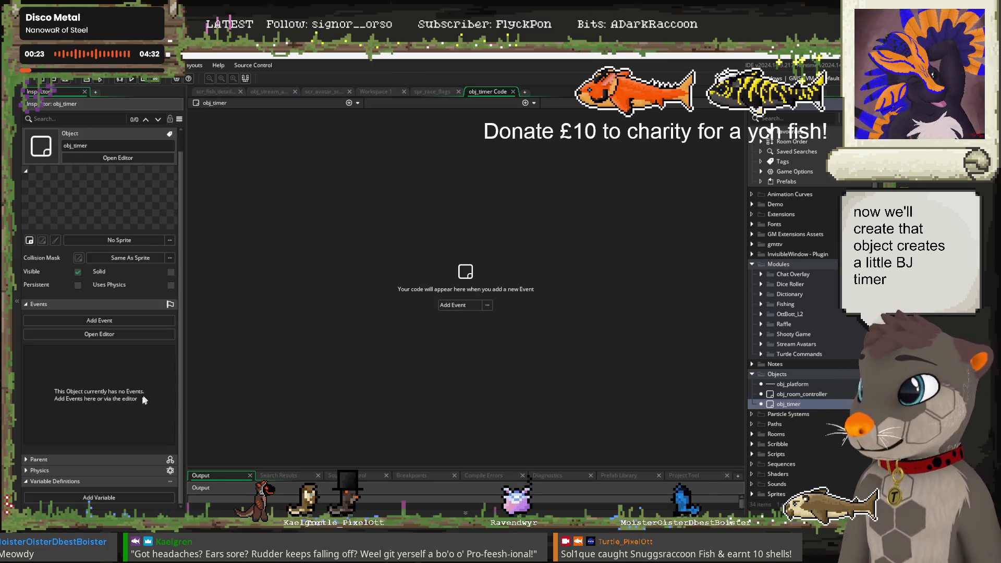
Add variable definitions timer_name of type String and total_time to obj_timer
{"action": "left_click", "coordinate": [78, 498]}
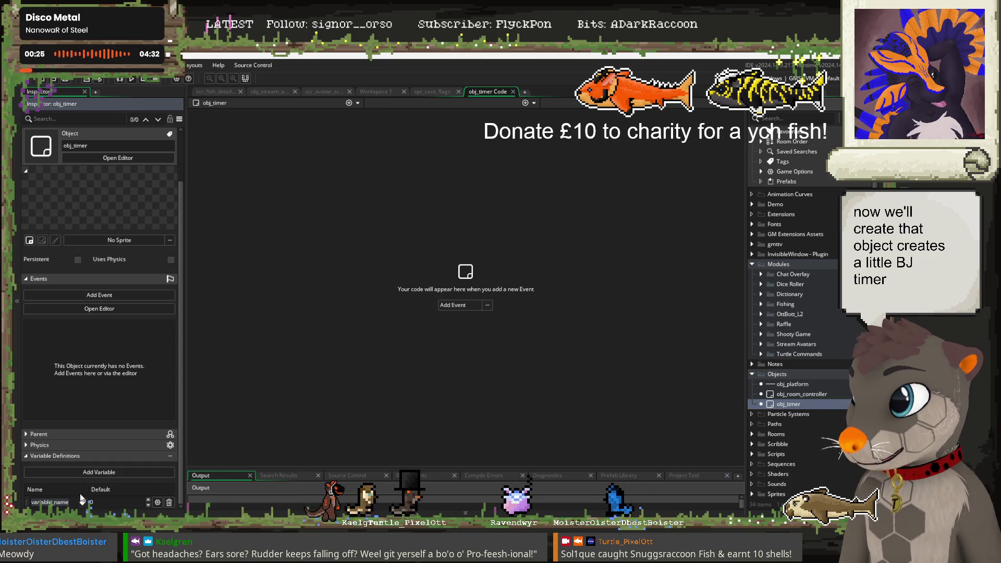
{"action": "type", "text": "timer_n"}
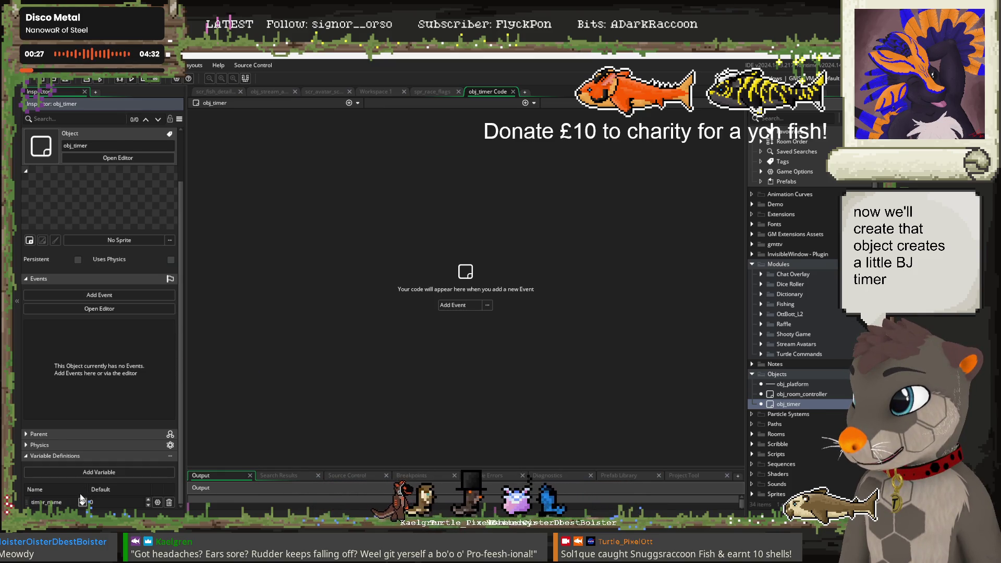
{"action": "left_click", "coordinate": [157, 502]}
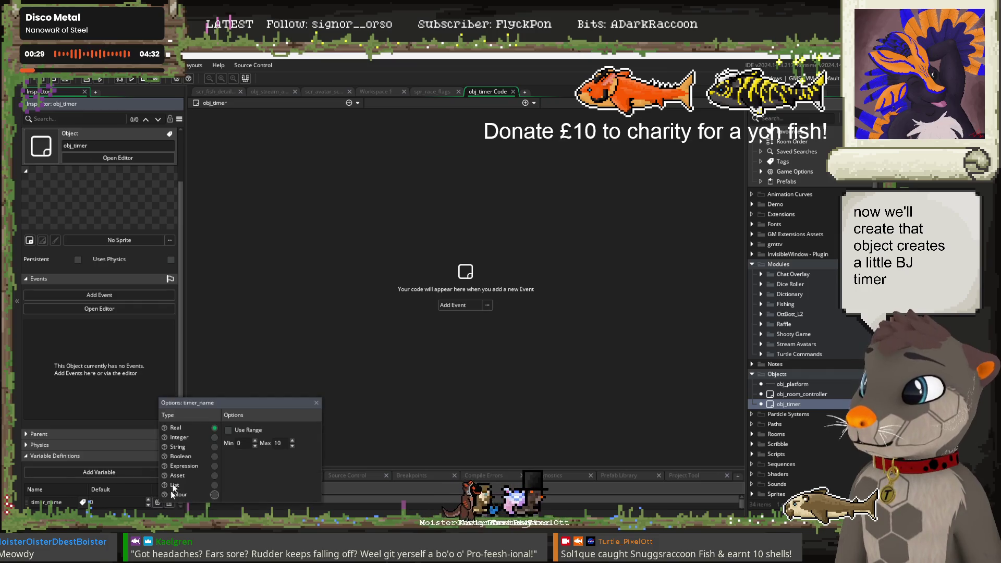
{"action": "left_click", "coordinate": [214, 447]}
{"action": "left_click", "coordinate": [123, 494]}
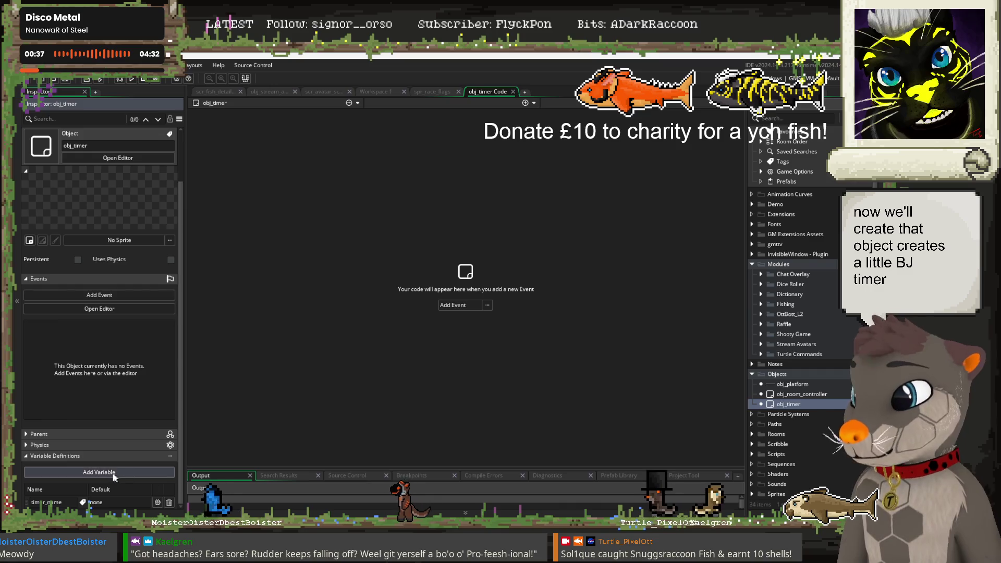
{"action": "left_click", "coordinate": [117, 472]}
{"action": "type", "text": "tota"}
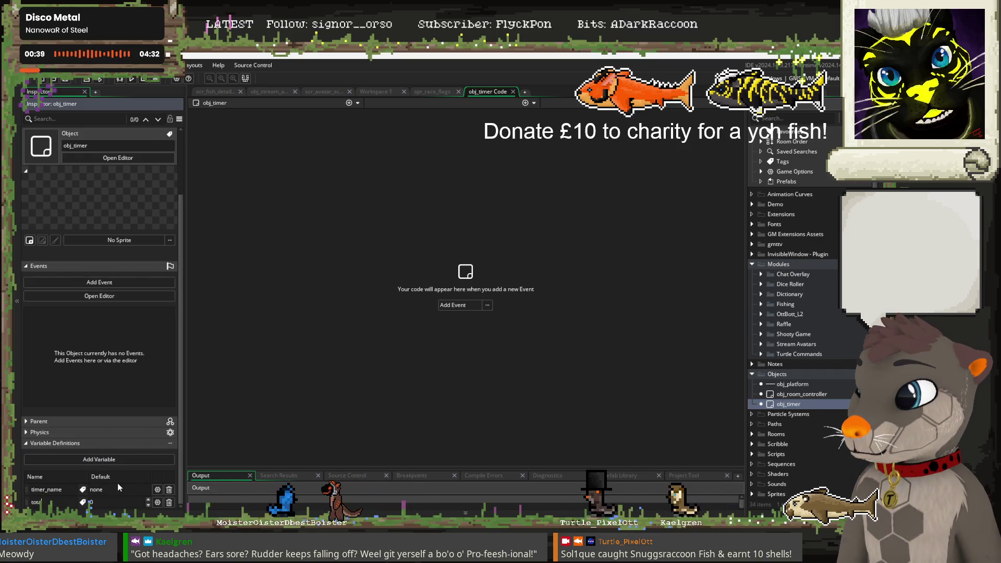
{"action": "type", "text": "l_time"}
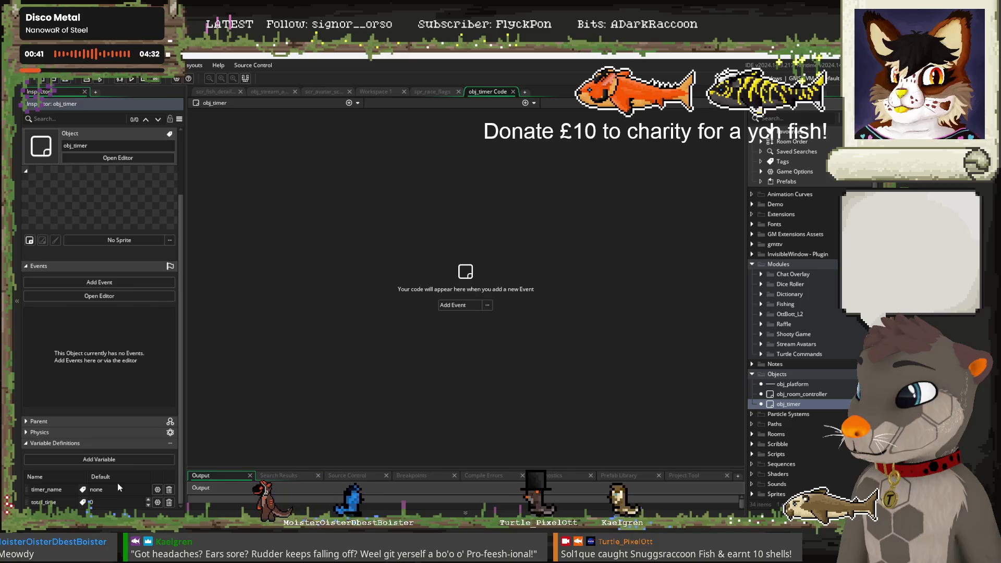
{"action": "left_click", "coordinate": [292, 404]}
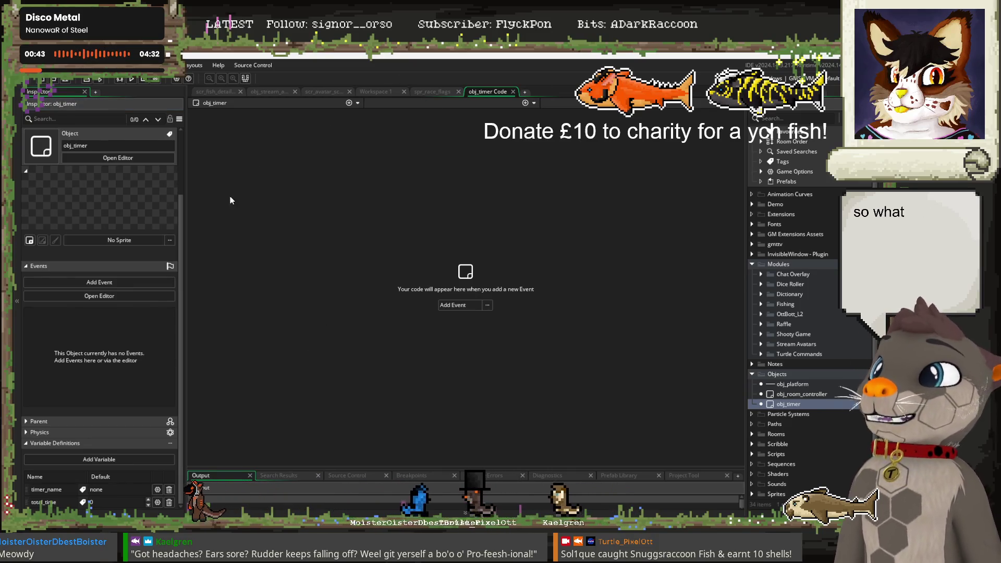
Add Create, Alarm 0 and Destroy events to obj_timer through the Add Event menu
{"action": "left_click", "coordinate": [462, 306]}
{"action": "left_click", "coordinate": [455, 317]}
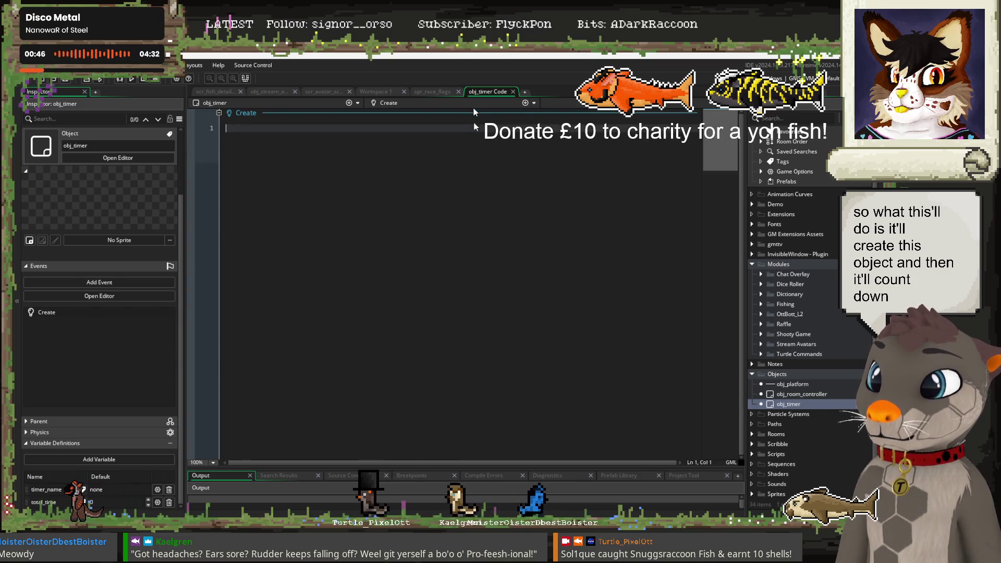
{"action": "left_click", "coordinate": [525, 103]}
{"action": "mouse_move", "coordinate": [517, 158]}
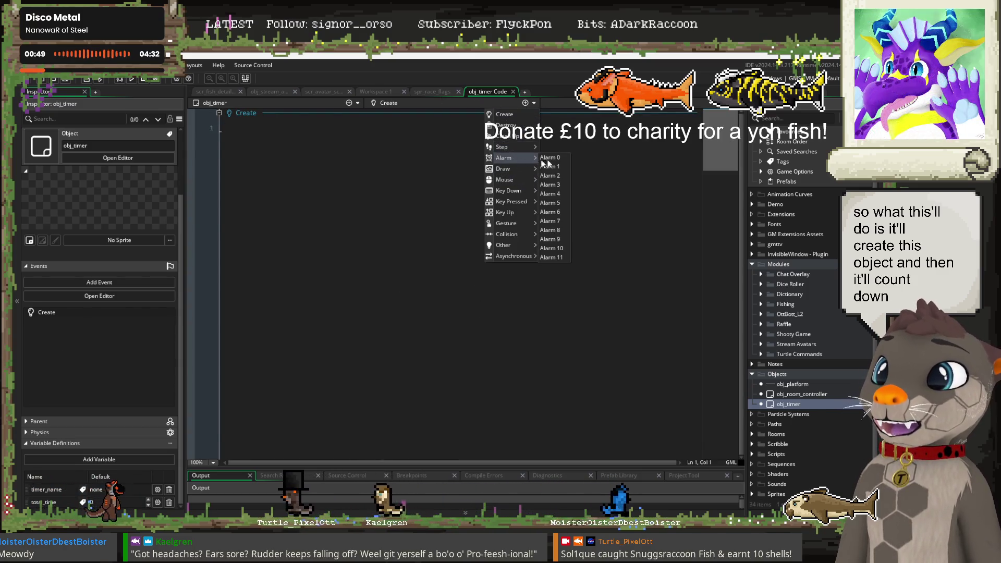
{"action": "left_click", "coordinate": [548, 158]}
{"action": "left_click", "coordinate": [526, 103]}
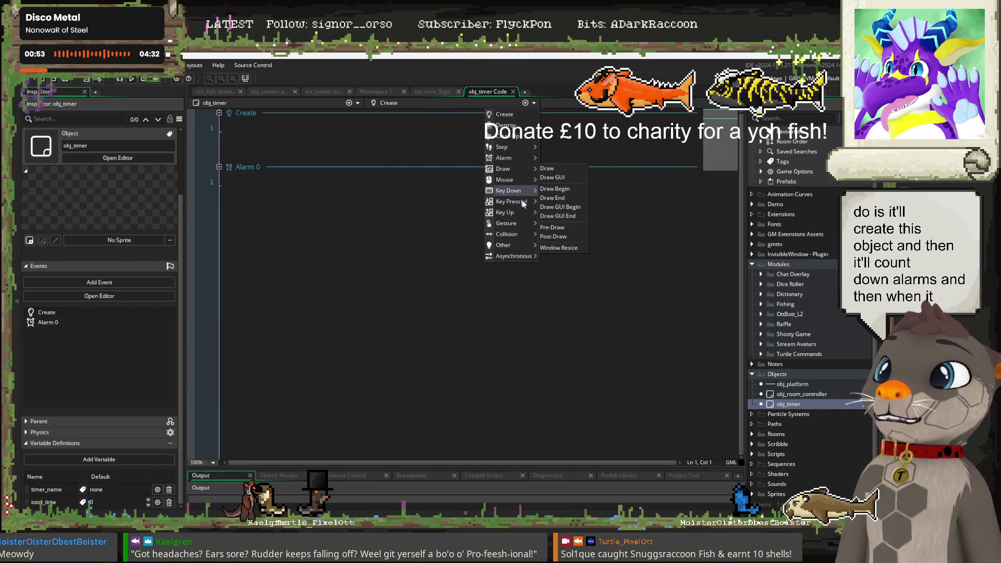
{"action": "left_click", "coordinate": [505, 125]}
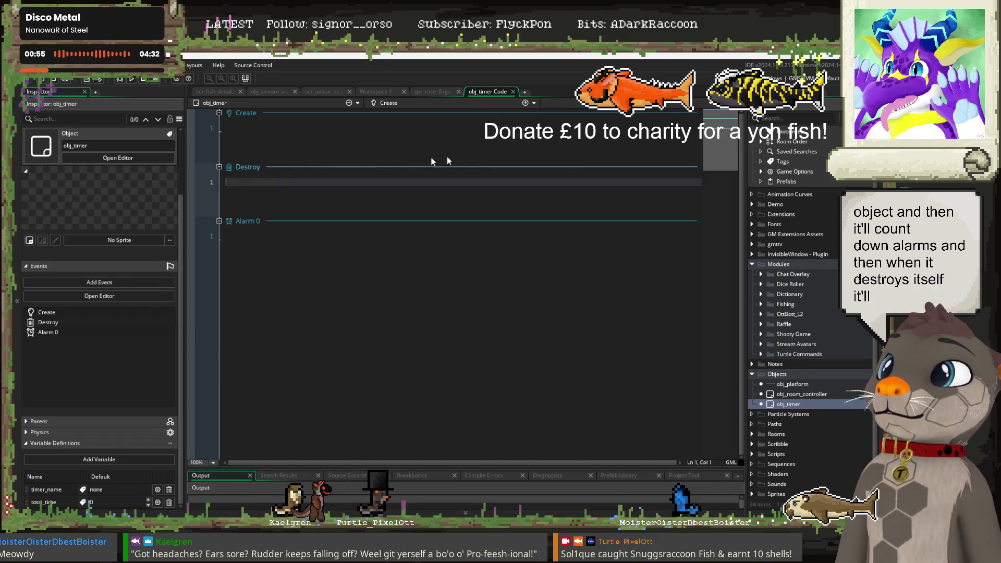
{"action": "left_click", "coordinate": [311, 128]}
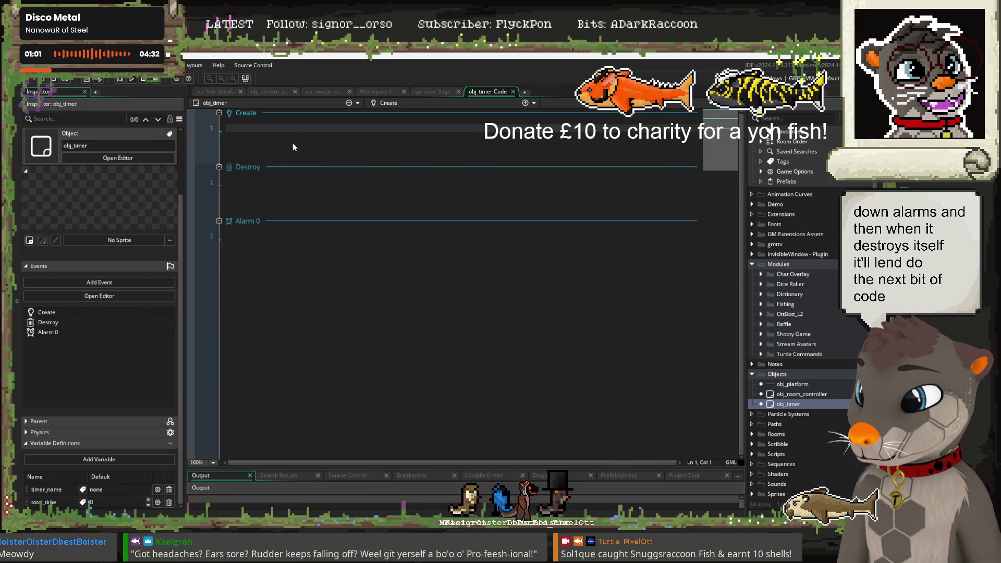
Set count_down = total_time in Create and decrement count_down in Alarm 0
{"action": "type", "text": "count_down "}
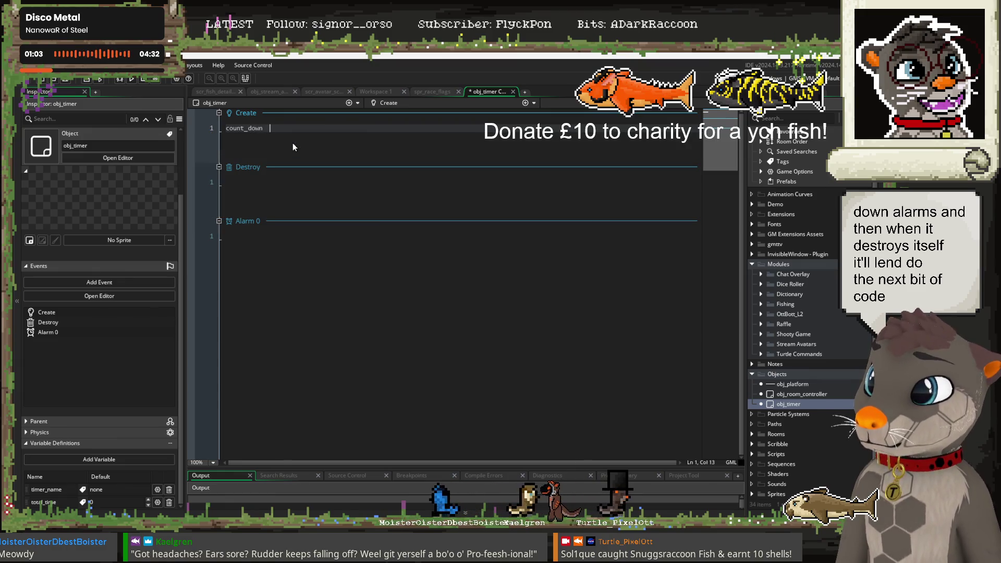
{"action": "type", "text": "="}
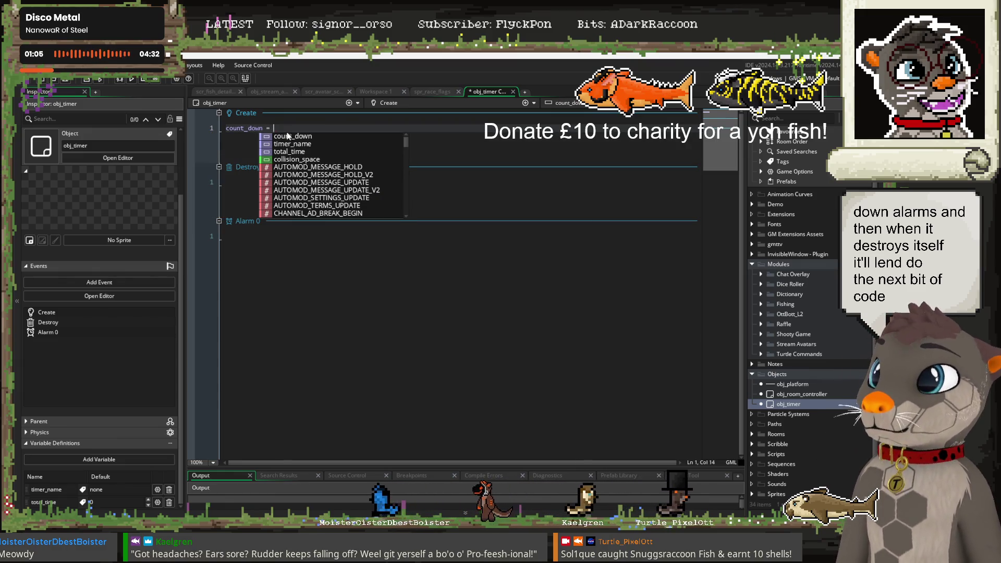
{"action": "left_click", "coordinate": [290, 151]}
{"action": "left_click", "coordinate": [255, 237]}
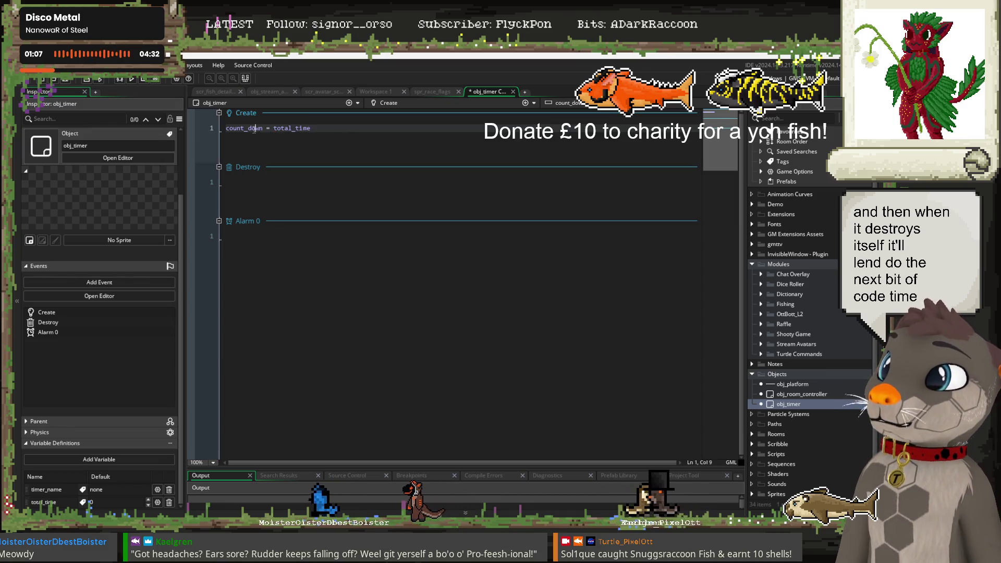
{"action": "type", "text": "count_down"}
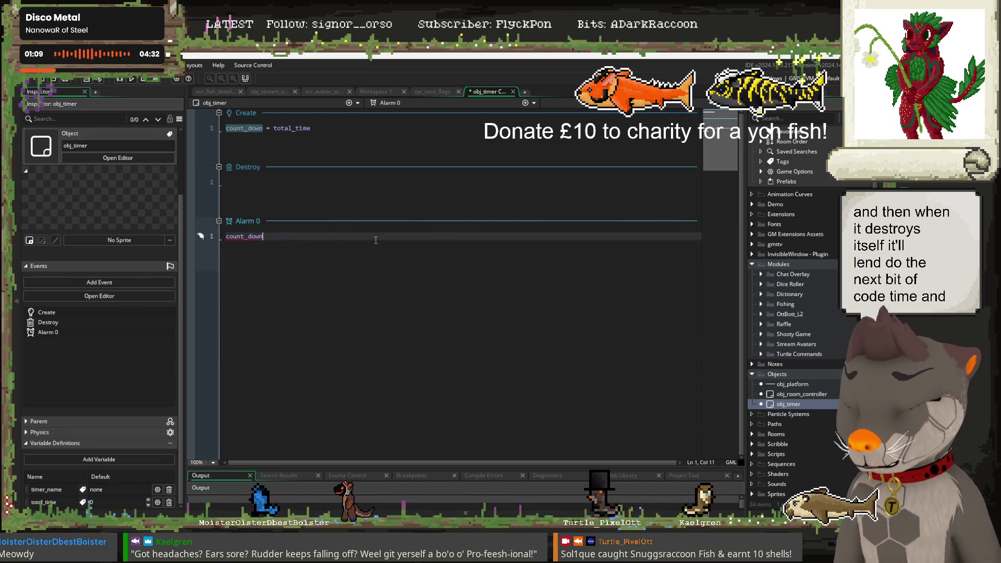
{"action": "type", "text": " -= "}
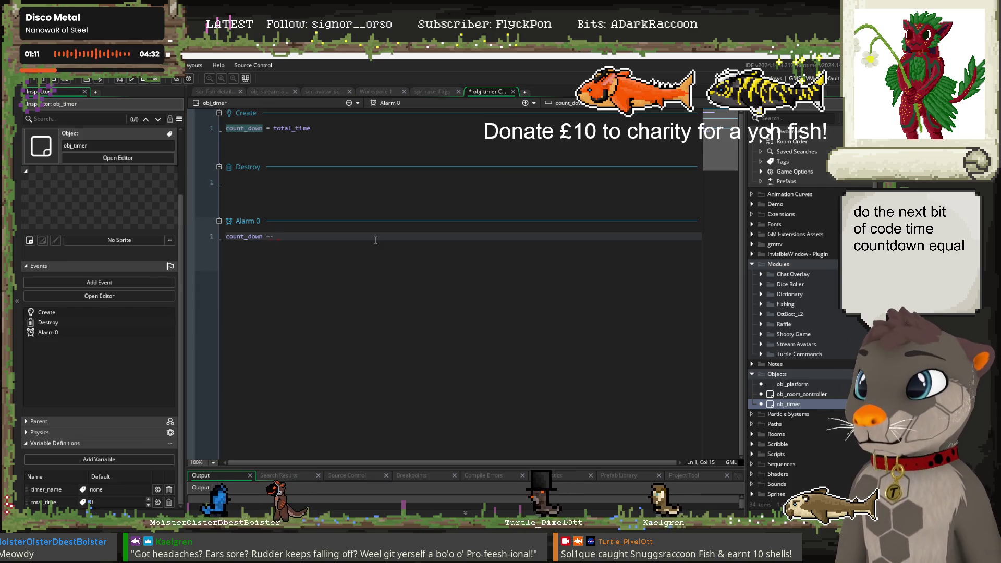
{"action": "type", "text": "countdo"}
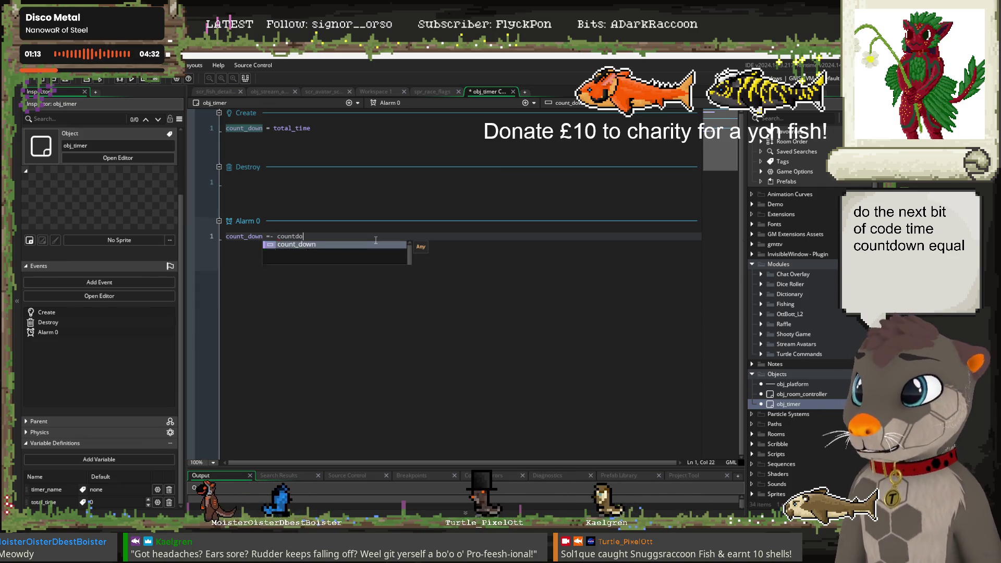
{"action": "key", "text": "BackSpace"}
{"action": "key", "text": "BackSpace"}
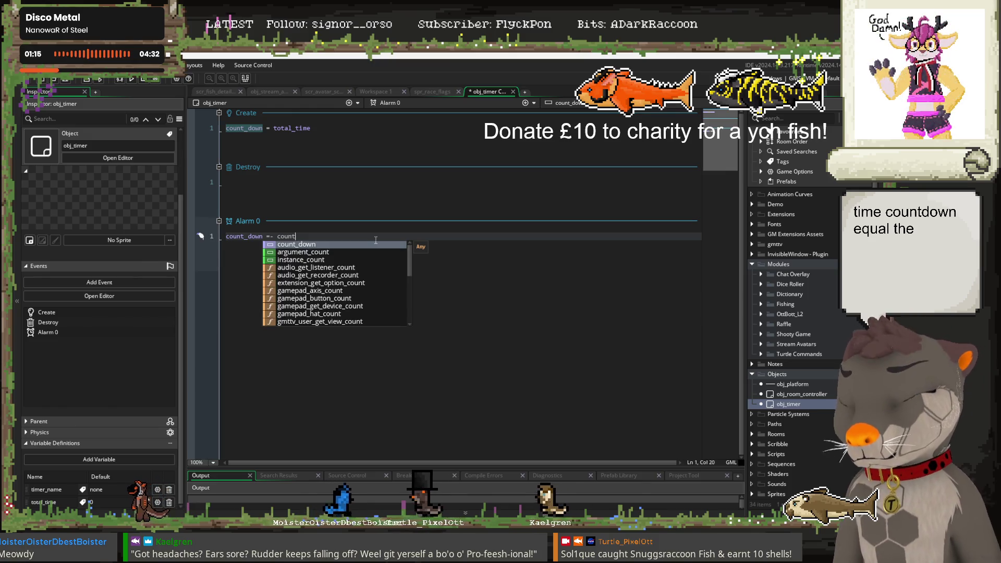
{"action": "key", "text": "Return"}
{"action": "type", "text": "-1"}
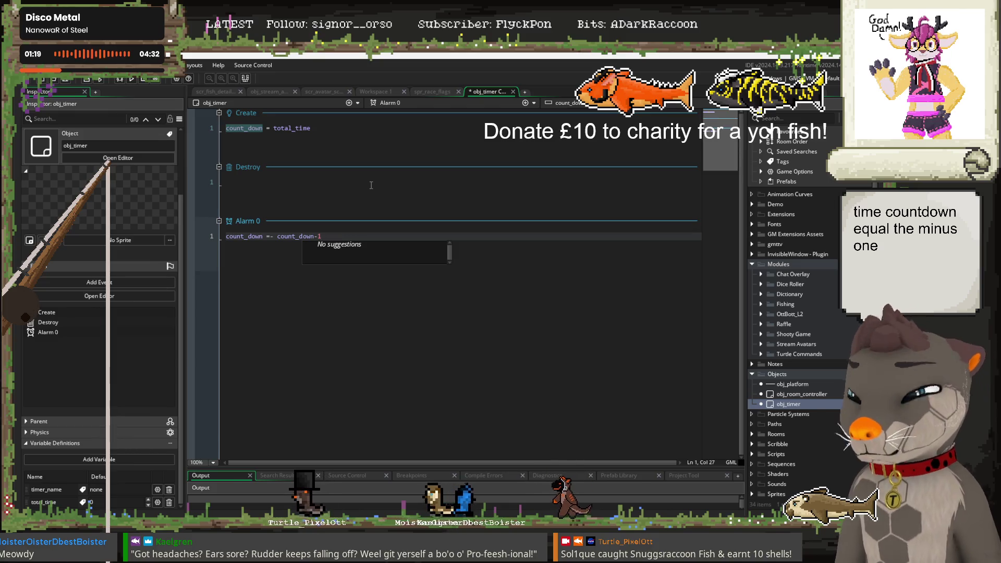
Add an if(count_down<1){ block in Alarm 0 starting instance_destroy
{"action": "key", "text": "Return"}
{"action": "key", "text": "Return"}
{"action": "type", "text": "if"}
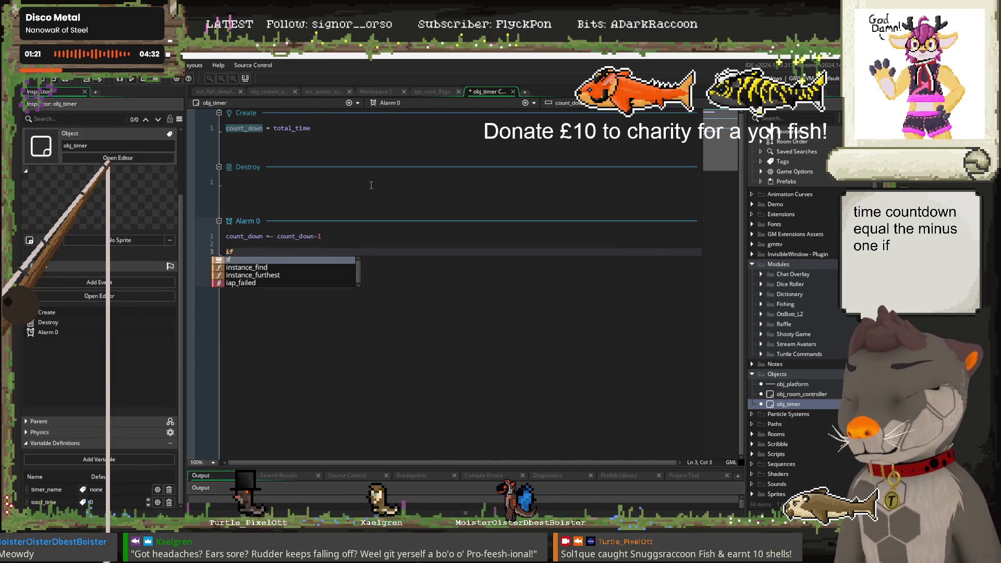
{"action": "type", "text": "(count_down"}
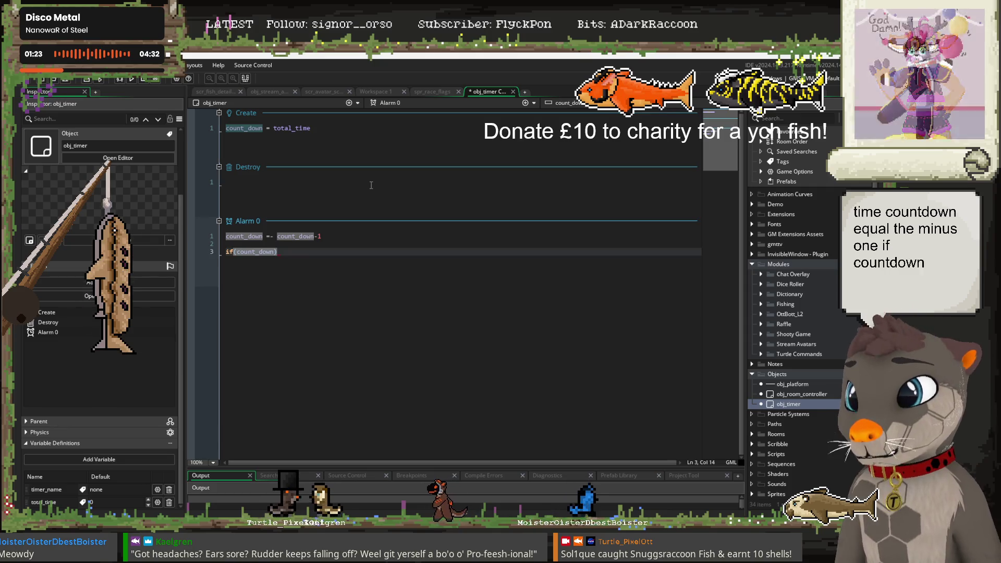
{"action": "type", "text": "<1)"}
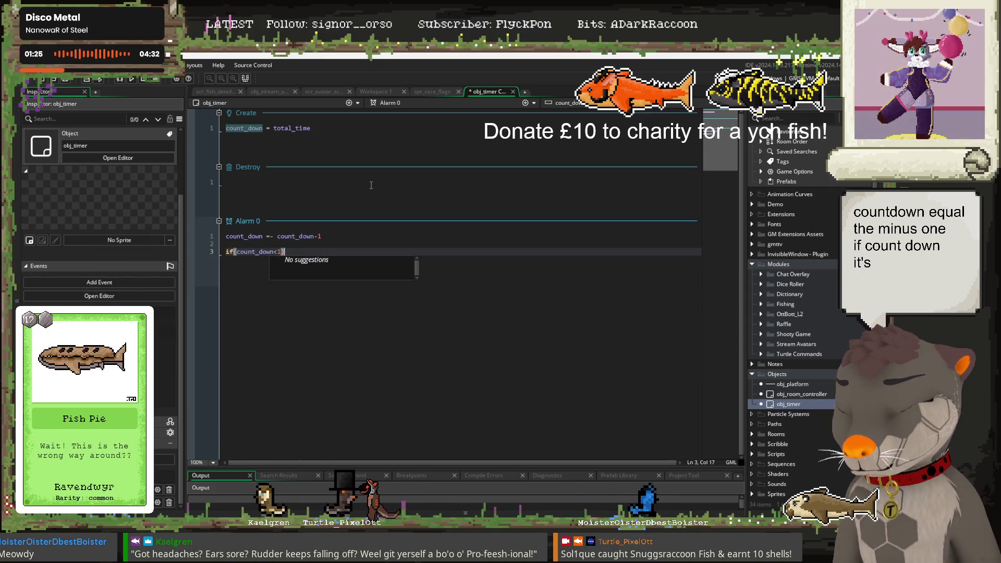
{"action": "type", "text": "{"}
{"action": "key", "text": "Return"}
{"action": "type", "text": "des"}
{"action": "key", "text": "BackSpace"}
{"action": "key", "text": "BackSpace"}
{"action": "key", "text": "BackSpace"}
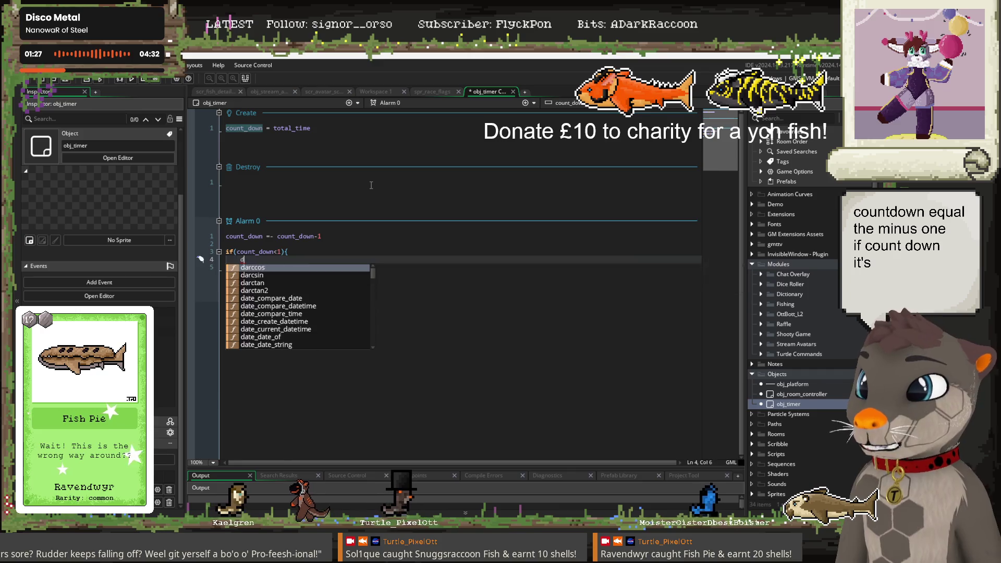
{"action": "type", "text": "instance"}
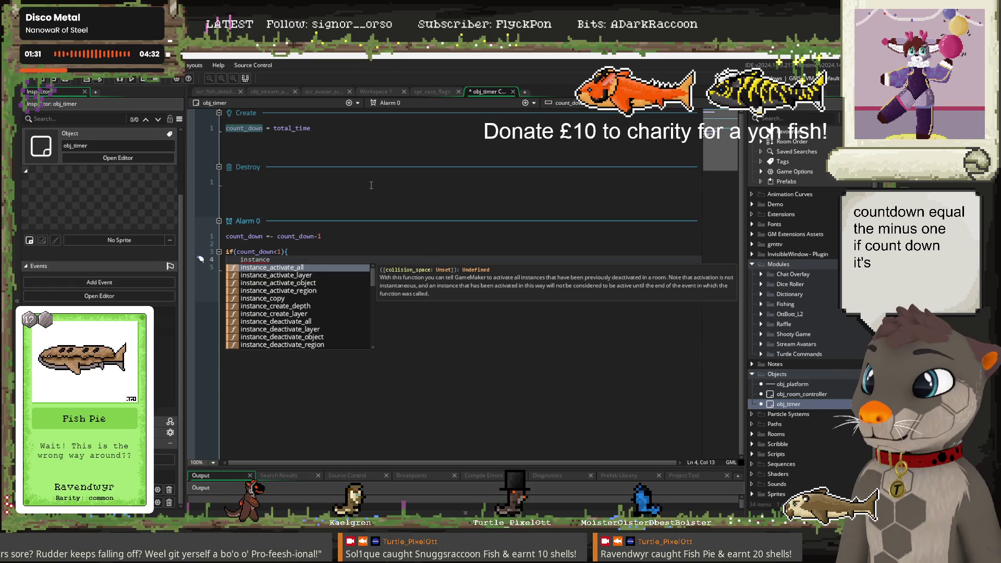
{"action": "type", "text": "_des"}
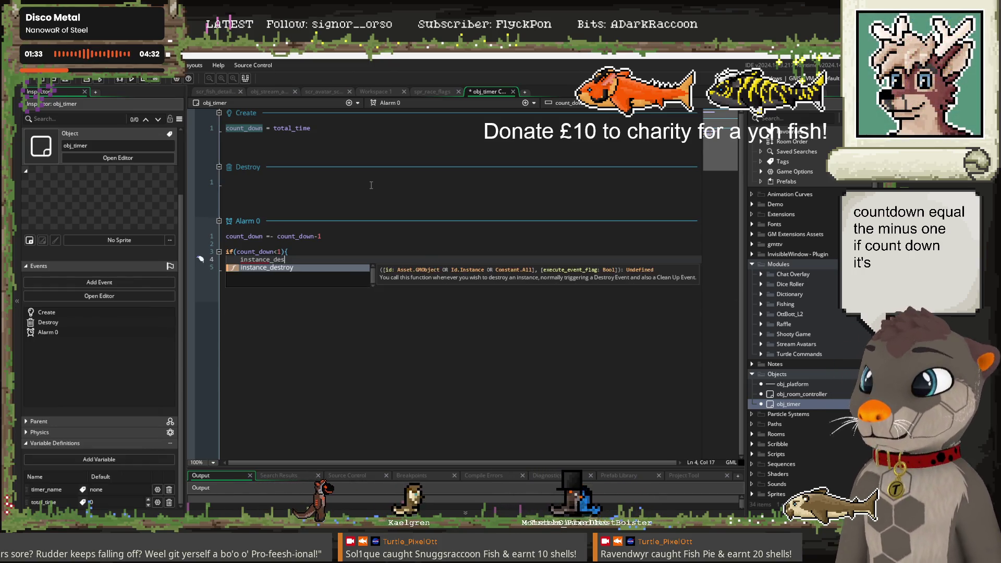
Complete instance_destroy() in Alarm 0 and begin an alarm[0] line in Create
{"action": "key", "text": "Return"}
{"action": "left_click", "coordinate": [291, 207]}
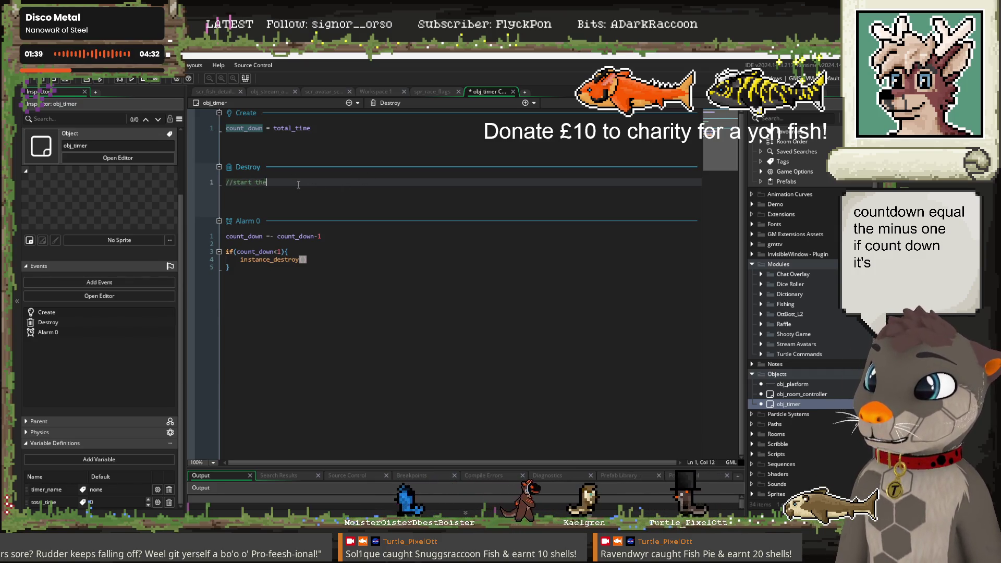
{"action": "left_click", "coordinate": [349, 268]}
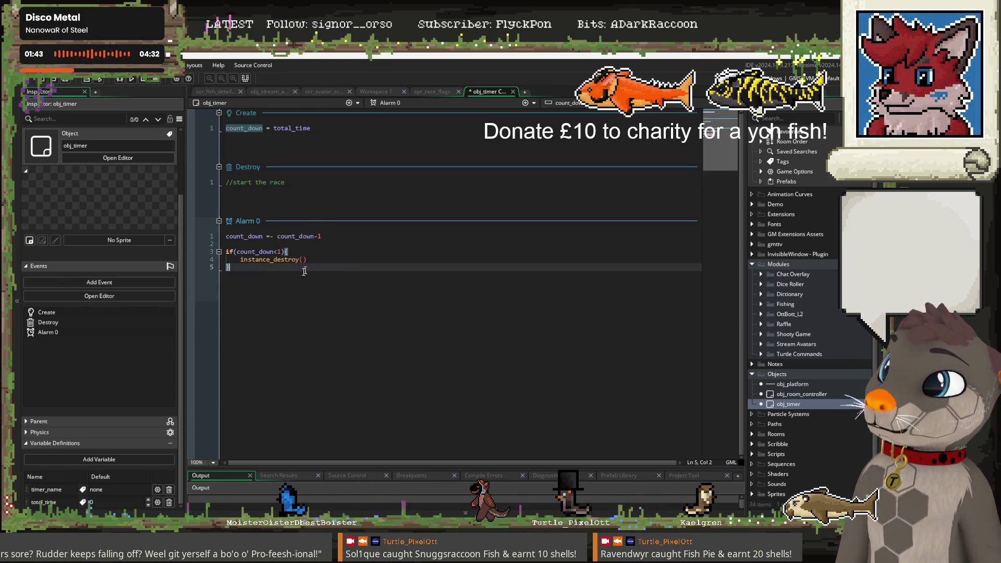
{"action": "left_click", "coordinate": [336, 129]}
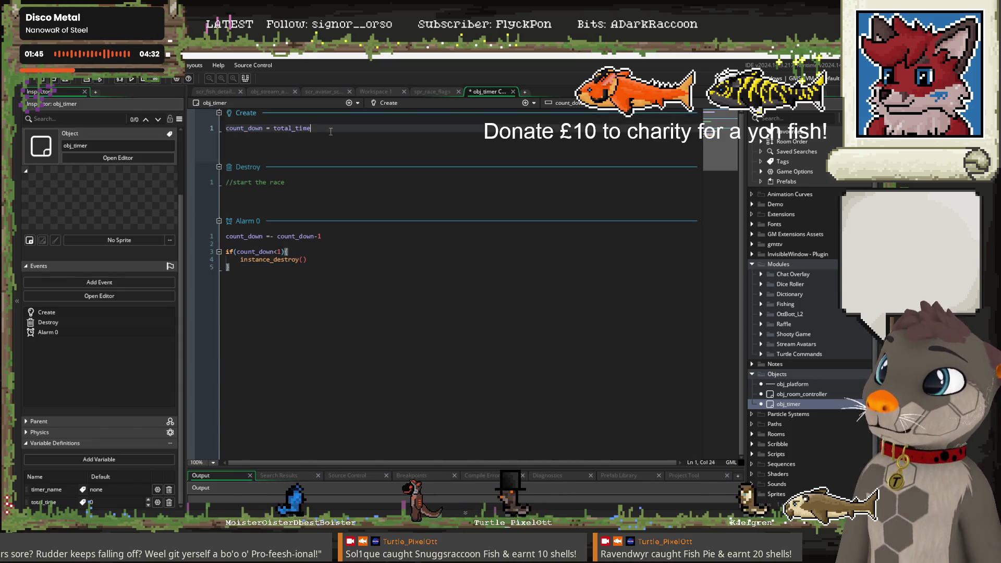
{"action": "key", "text": "Return"}
{"action": "key", "text": "Return"}
{"action": "type", "text": "ala"}
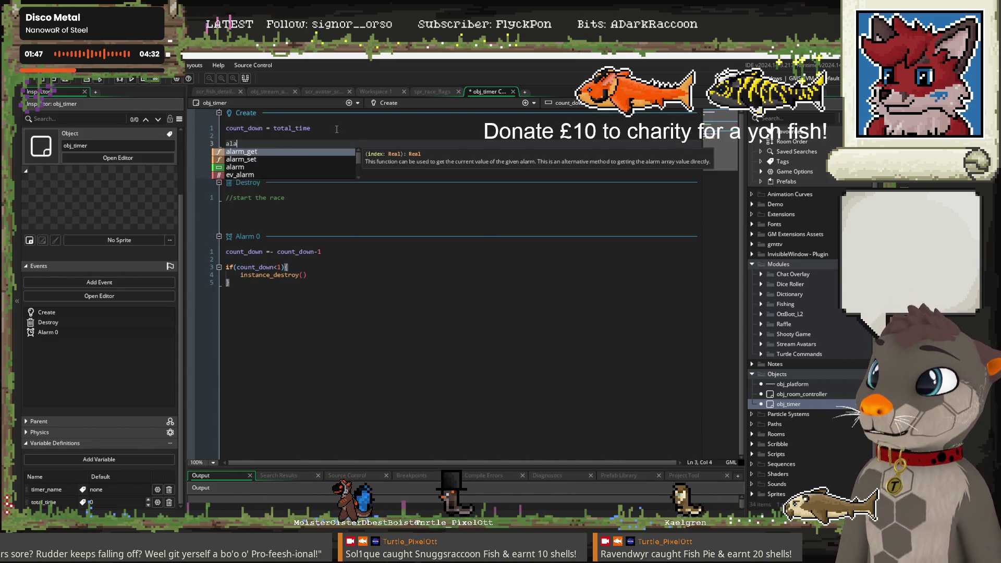
{"action": "type", "text": "rm"}
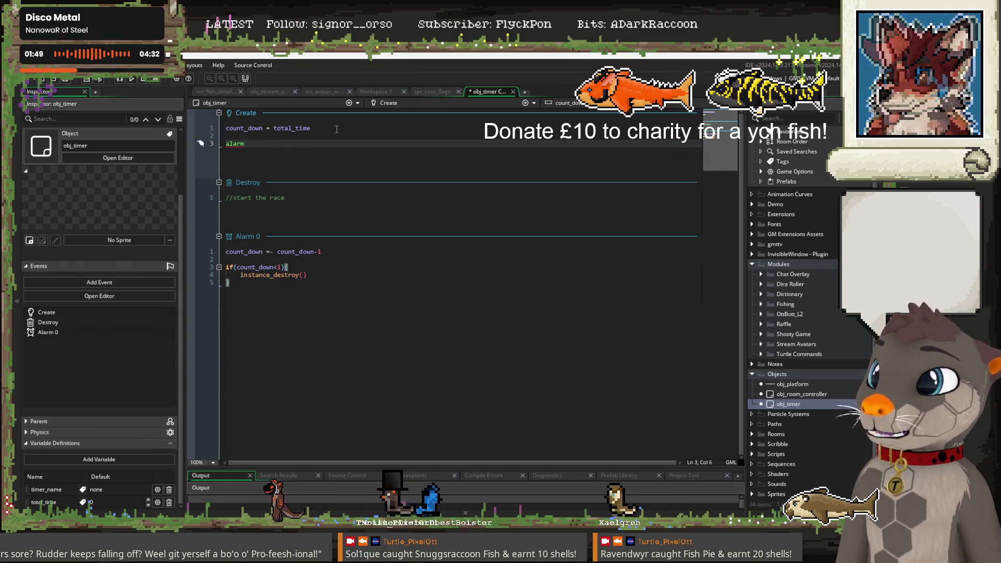
{"action": "type", "text": "-"}
{"action": "key", "text": "BackSpace"}
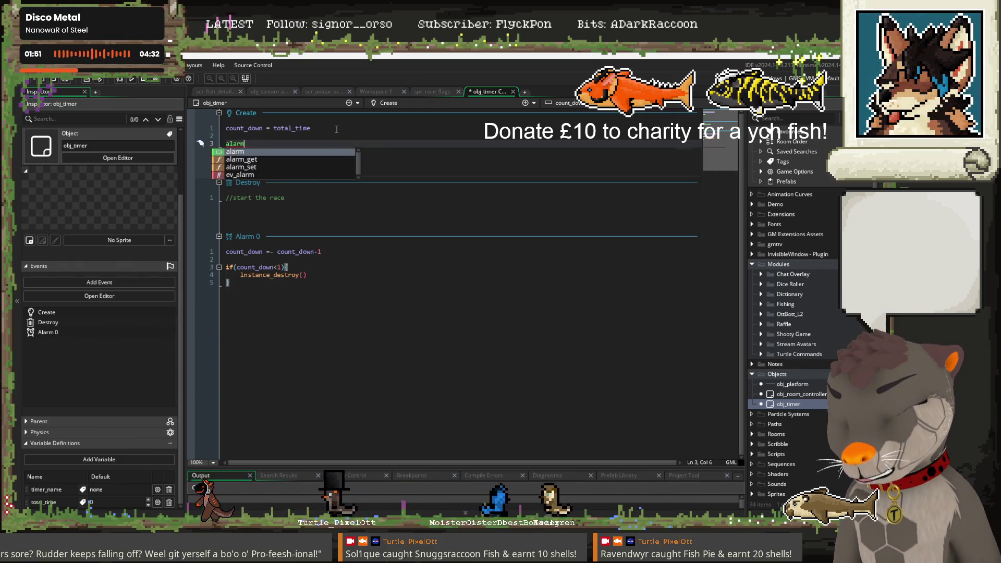
{"action": "type", "text": "[0"}
Re-arm alarm[0] = 60 at the end of Alarm 0 and finish Create's alarm assignment
{"action": "left_click", "coordinate": [296, 302]}
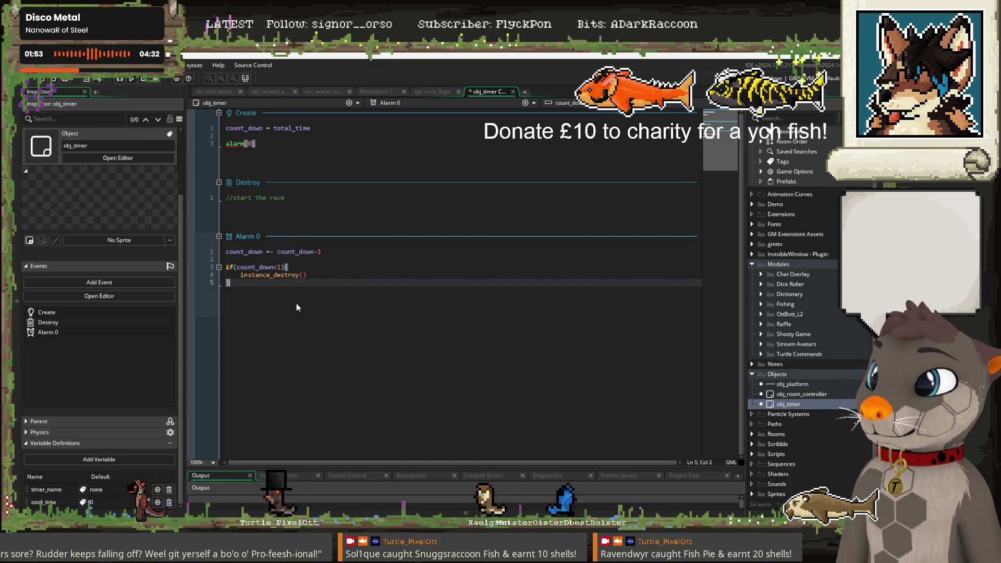
{"action": "key", "text": "Return"}
{"action": "key", "text": "Return"}
{"action": "type", "text": "a;arm"}
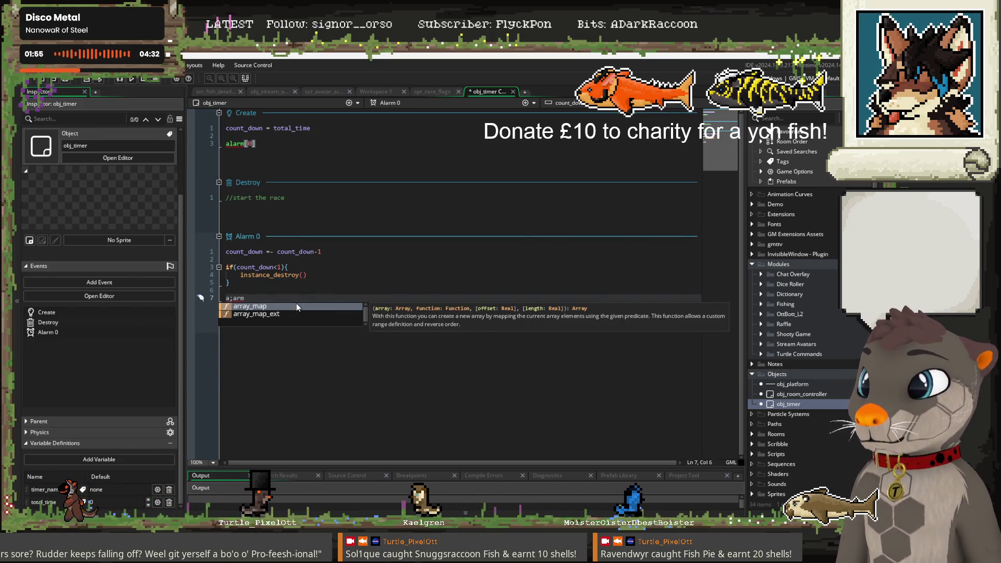
{"action": "key", "text": "BackSpace"}
{"action": "key", "text": "BackSpace"}
{"action": "key", "text": "BackSpace"}
{"action": "type", "text": "lar"}
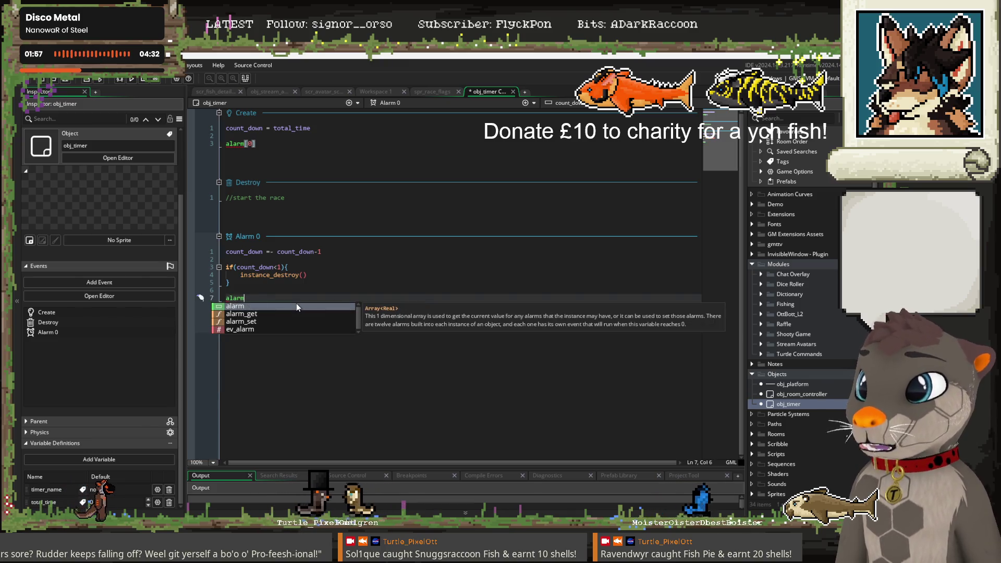
{"action": "type", "text": "m[0]"}
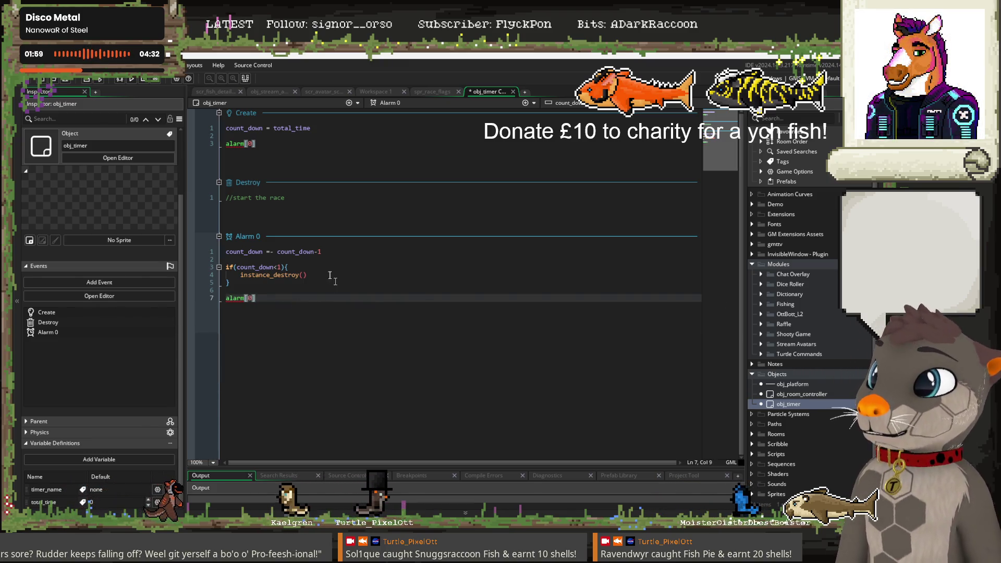
{"action": "type", "text": " = "}
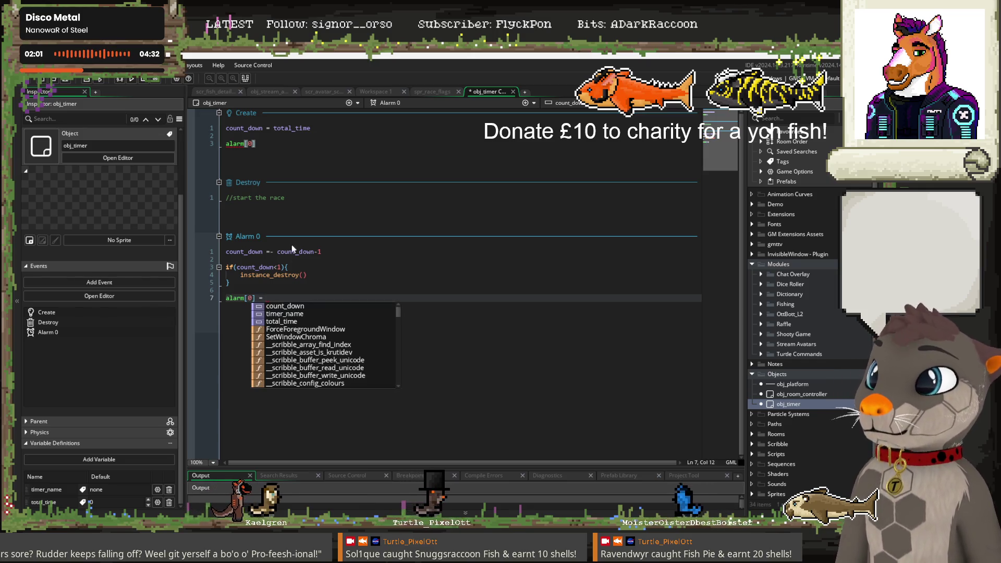
{"action": "type", "text": "60"}
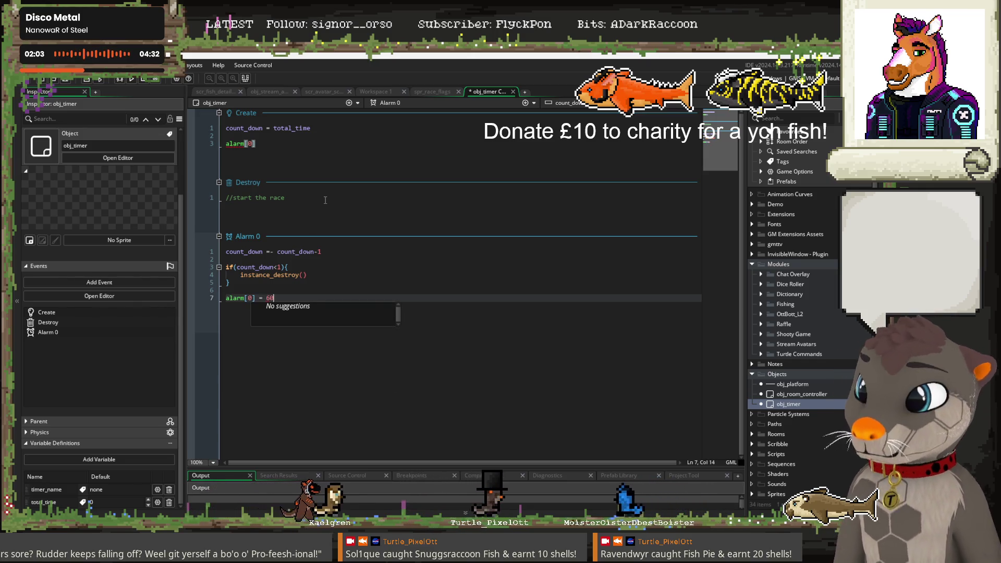
{"action": "left_click", "coordinate": [309, 141]}
{"action": "type", "text": "= "}
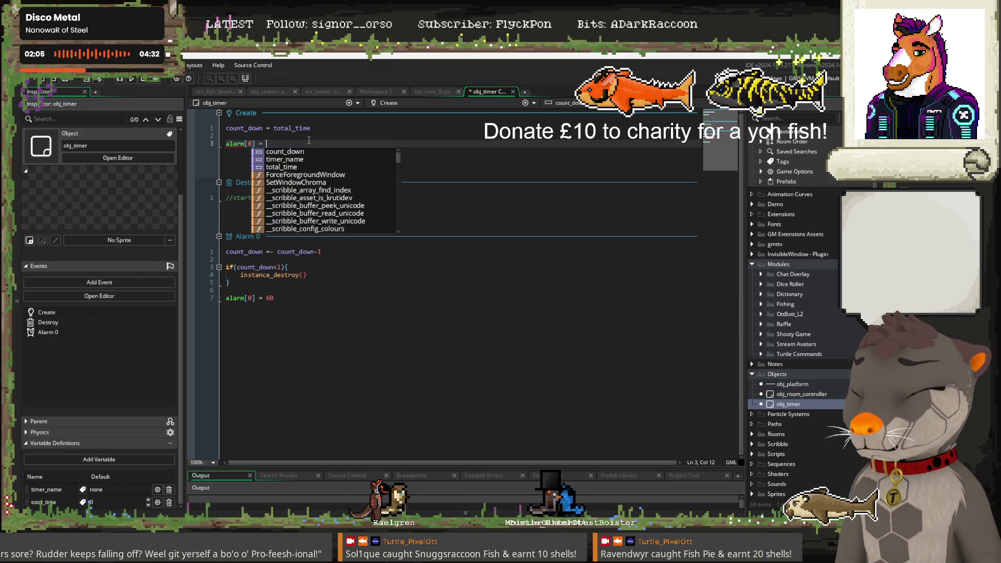
{"action": "type", "text": "60"}
{"action": "left_click", "coordinate": [360, 317]}
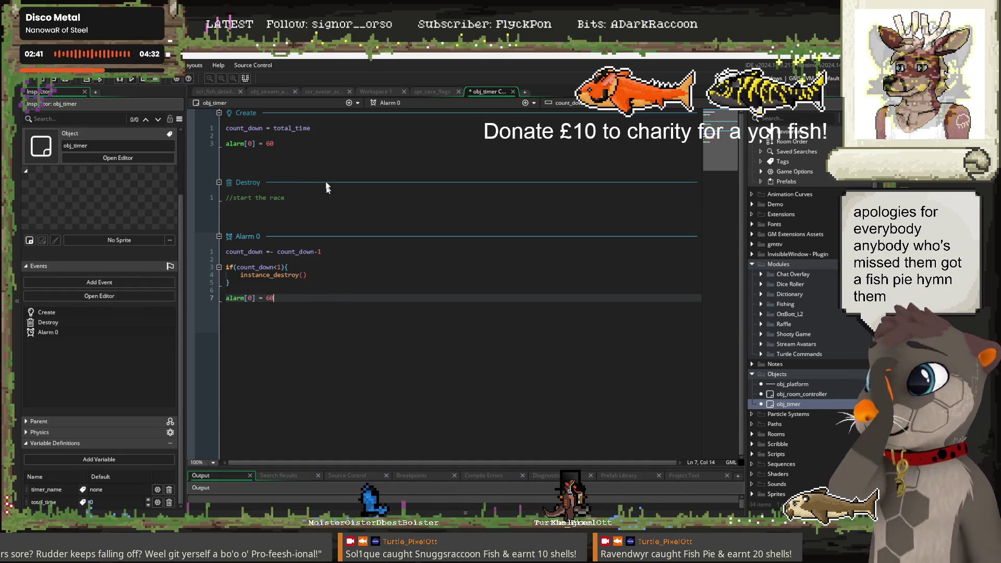
Insert an instance_create_layer(0,0, call on a new line in start_race
{"action": "left_click", "coordinate": [323, 92]}
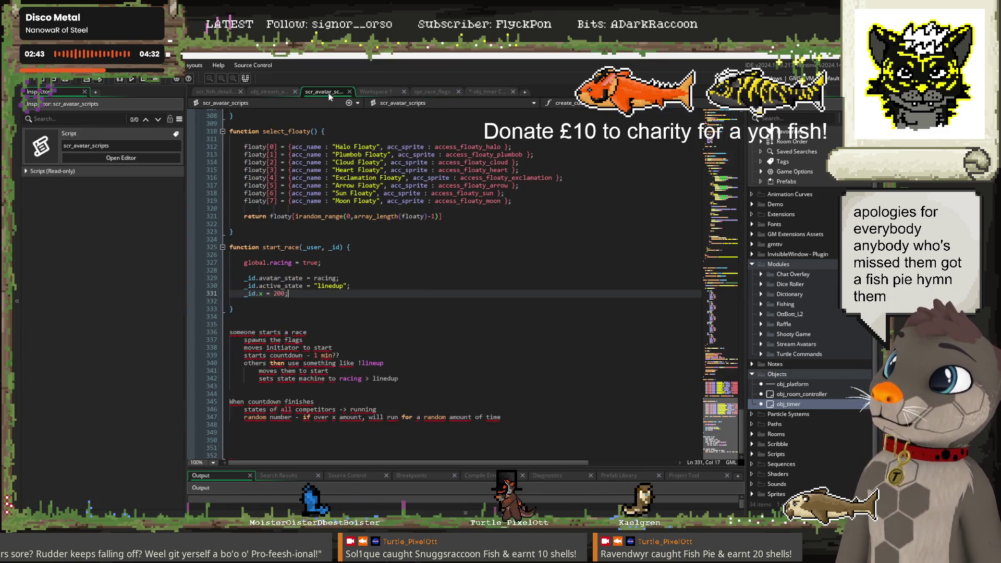
{"action": "key", "text": "Return"}
{"action": "key", "text": "Return"}
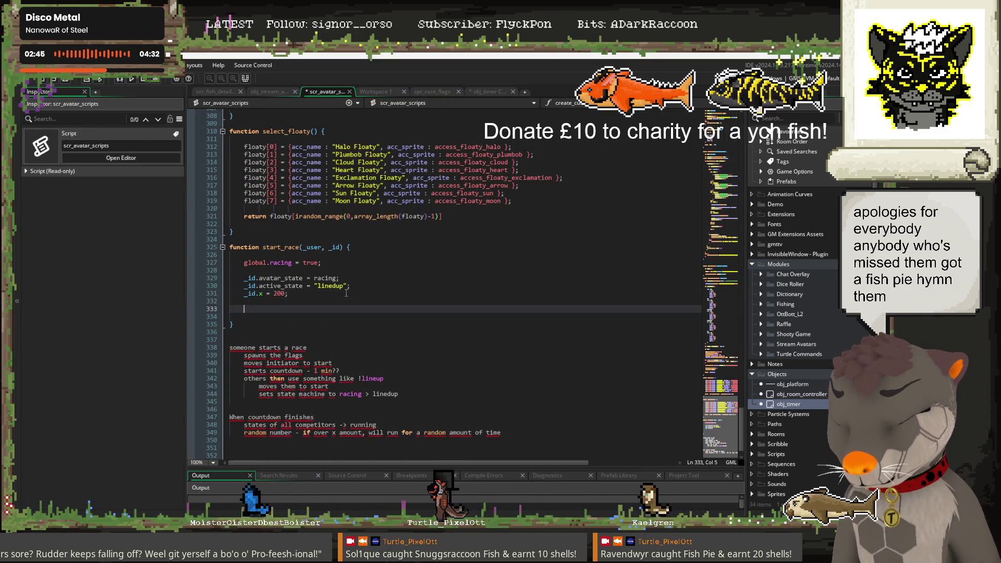
{"action": "type", "text": "instance"}
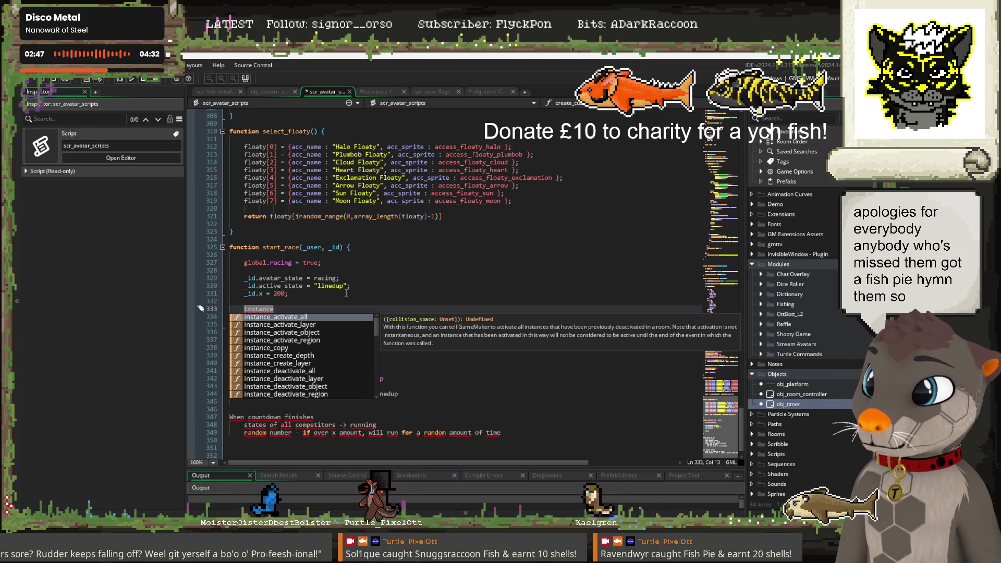
{"action": "key", "text": "Down"}
{"action": "key", "text": "Down"}
{"action": "key", "text": "Down"}
{"action": "key", "text": "Down"}
{"action": "key", "text": "Down"}
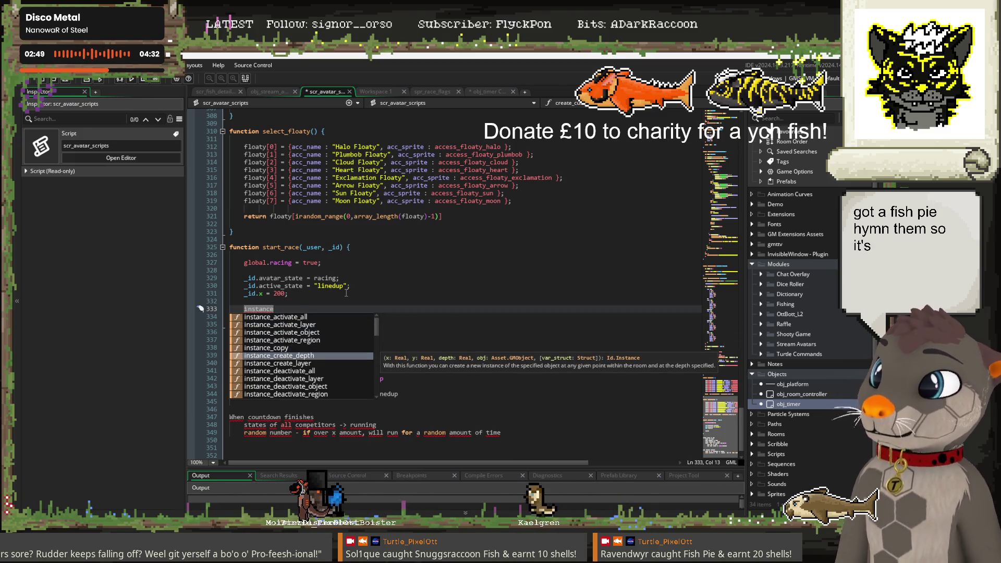
{"action": "key", "text": "Down"}
{"action": "key", "text": "Return"}
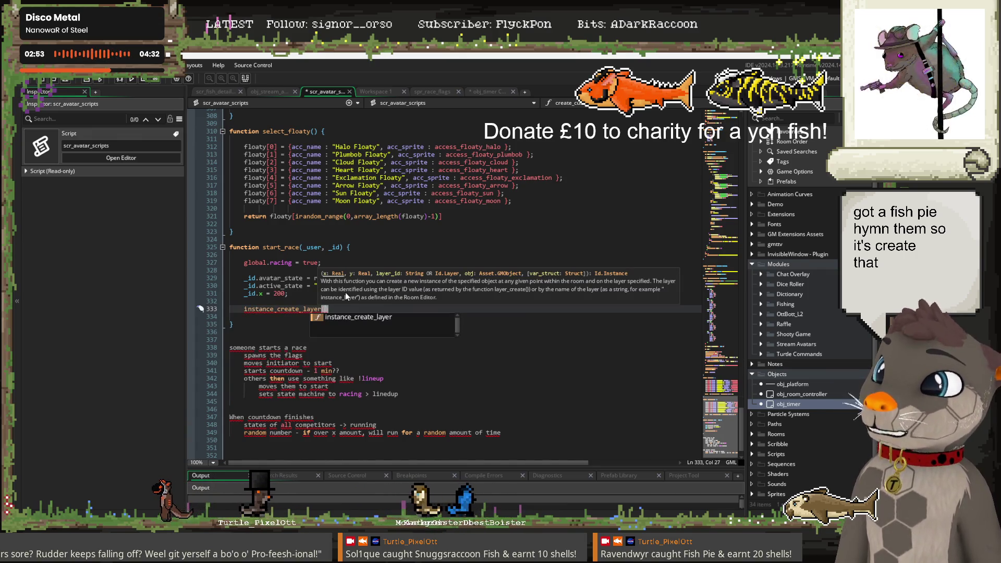
{"action": "type", "text": "0,0"}
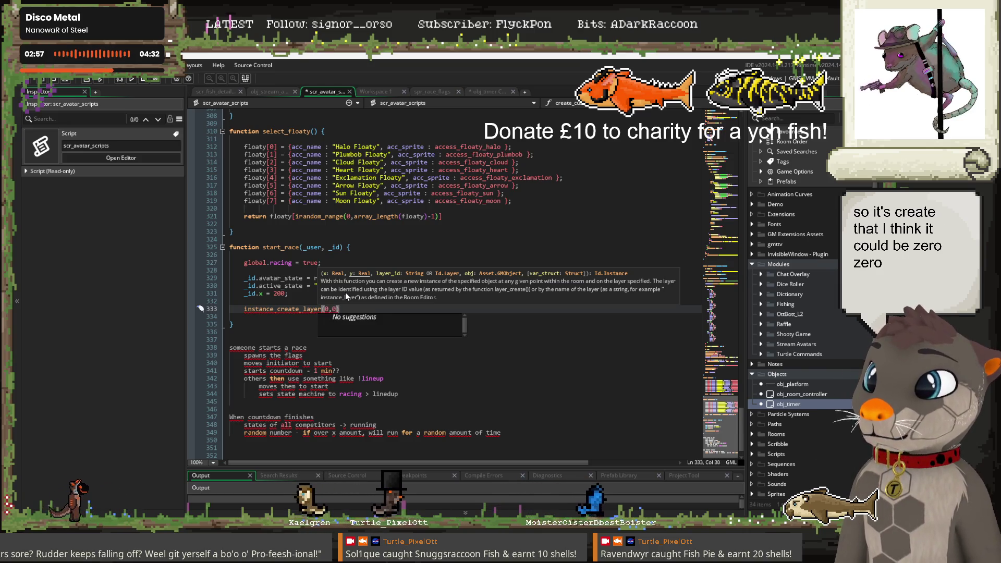
{"action": "type", "text": ","}
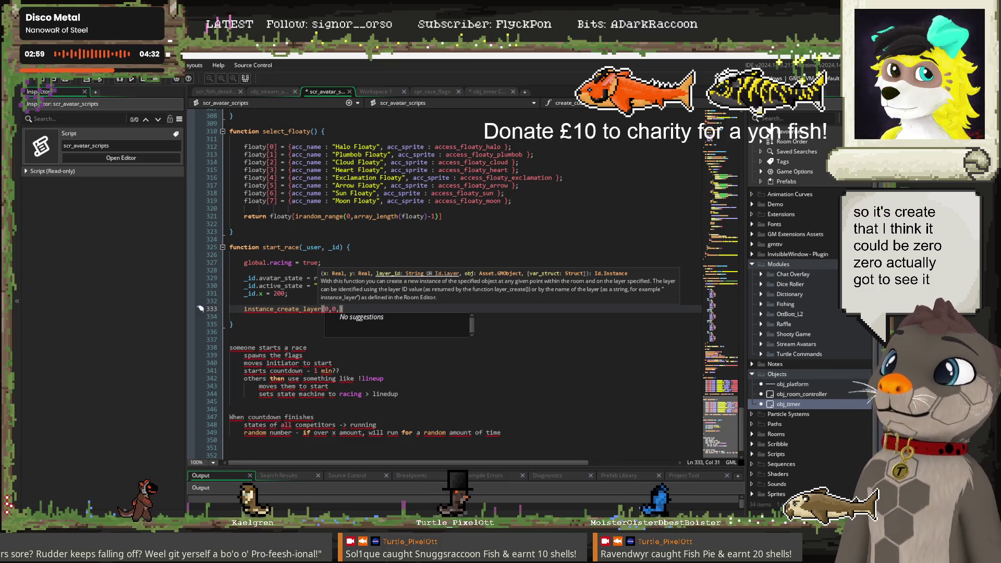
Open Room1 to check its layer names, then return to scr_avatar_scripts
{"action": "scroll", "coordinate": [782, 386], "scroll_direction": "down", "scroll_amount": 3}
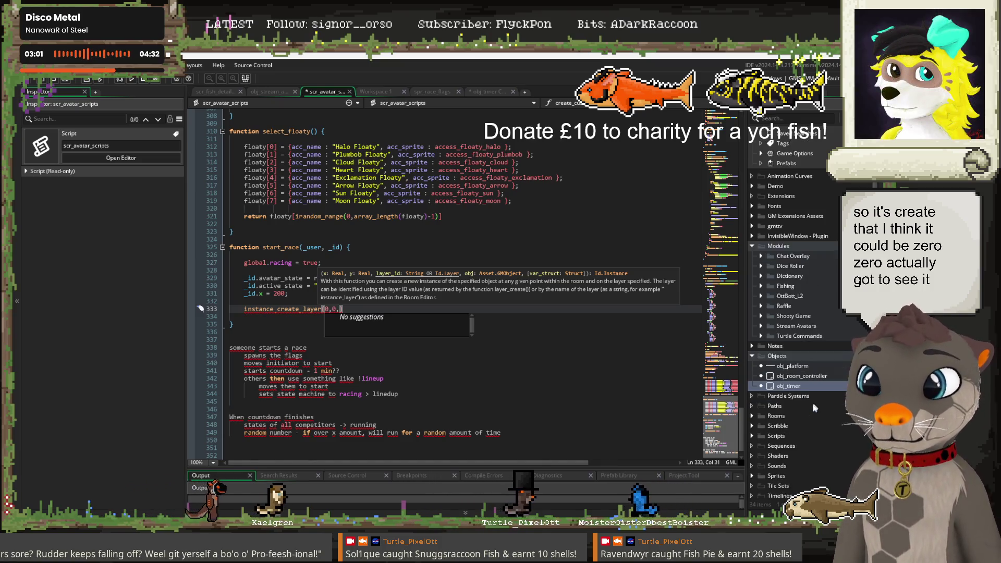
{"action": "double_click", "coordinate": [775, 414]}
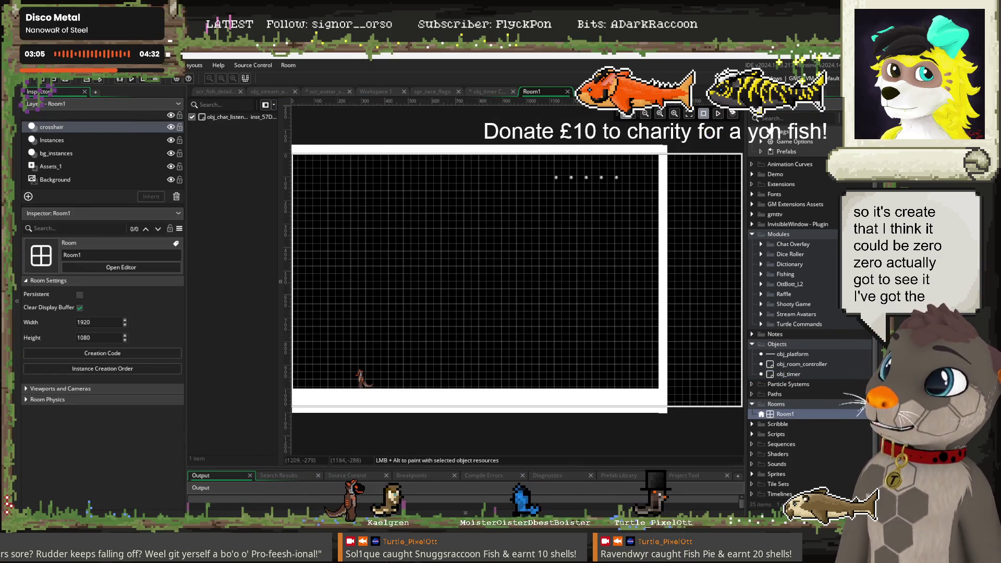
{"action": "left_click", "coordinate": [325, 91]}
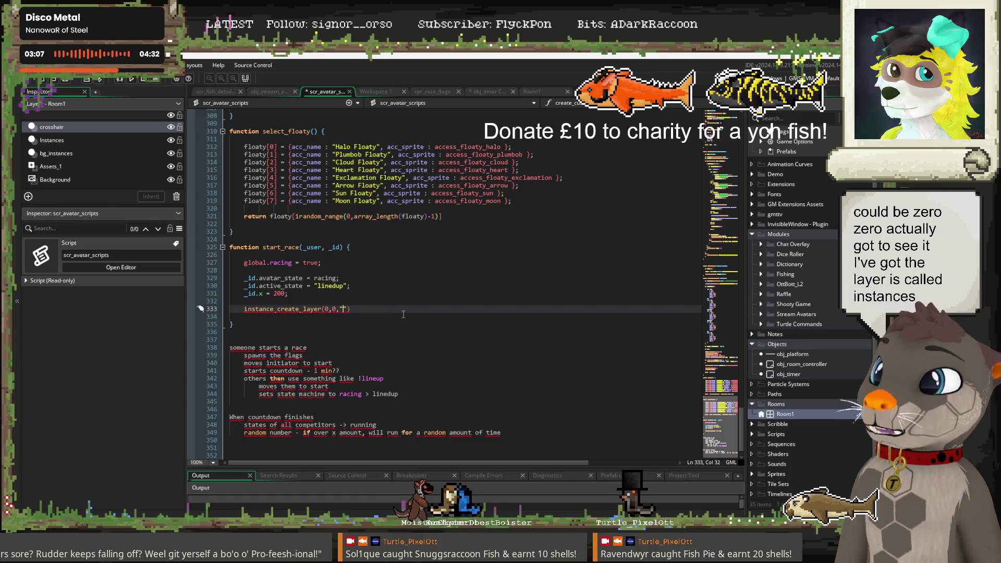
Pass "instances", obj_timer and a struct with timer_name "race count down" and total_time 60
{"action": "type", "text": "\"instances\","}
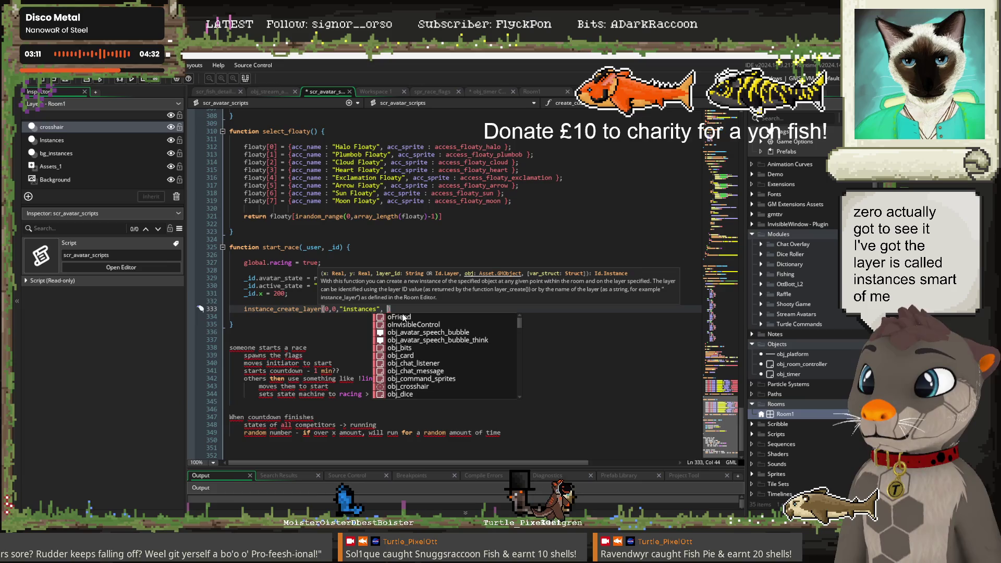
{"action": "type", "text": " obj_t"}
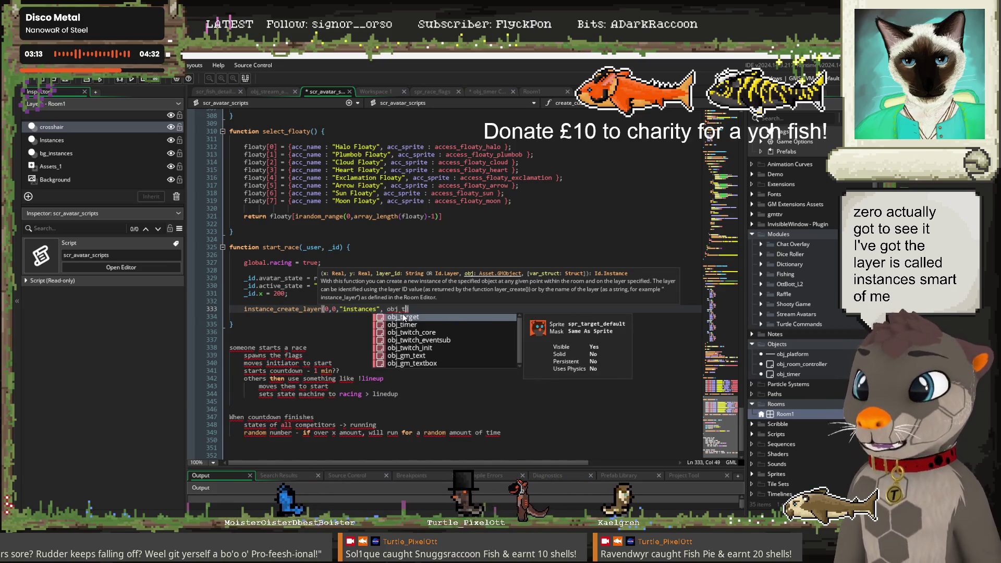
{"action": "type", "text": "imer"}
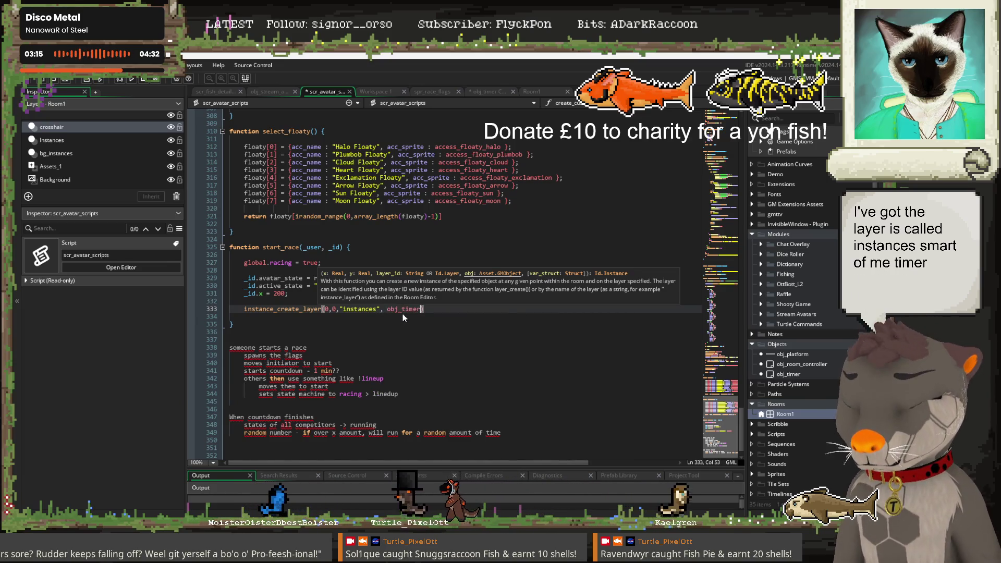
{"action": "type", "text": ",{"}
{"action": "key", "text": "Return"}
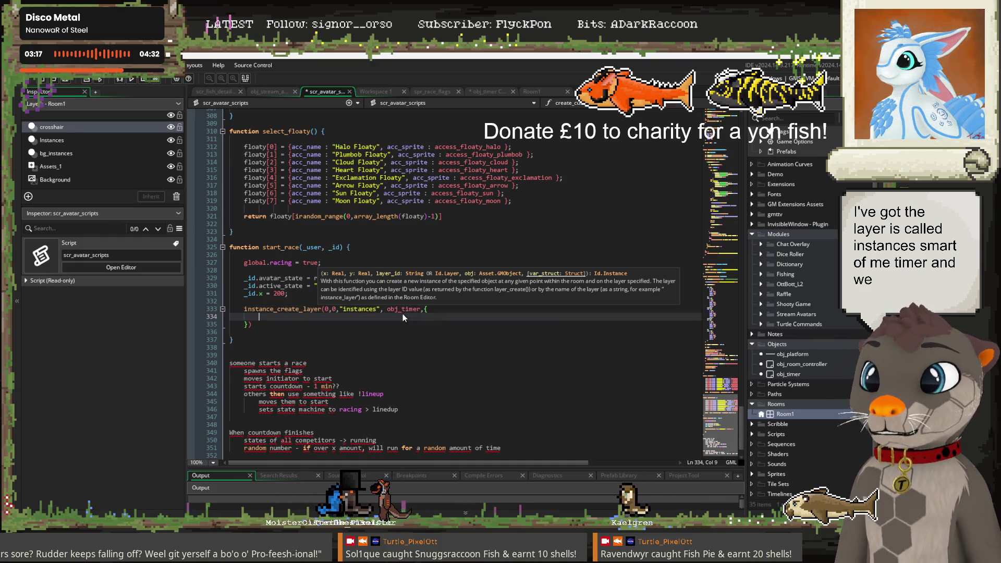
{"action": "left_click", "coordinate": [477, 93]}
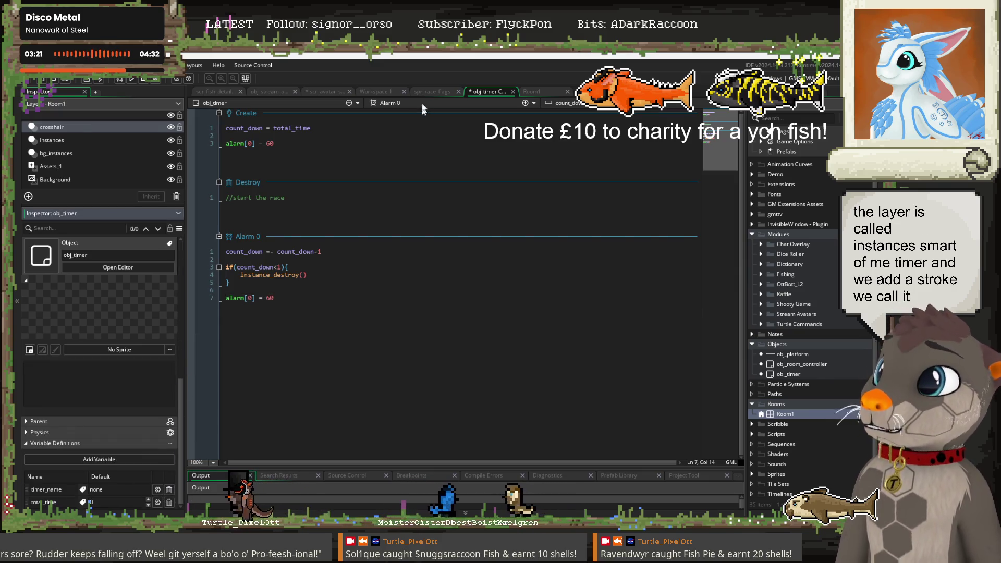
{"action": "left_click", "coordinate": [327, 92]}
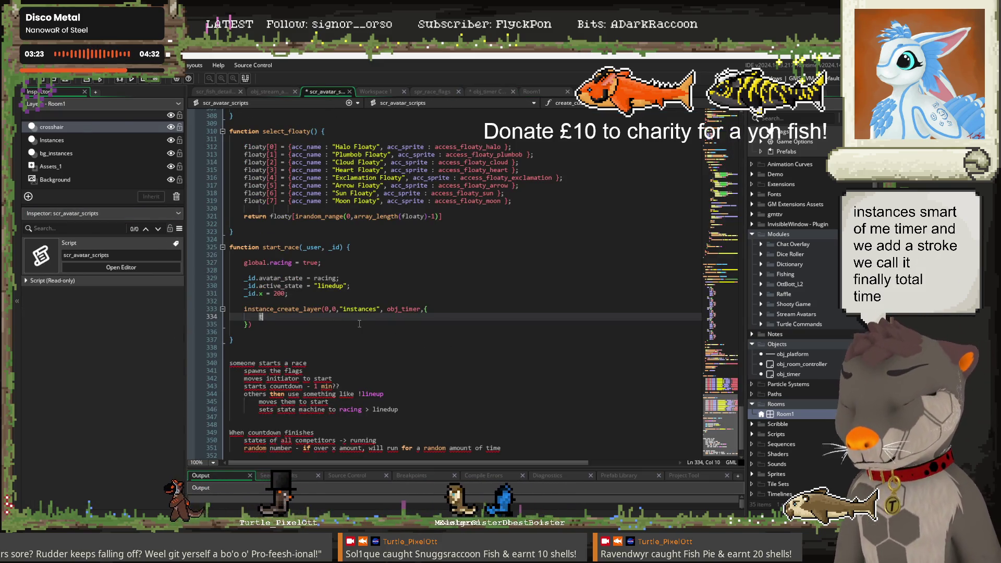
{"action": "type", "text": "timer_name: "}
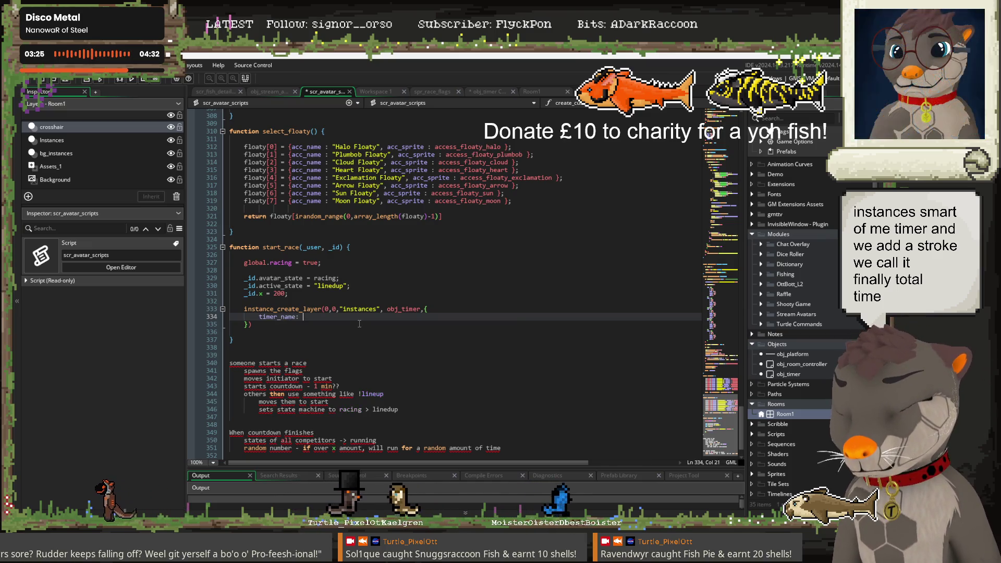
{"action": "type", "text": "\"race count"}
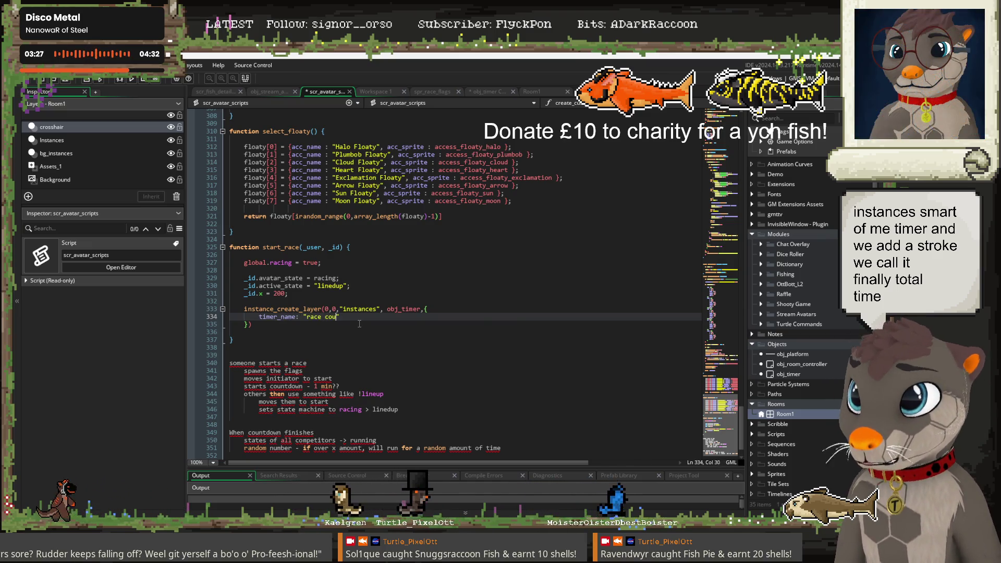
{"action": "type", "text": " down\""}
{"action": "key", "text": "Return"}
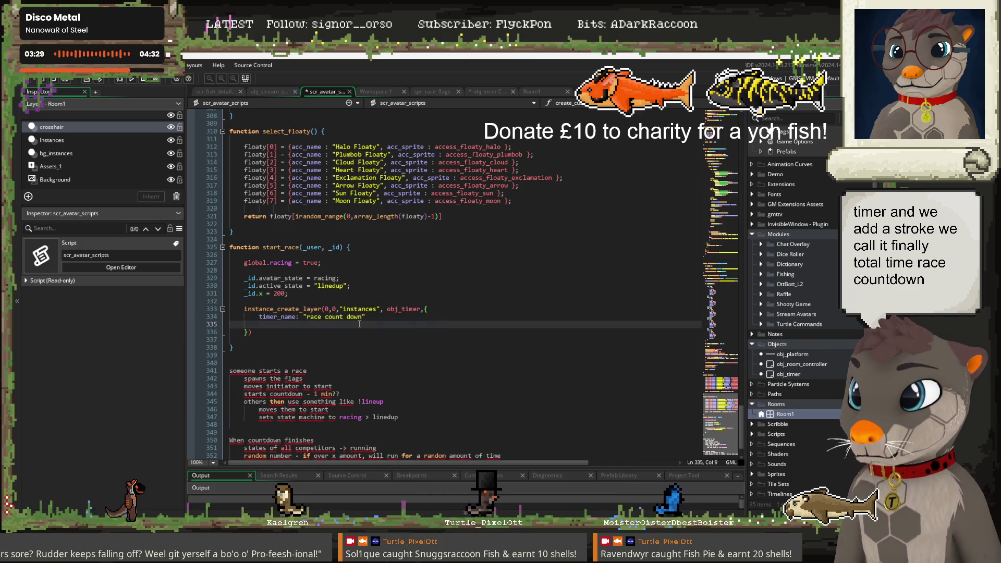
{"action": "type", "text": "total_time:"}
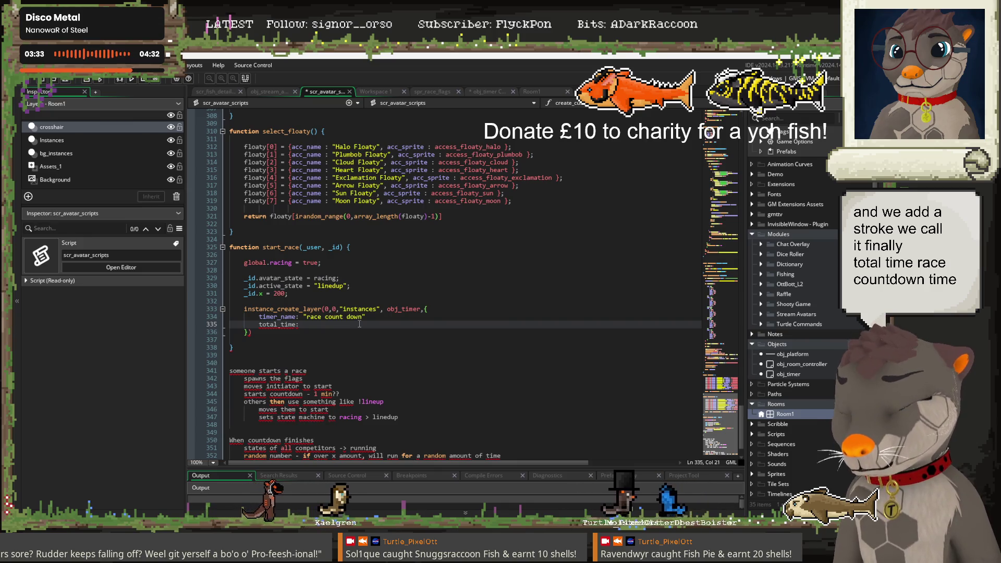
{"action": "type", "text": " 60"}
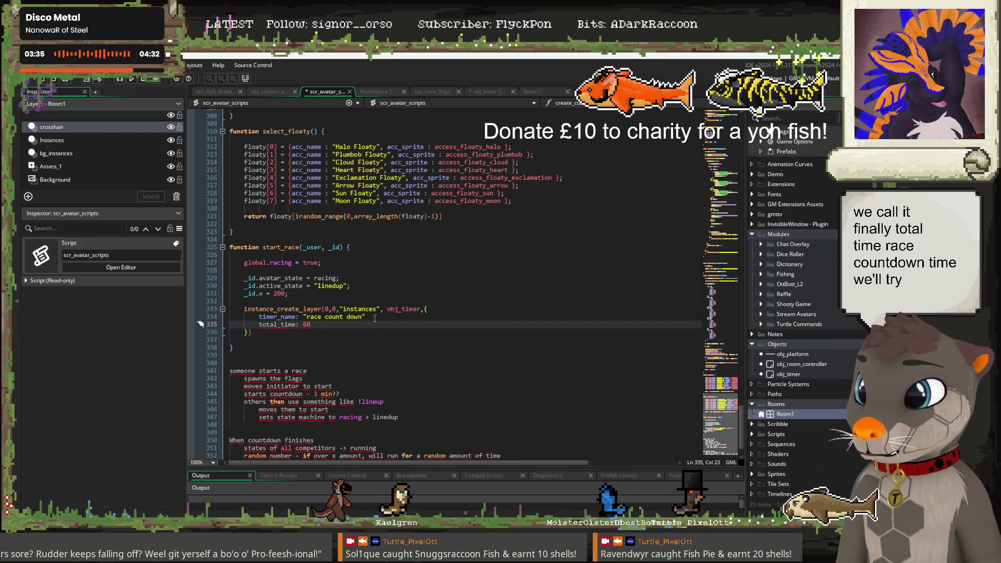
{"action": "left_click", "coordinate": [375, 318]}
{"action": "type", "text": ","}
{"action": "left_click", "coordinate": [378, 324]}
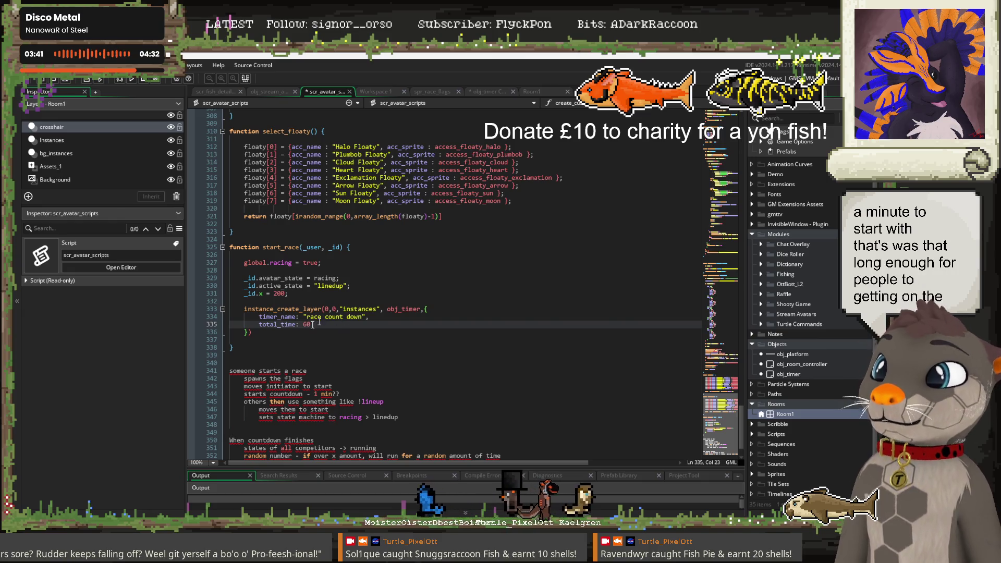
{"action": "key", "text": "Left"}
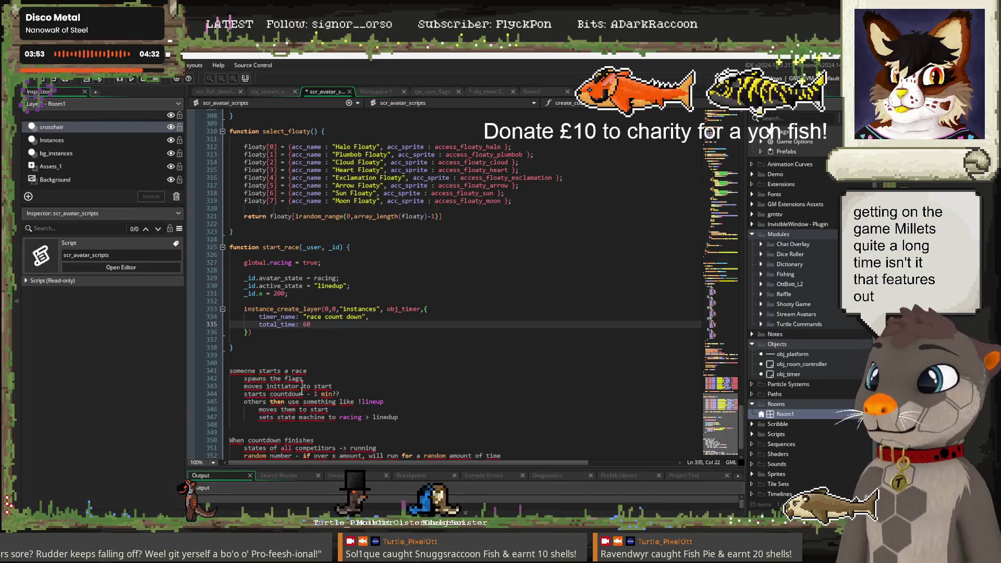
{"action": "left_click", "coordinate": [276, 342]}
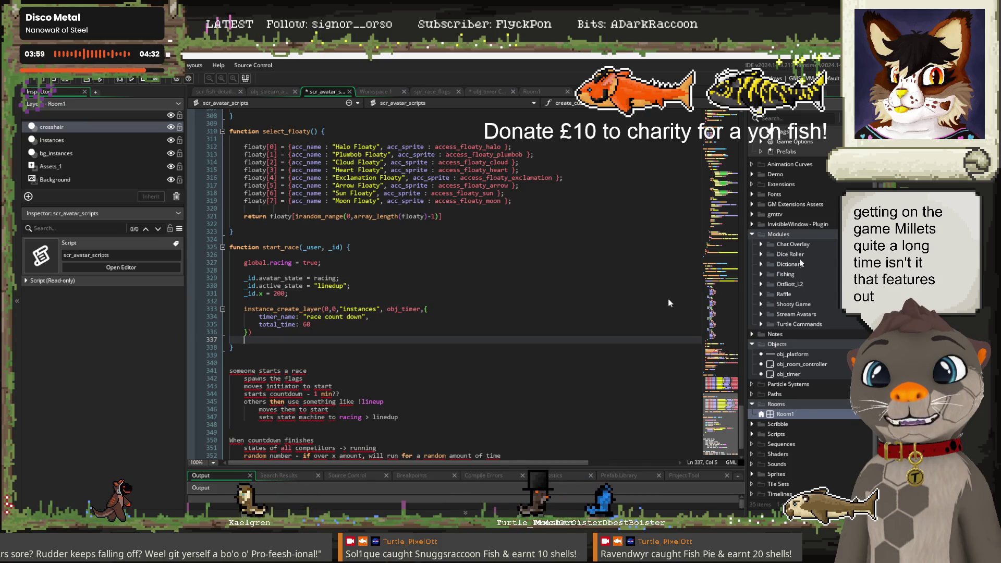
{"action": "mouse_move", "coordinate": [267, 555]}
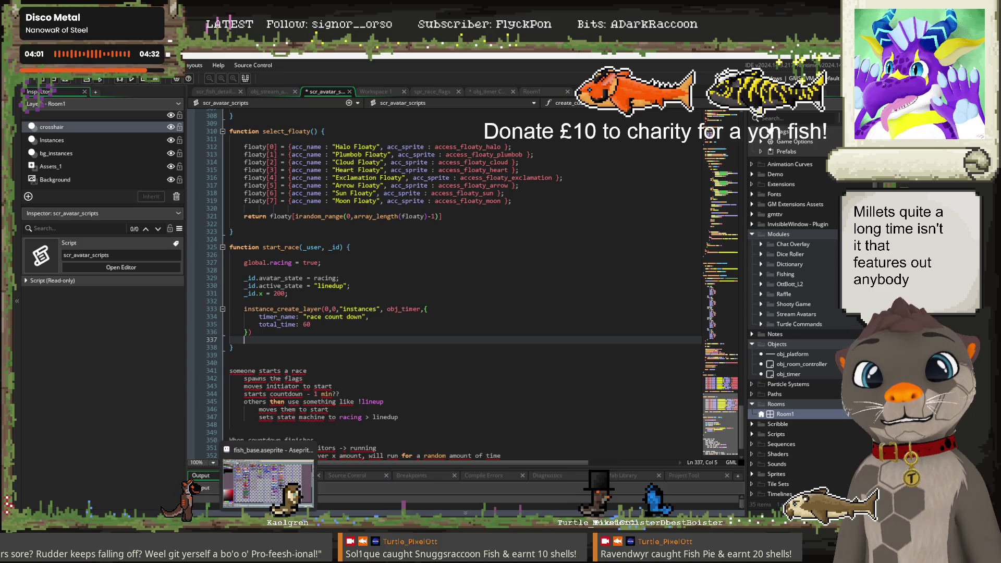
{"action": "left_click", "coordinate": [268, 482]}
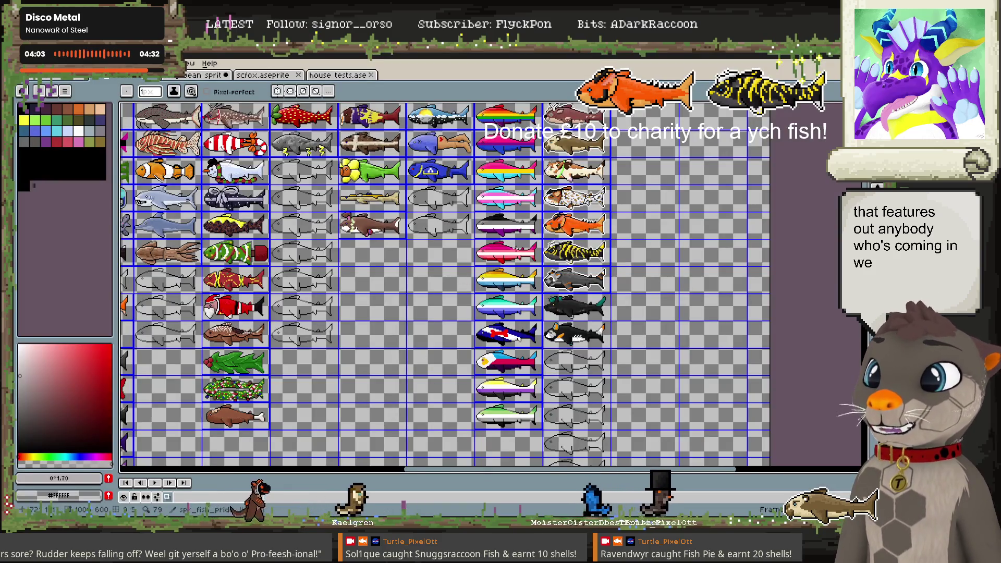
{"action": "scroll", "coordinate": [457, 204], "scroll_direction": "up", "scroll_amount": 2}
{"action": "scroll", "coordinate": [457, 203], "scroll_direction": "up", "scroll_amount": 1}
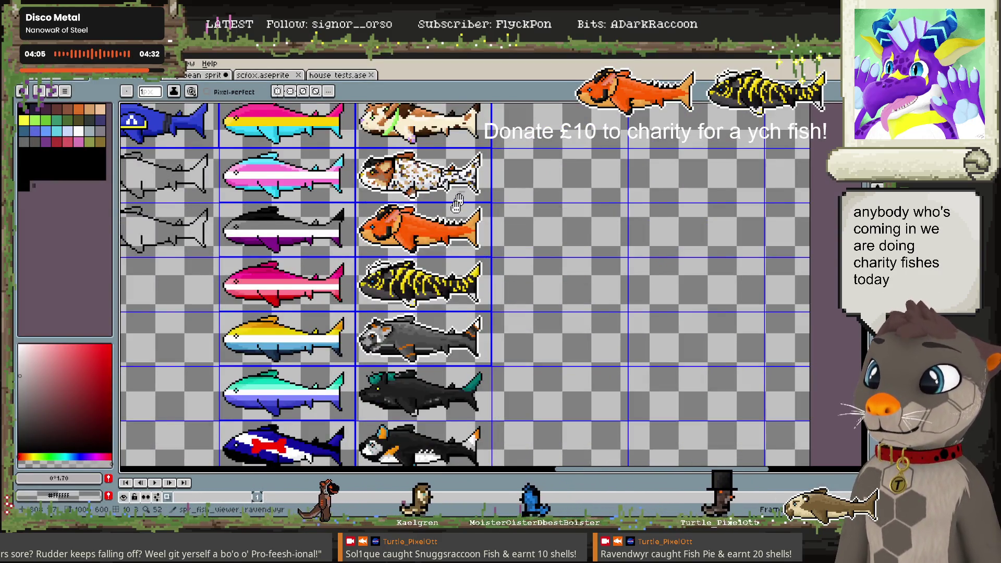
{"action": "mouse_move", "coordinate": [457, 203]}
{"action": "left_mouse_down"}
{"action": "mouse_move", "coordinate": [439, 313]}
{"action": "mouse_move", "coordinate": [430, 249]}
{"action": "left_mouse_up"}
{"action": "mouse_move", "coordinate": [417, 345]}
{"action": "left_mouse_down"}
{"action": "mouse_move", "coordinate": [414, 215]}
{"action": "mouse_move", "coordinate": [417, 239]}
{"action": "left_mouse_up"}
{"action": "scroll", "coordinate": [417, 240], "scroll_direction": "up", "scroll_amount": 1}
{"action": "left_click_drag", "start_coordinate": [421, 158], "coordinate": [432, 355]}
{"action": "left_click_drag", "start_coordinate": [441, 250], "coordinate": [443, 290]}
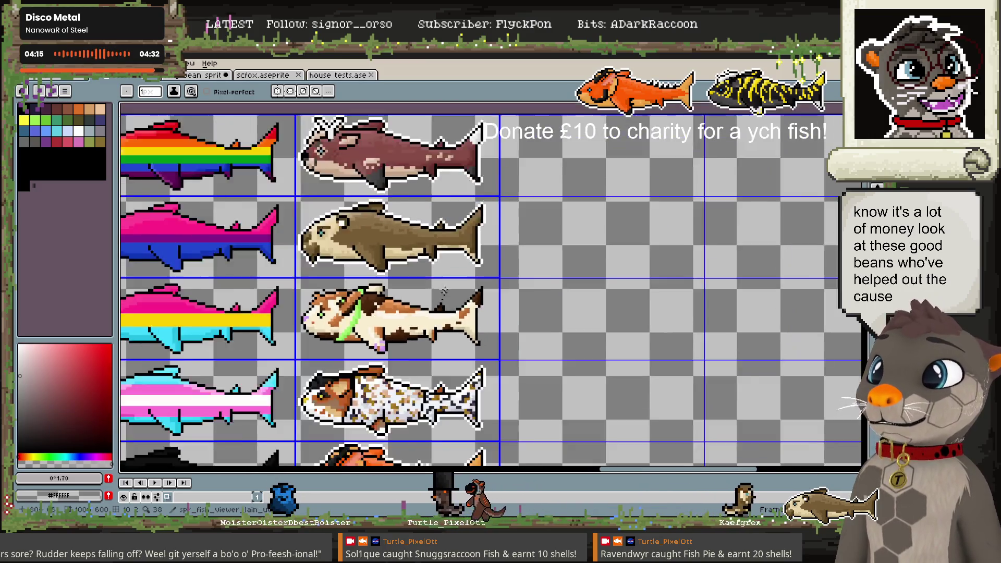
{"action": "scroll", "coordinate": [443, 291], "scroll_direction": "down", "scroll_amount": 1}
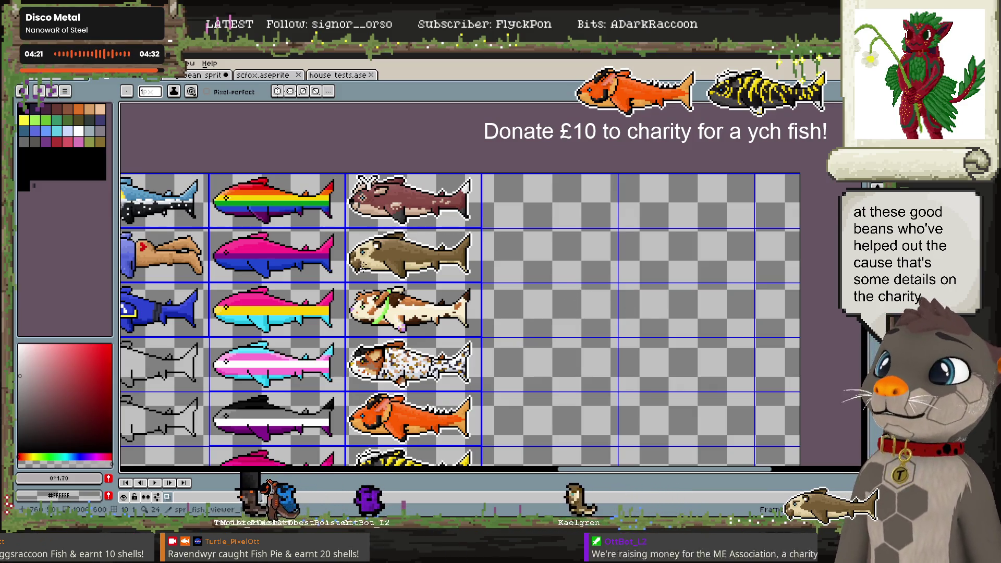
{"action": "scroll", "coordinate": [568, 364], "scroll_direction": "down", "scroll_amount": 2}
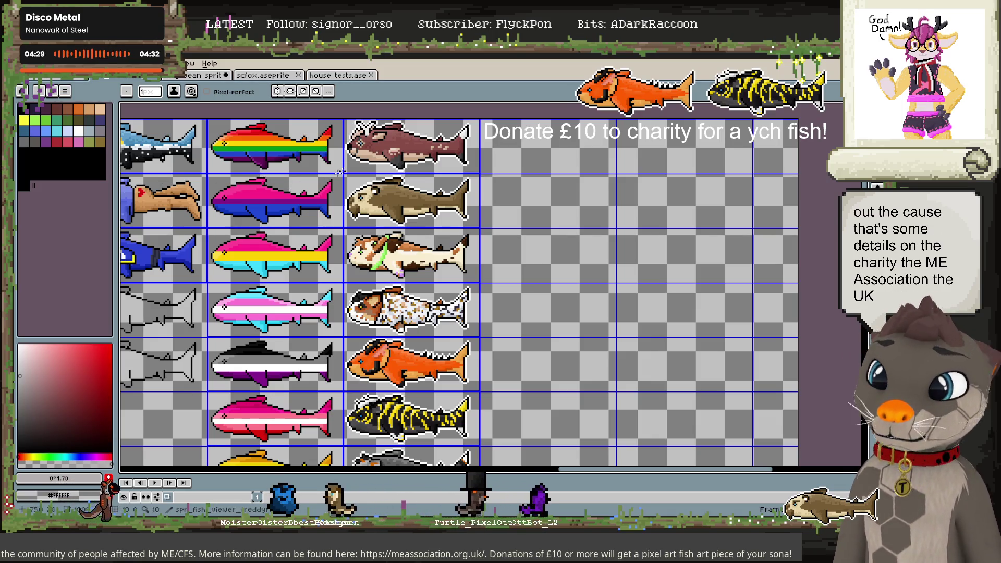
{"action": "mouse_move", "coordinate": [272, 305]}
{"action": "left_mouse_down"}
{"action": "mouse_move", "coordinate": [292, 254]}
{"action": "mouse_move", "coordinate": [303, 330]}
{"action": "left_mouse_up"}
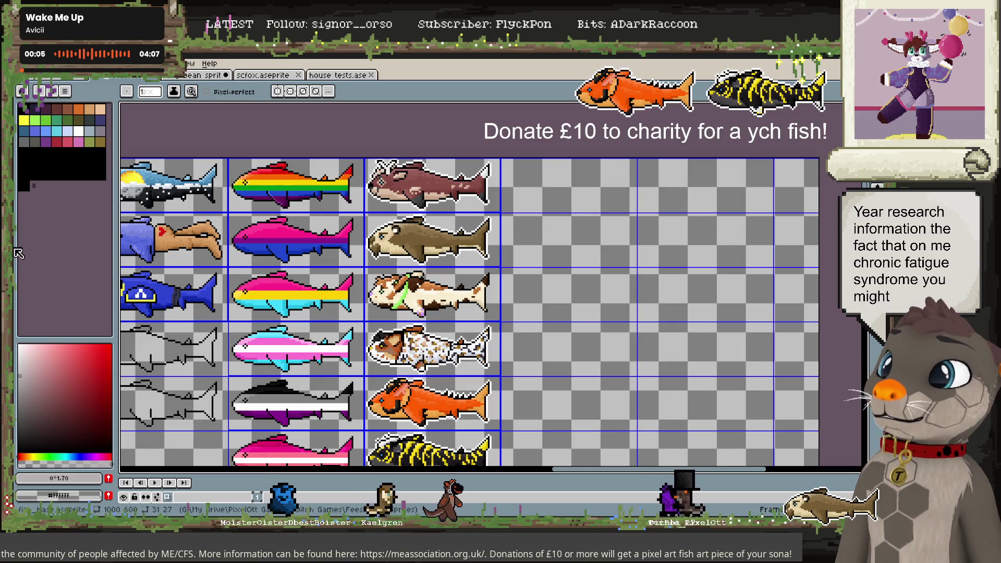
{"action": "mouse_move", "coordinate": [388, 392]}
{"action": "left_mouse_down"}
{"action": "mouse_move", "coordinate": [388, 226]}
{"action": "mouse_move", "coordinate": [362, 153]}
{"action": "left_mouse_up"}
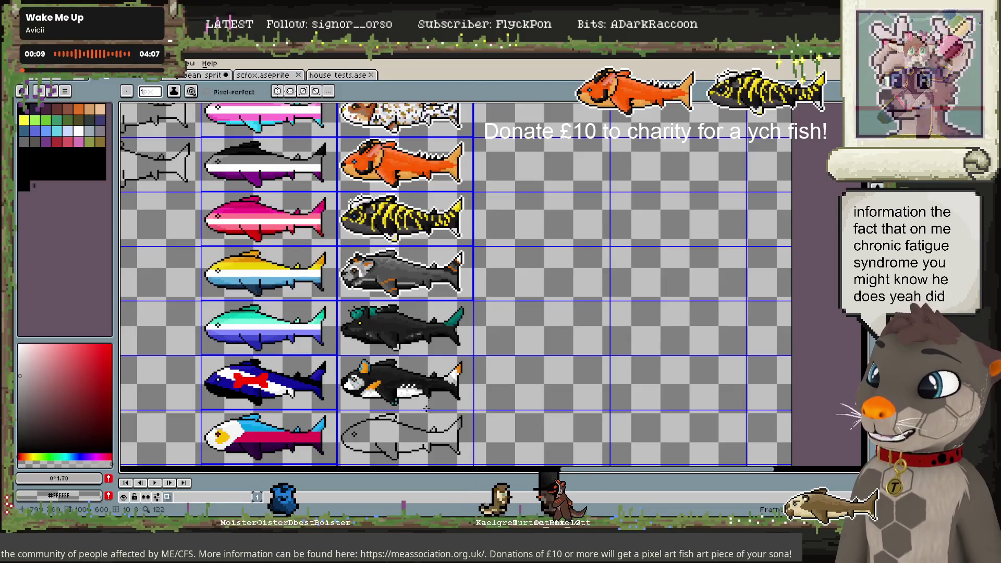
{"action": "scroll", "coordinate": [416, 407], "scroll_direction": "up", "scroll_amount": 2}
{"action": "left_click_drag", "start_coordinate": [381, 248], "coordinate": [416, 298]}
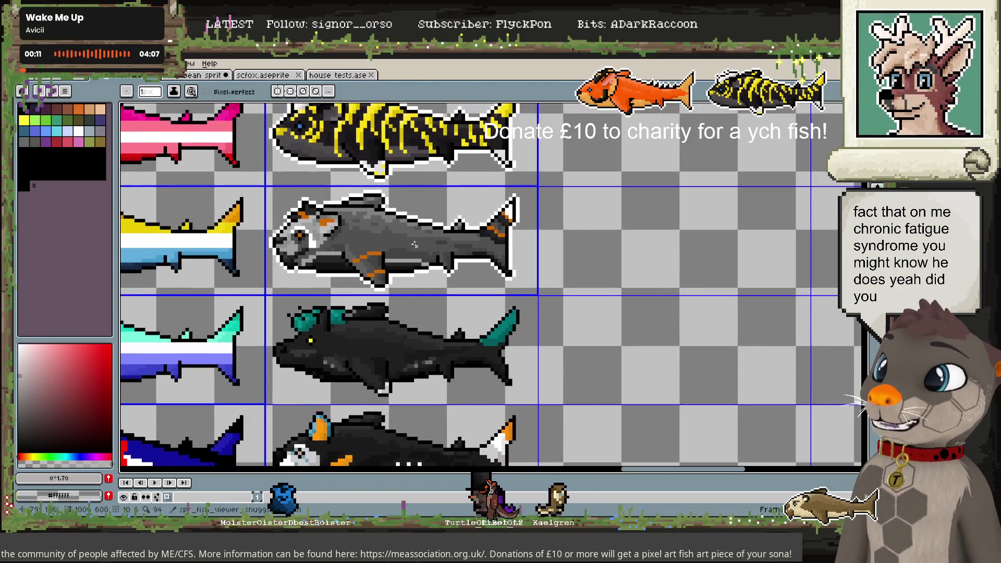
{"action": "scroll", "coordinate": [401, 284], "scroll_direction": "up", "scroll_amount": 2}
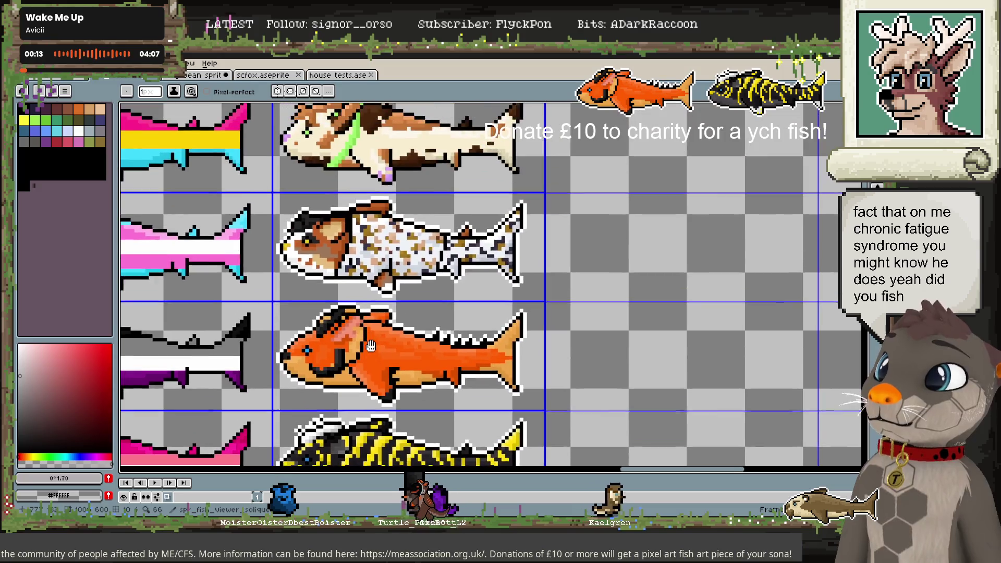
{"action": "scroll", "coordinate": [383, 266], "scroll_direction": "up", "scroll_amount": 2}
{"action": "scroll", "coordinate": [372, 255], "scroll_direction": "up", "scroll_amount": 1}
{"action": "scroll", "coordinate": [371, 255], "scroll_direction": "up", "scroll_amount": 2}
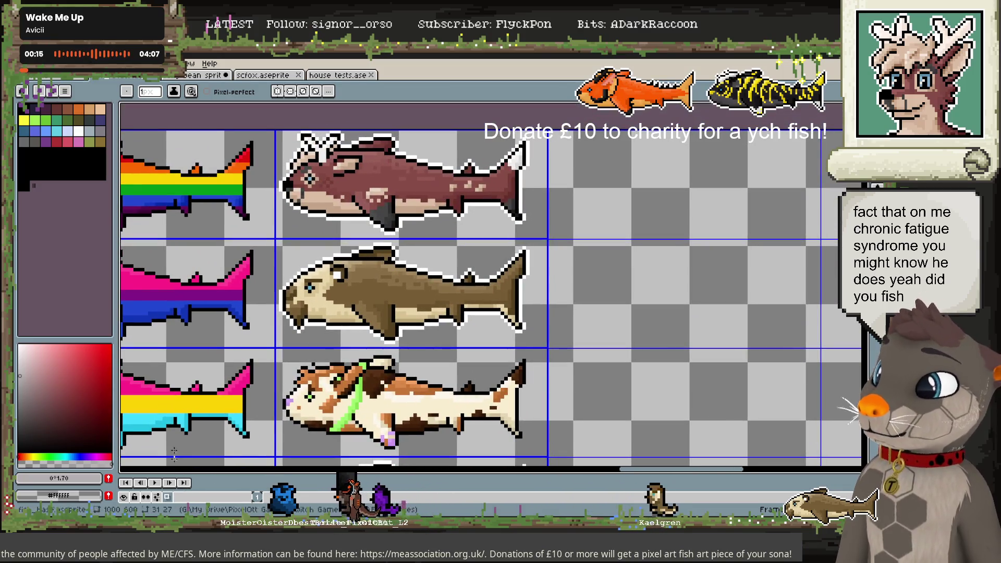
{"action": "left_click", "coordinate": [208, 480]}
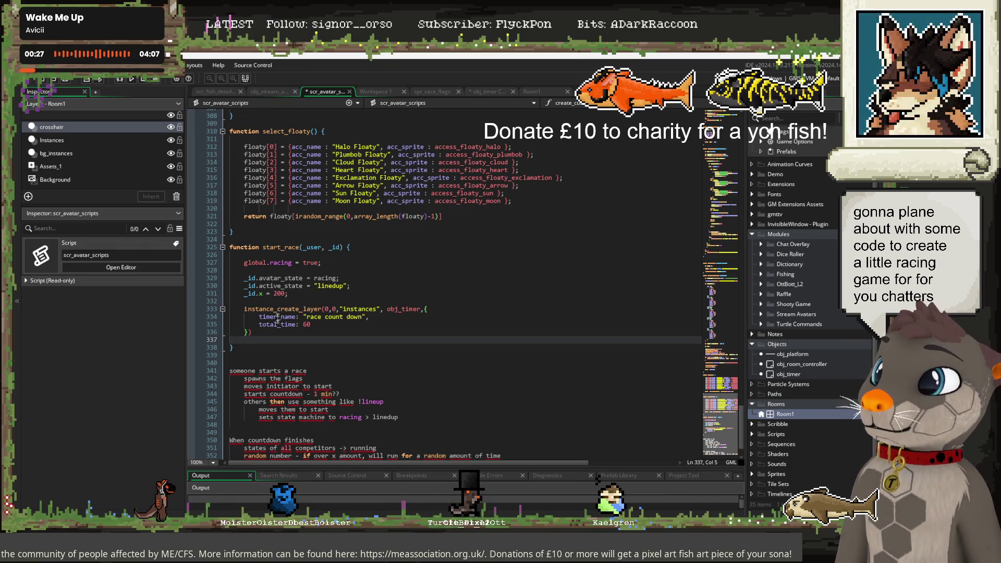
Switch from start_race to obj_timer's events to review its Alarm 0 countdown
{"action": "scroll", "coordinate": [308, 337], "scroll_direction": "down", "scroll_amount": 2}
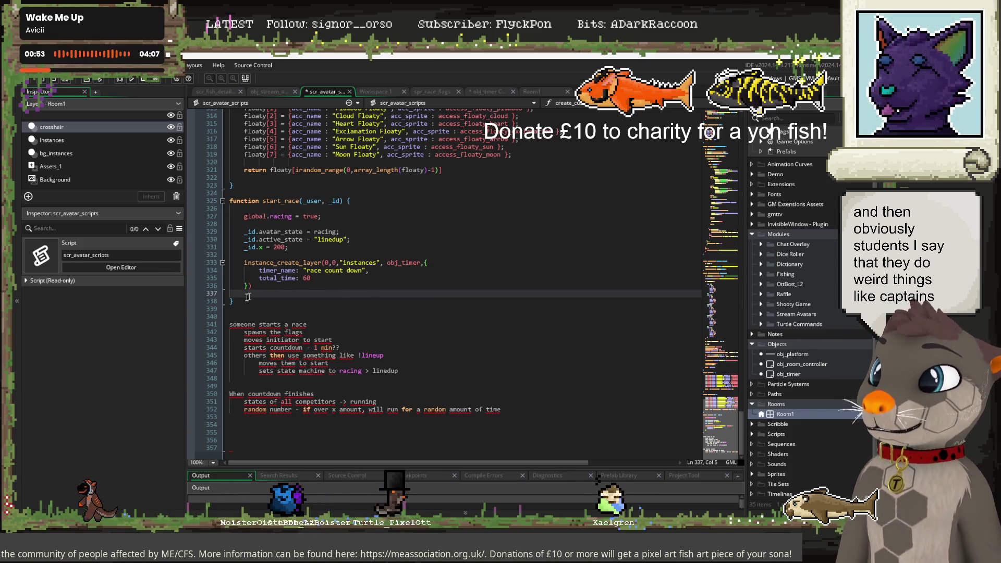
{"action": "key", "text": "Down"}
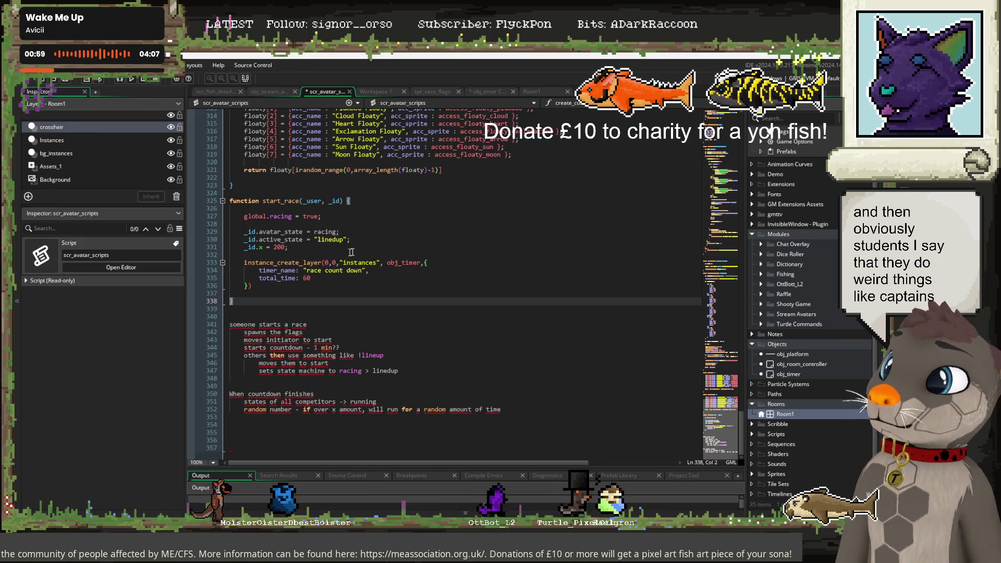
{"action": "left_click", "coordinate": [492, 91]}
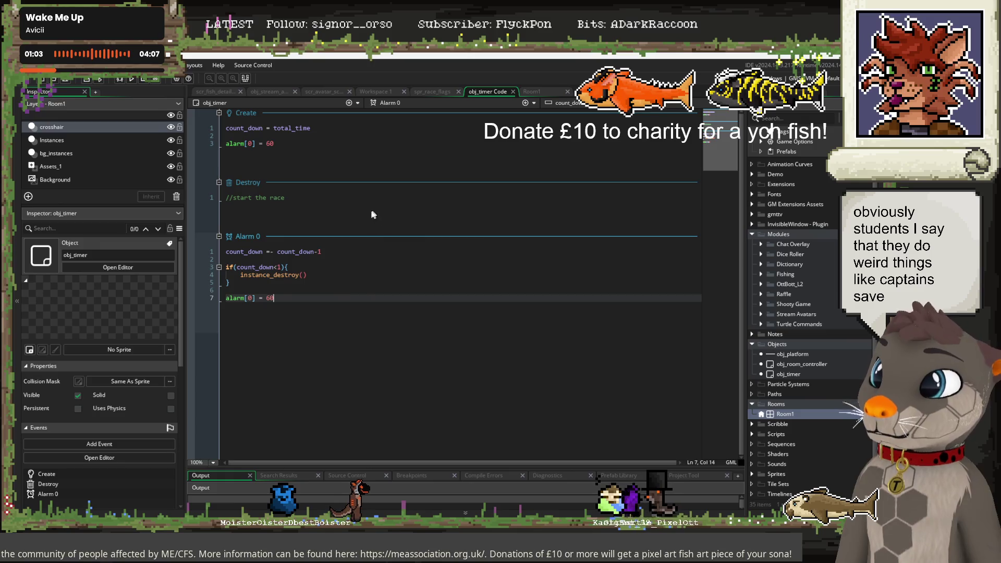
Expand the Stream Avatars folder, select spr_race_flags and bring up its Create submenu
{"action": "left_click_drag", "start_coordinate": [292, 196], "coordinate": [236, 199]}
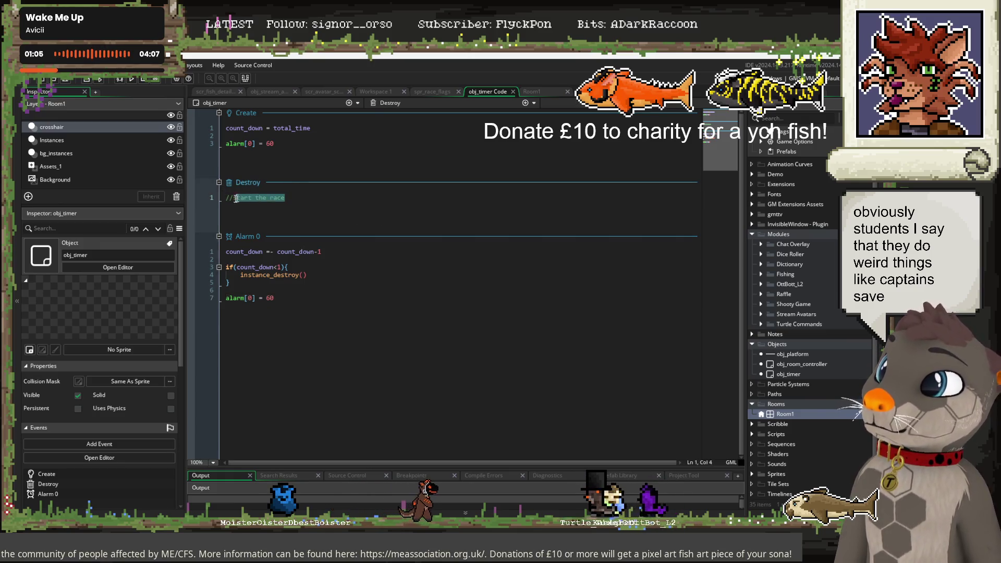
{"action": "left_click", "coordinate": [305, 198]}
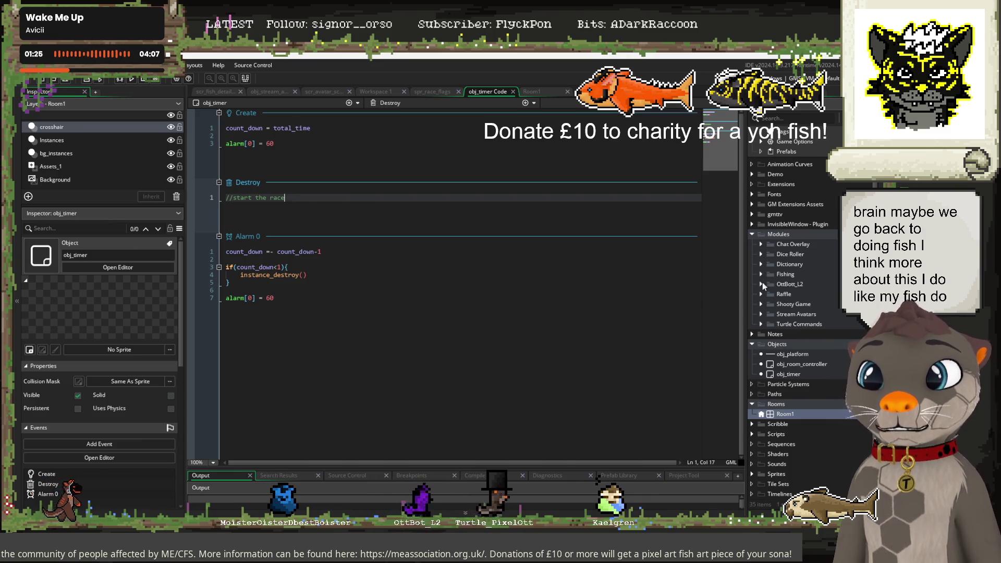
{"action": "left_click", "coordinate": [761, 314]}
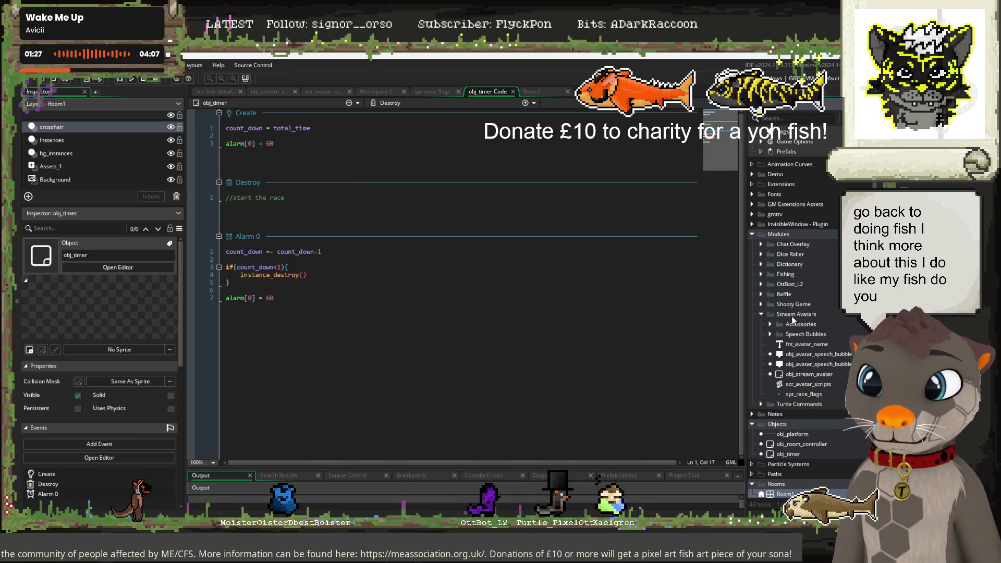
{"action": "left_click", "coordinate": [811, 395]}
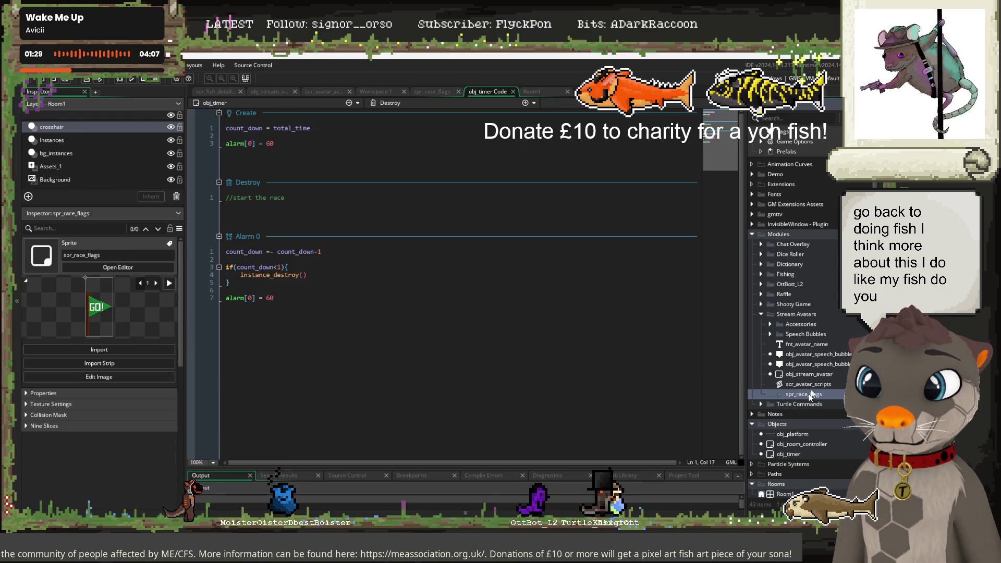
{"action": "right_click", "coordinate": [789, 316]}
{"action": "mouse_move", "coordinate": [738, 318]}
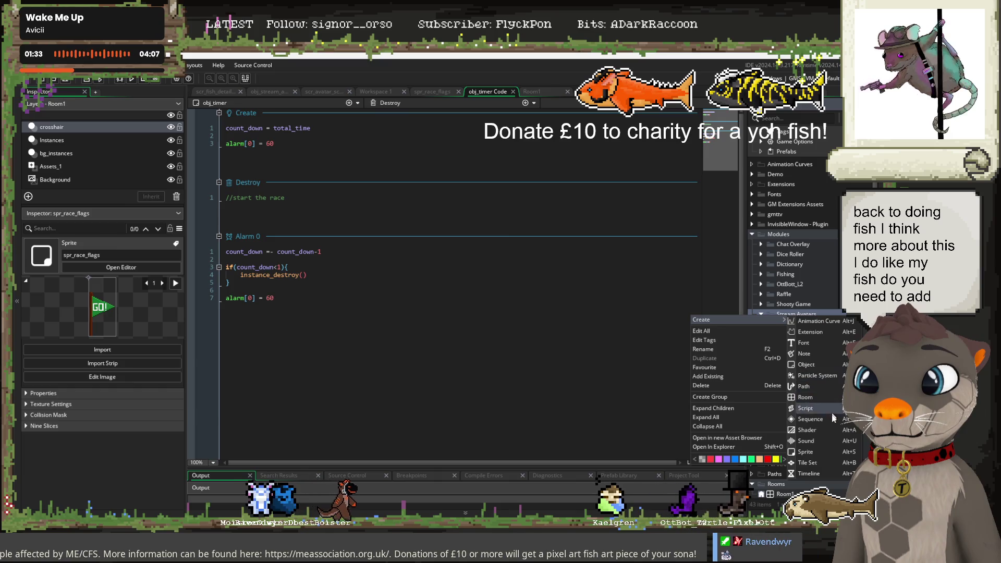
Create an object named obj_flag_start in Stream Avatars, then delete it again
{"action": "left_click", "coordinate": [829, 364]}
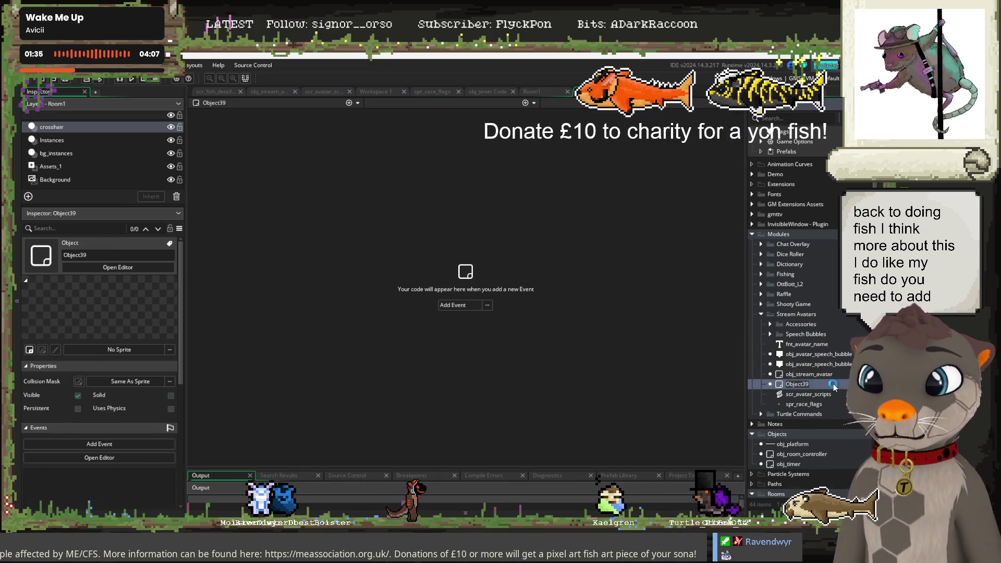
{"action": "type", "text": "obj_"}
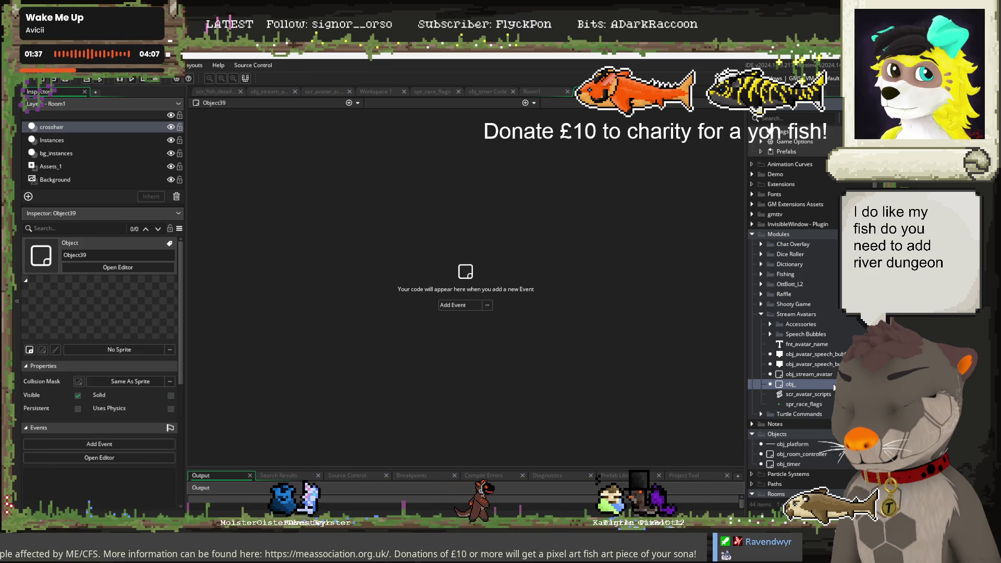
{"action": "type", "text": "flag_star"}
{"action": "key", "text": "Return"}
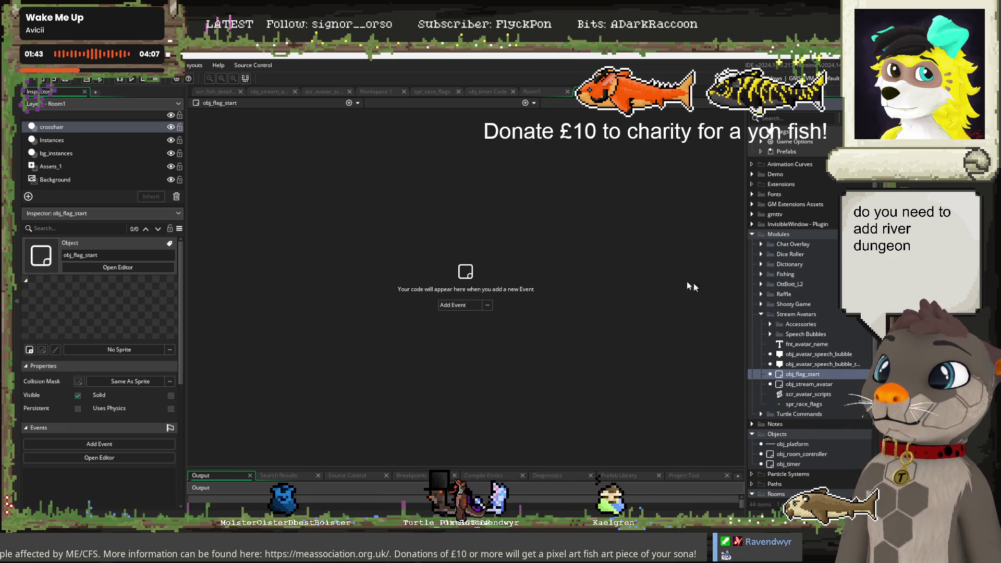
{"action": "right_click", "coordinate": [810, 373]}
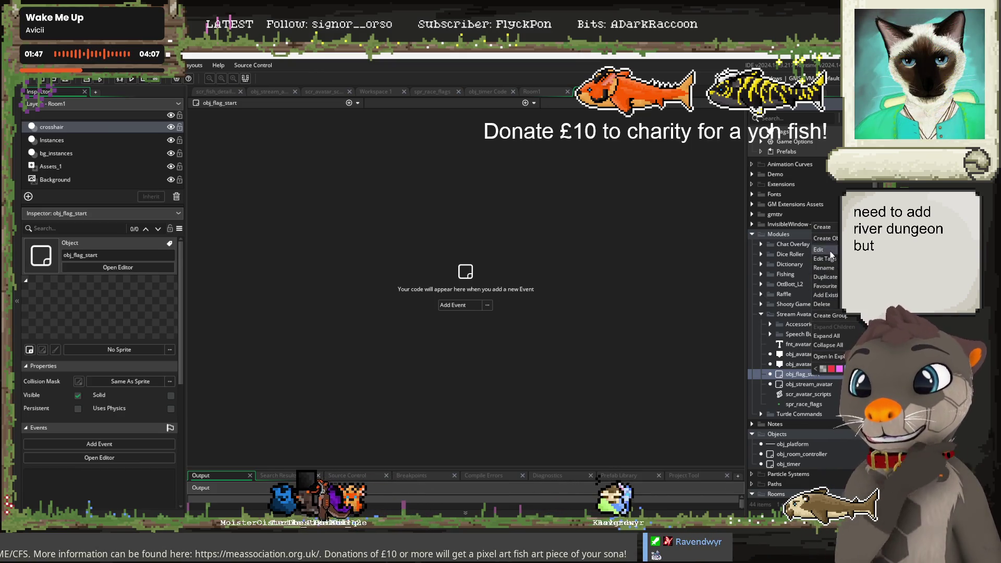
{"action": "left_click", "coordinate": [828, 303]}
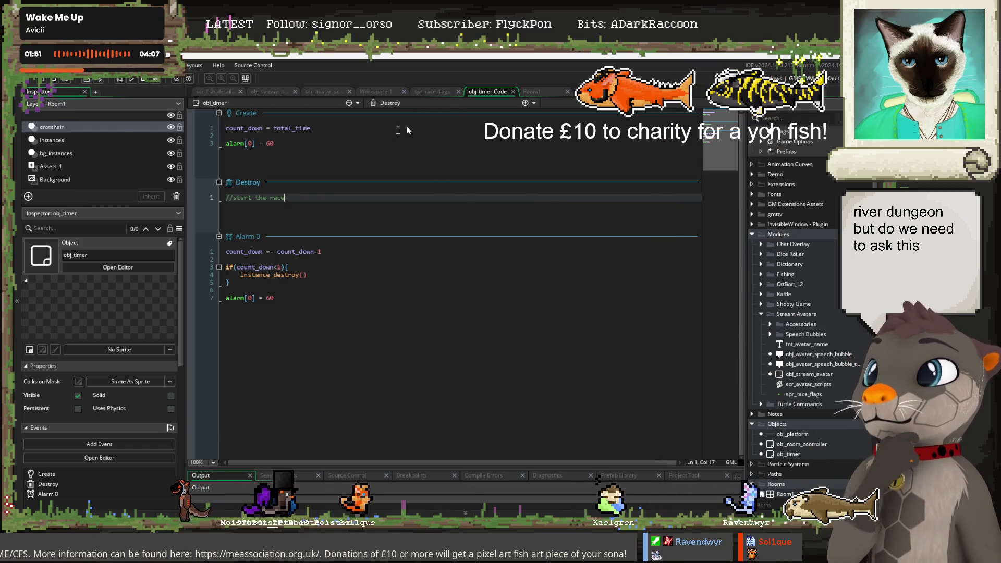
{"action": "mouse_move", "coordinate": [182, 348]}
{"action": "left_mouse_down"}
{"action": "mouse_move", "coordinate": [182, 370]}
{"action": "mouse_move", "coordinate": [182, 348]}
{"action": "left_mouse_up"}
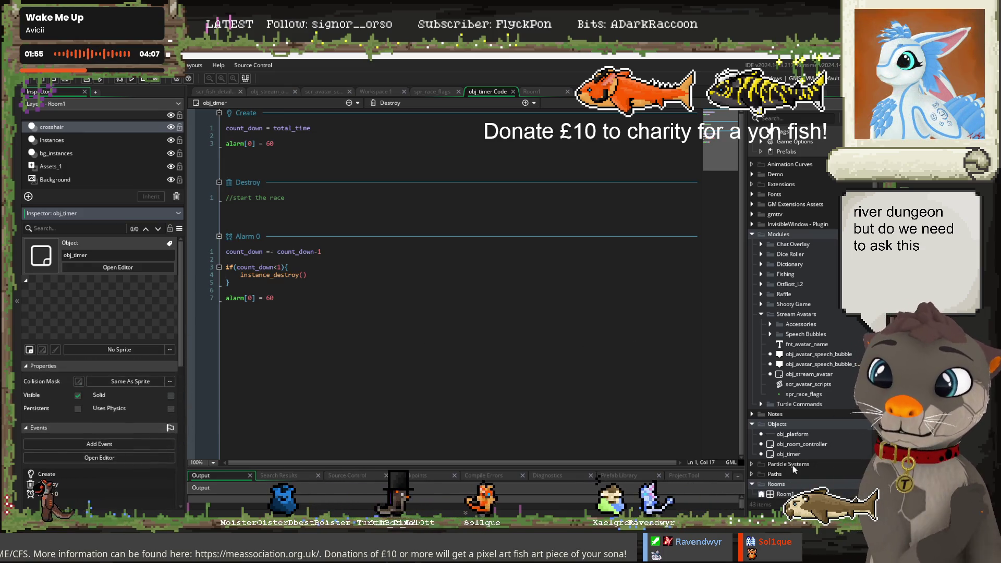
Duplicate obj_timer as obj_race, move it into Stream Avatars and open its code
{"action": "right_click", "coordinate": [802, 453]}
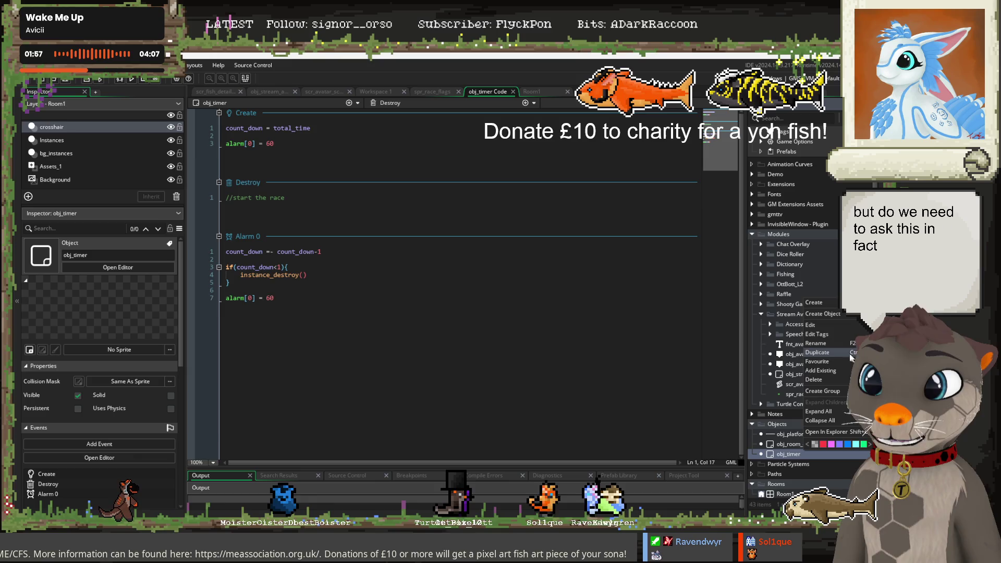
{"action": "left_click", "coordinate": [846, 353]}
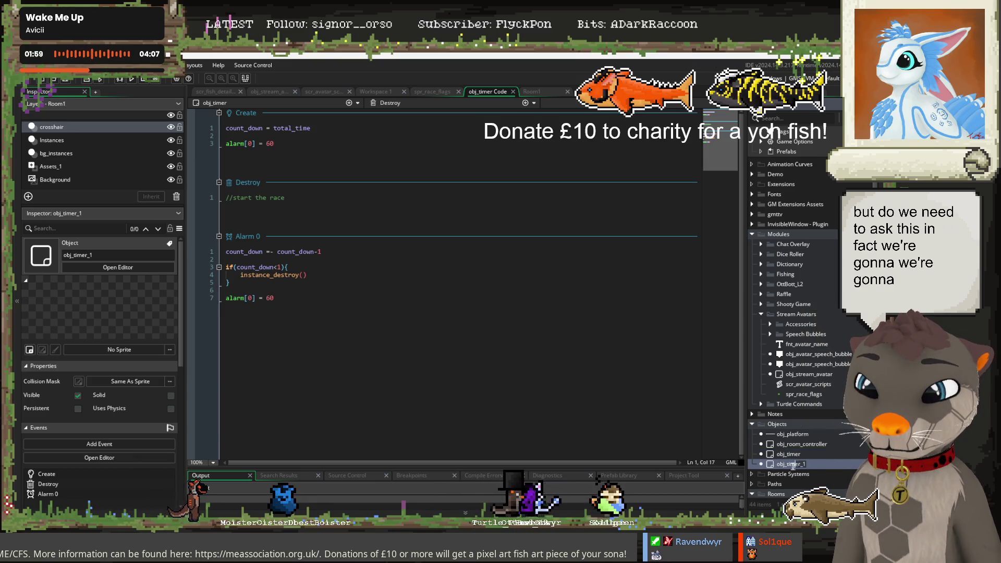
{"action": "type", "text": "obj_race"}
{"action": "key", "text": "Return"}
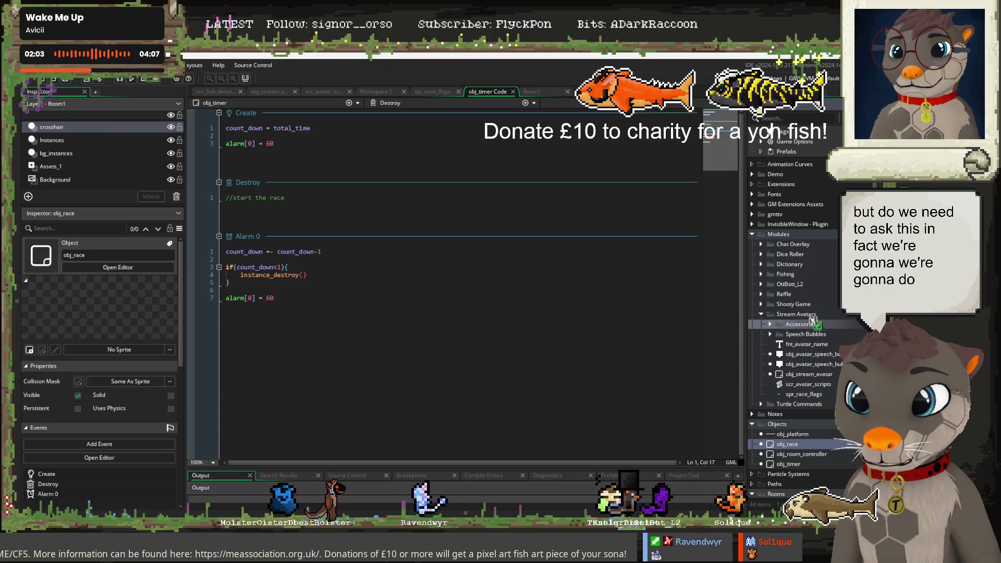
{"action": "left_click_drag", "start_coordinate": [805, 371], "coordinate": [814, 377]}
{"action": "double_click", "coordinate": [814, 375]}
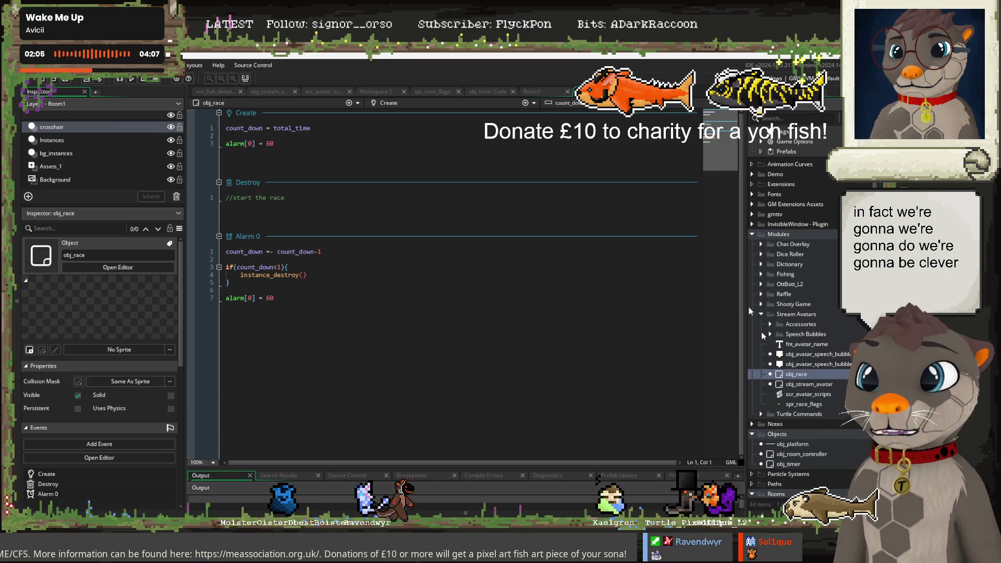
{"action": "left_click", "coordinate": [512, 92]}
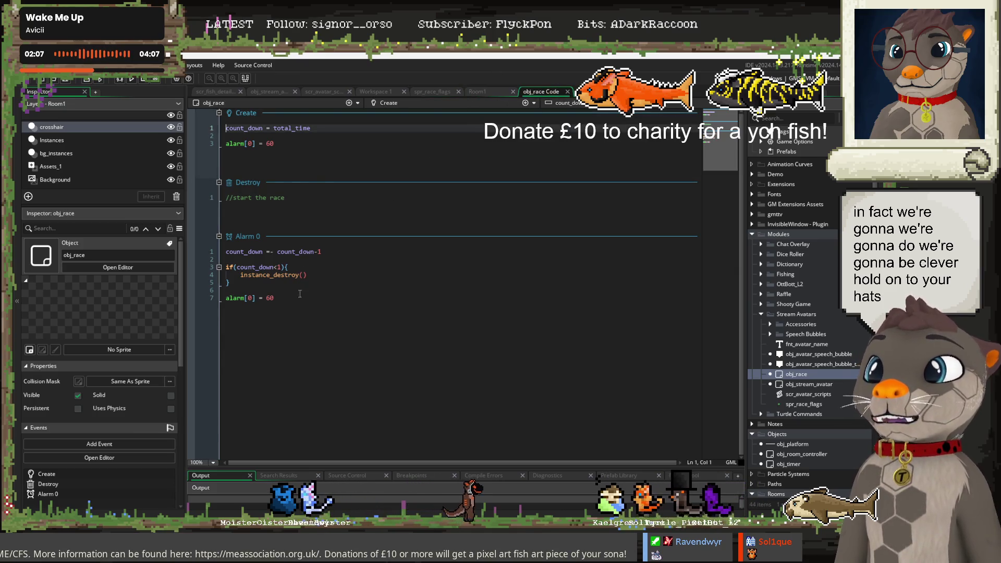
Tidy the blank lines in obj_race's Alarm 0 code and bring up the event types list
{"action": "left_click_drag", "start_coordinate": [308, 274], "coordinate": [240, 275]}
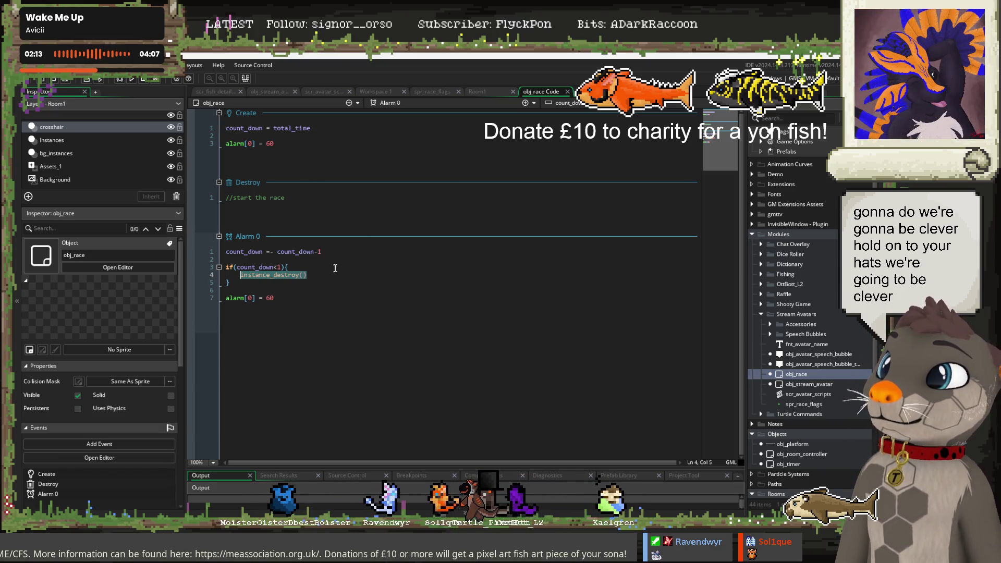
{"action": "double_click", "coordinate": [263, 251]}
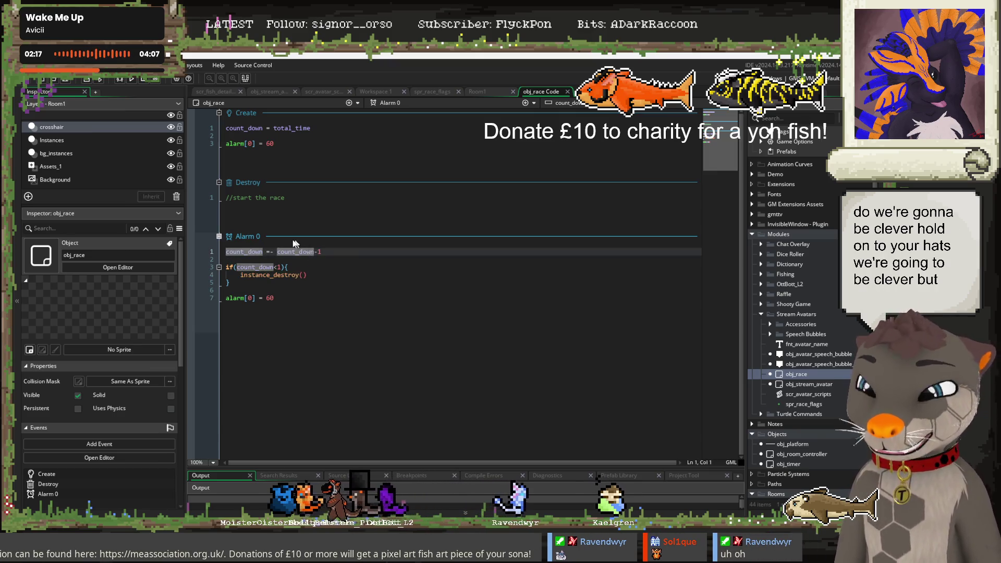
{"action": "key", "text": "Return"}
{"action": "key", "text": "Return"}
{"action": "left_click", "coordinate": [280, 250]}
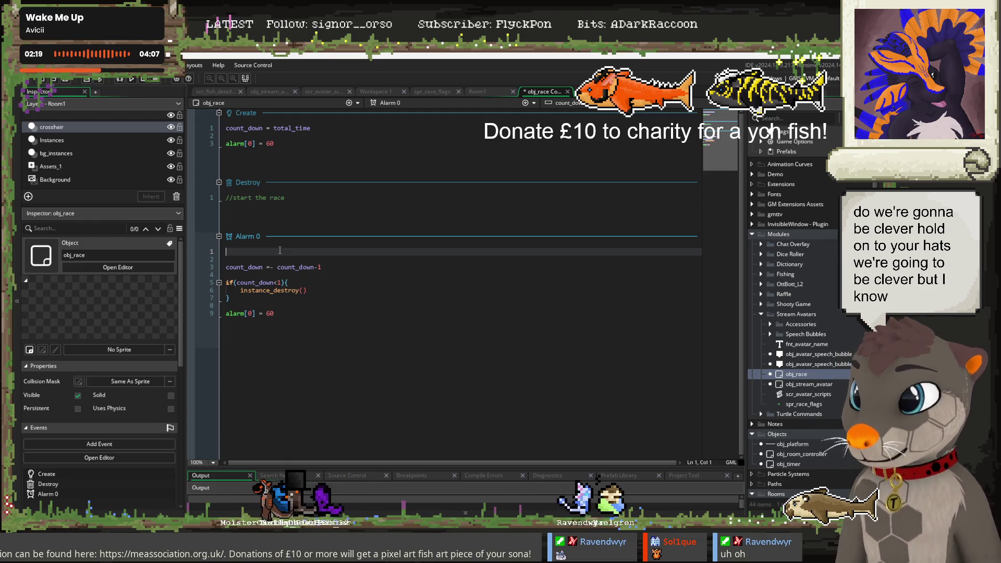
{"action": "key", "text": "Delete"}
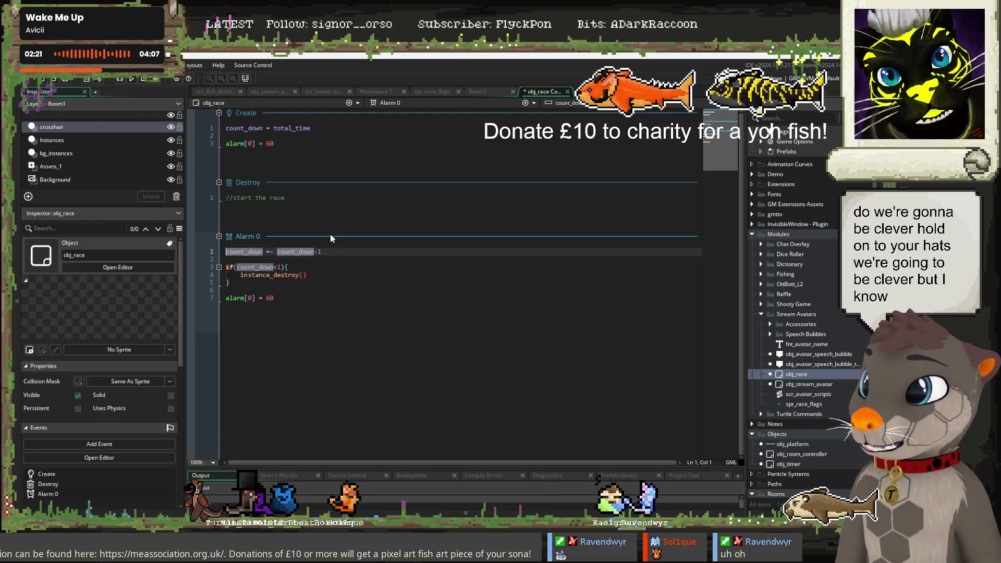
{"action": "left_click", "coordinate": [322, 208]}
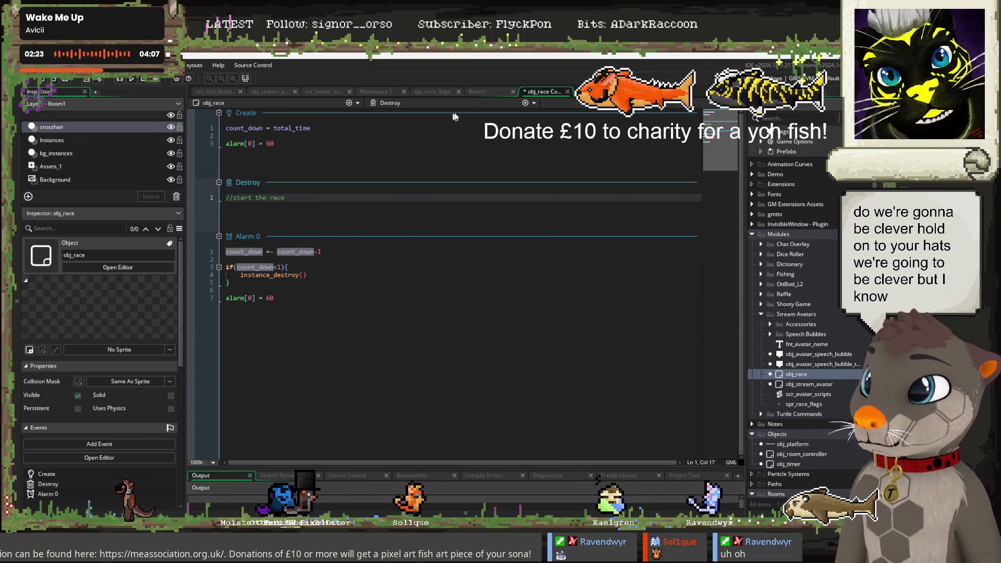
{"action": "left_click", "coordinate": [295, 299]}
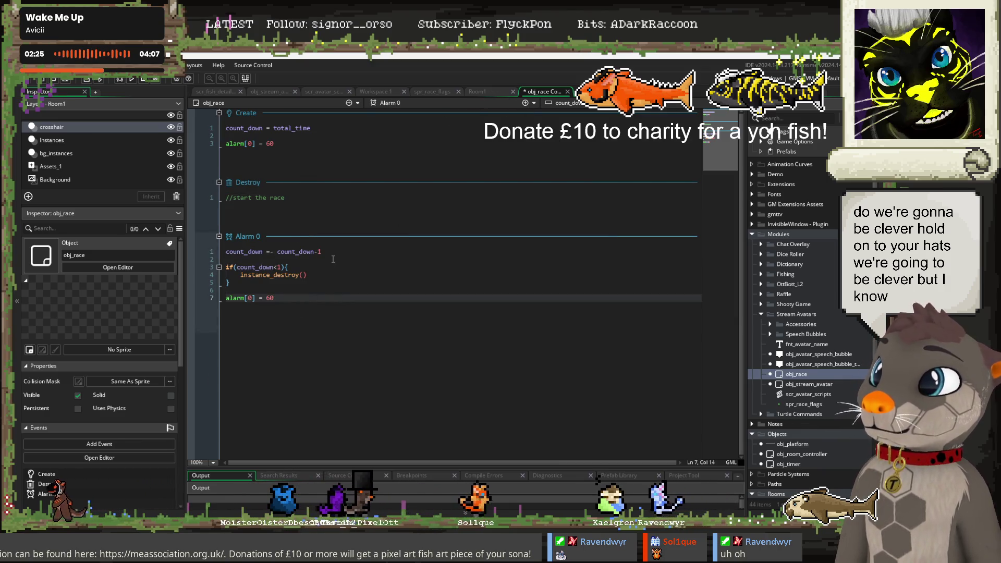
{"action": "left_click", "coordinate": [525, 103]}
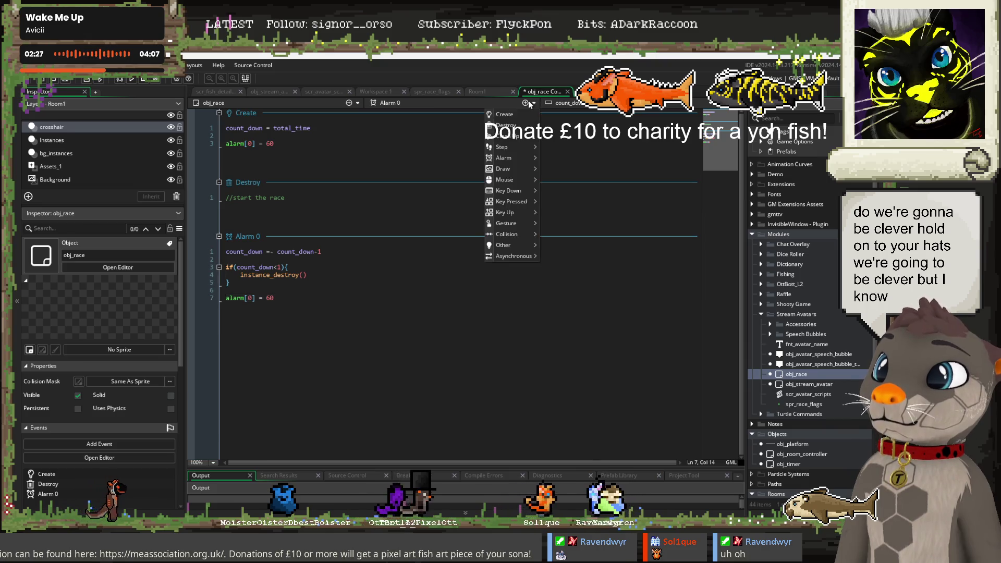
Add a Step event and a 'race_start = false' line to obj_race's Create event
{"action": "left_click", "coordinate": [547, 147]}
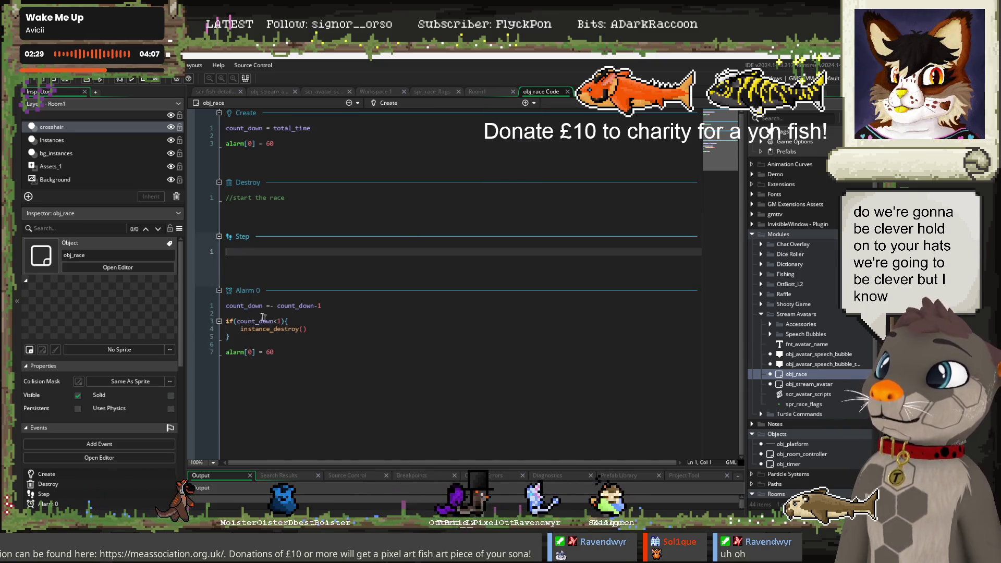
{"action": "left_click", "coordinate": [245, 336]}
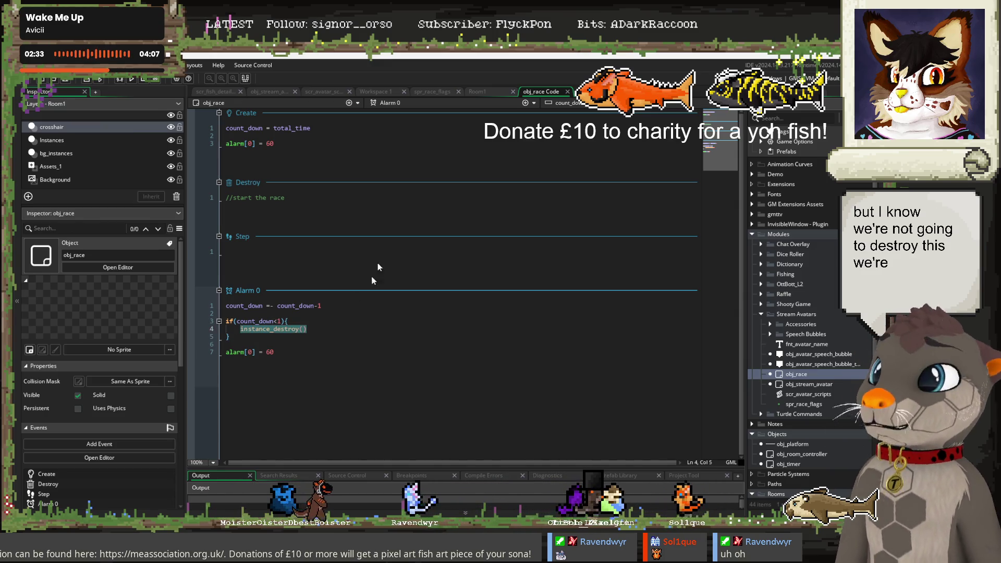
{"action": "left_click", "coordinate": [323, 127]}
{"action": "key", "text": "Return"}
{"action": "type", "text": "rac"}
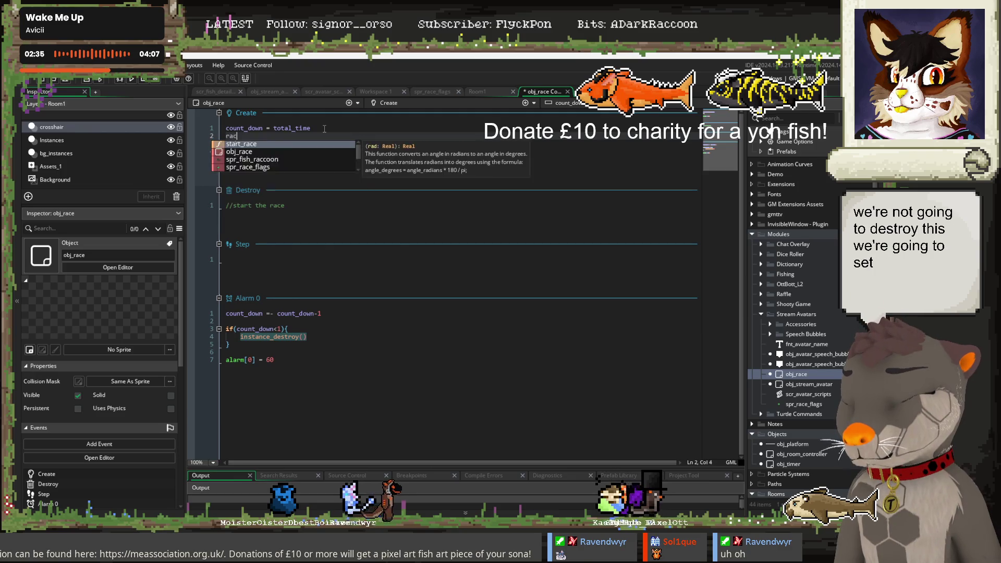
{"action": "type", "text": "e_start"}
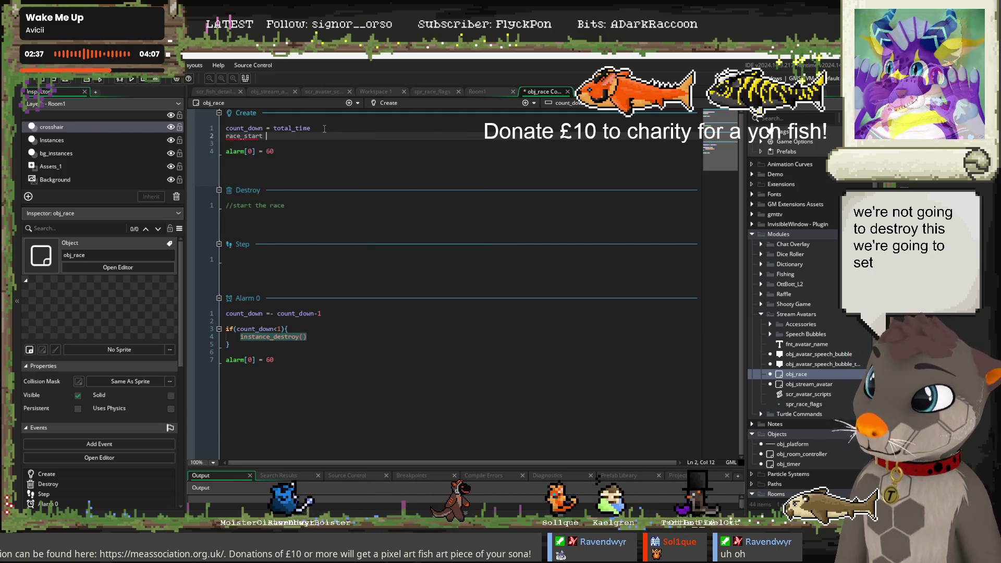
{"action": "type", "text": " = false"}
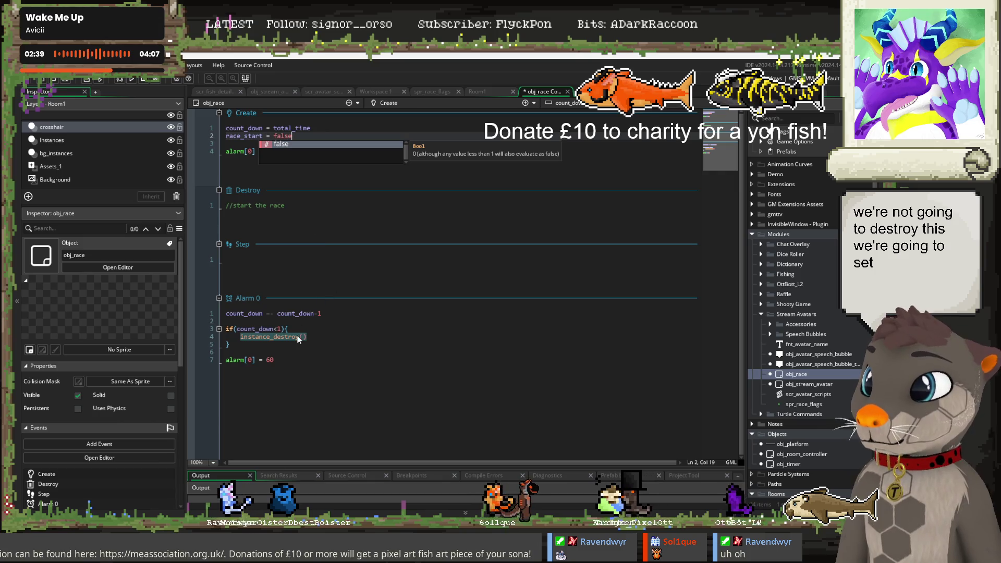
Replace Alarm 0's instance_destroy() call with race_start = true
{"action": "double_click", "coordinate": [298, 339]}
{"action": "type", "text": "race"}
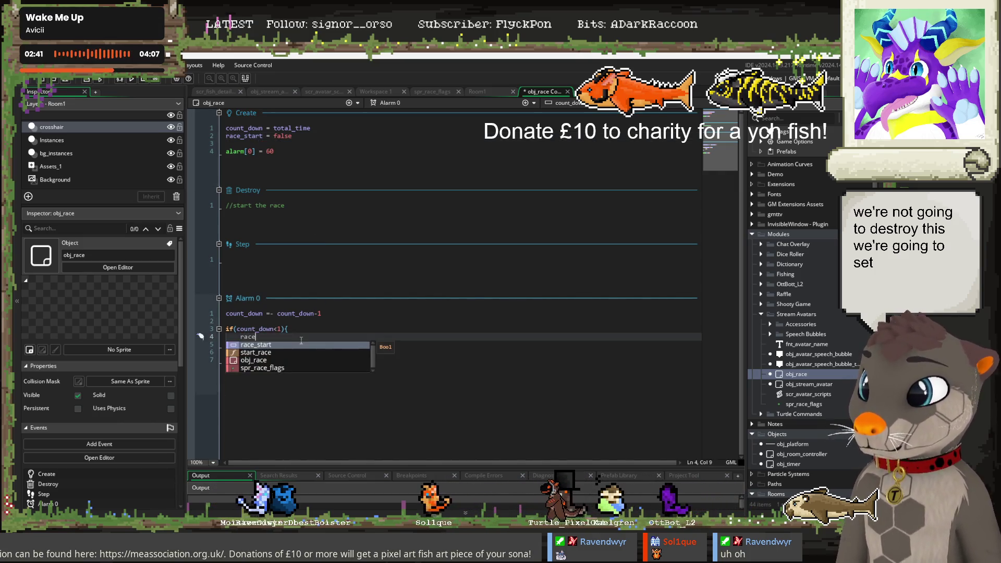
{"action": "key", "text": "Return"}
{"action": "type", "text": "true"}
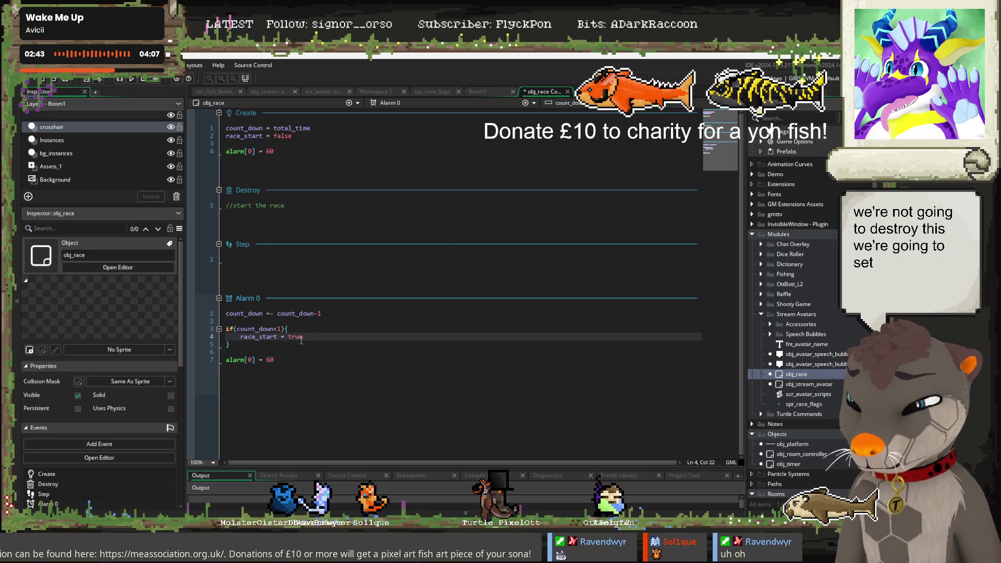
Turn the Step event's first line into 'if( race_start)'
{"action": "left_click", "coordinate": [281, 259]}
{"action": "type", "text": "race_start"}
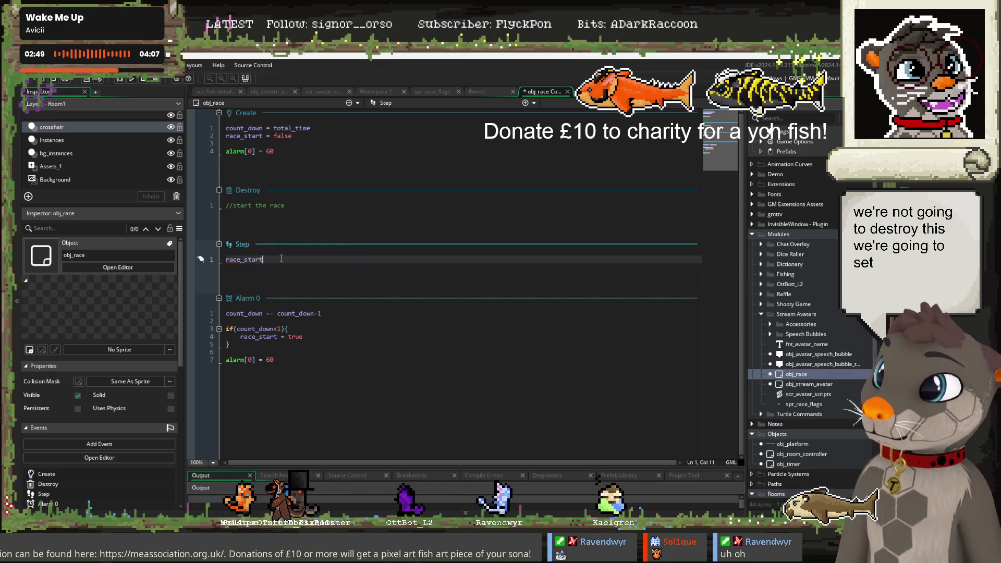
{"action": "key", "text": "shift+Home"}
{"action": "type", "text": "if"}
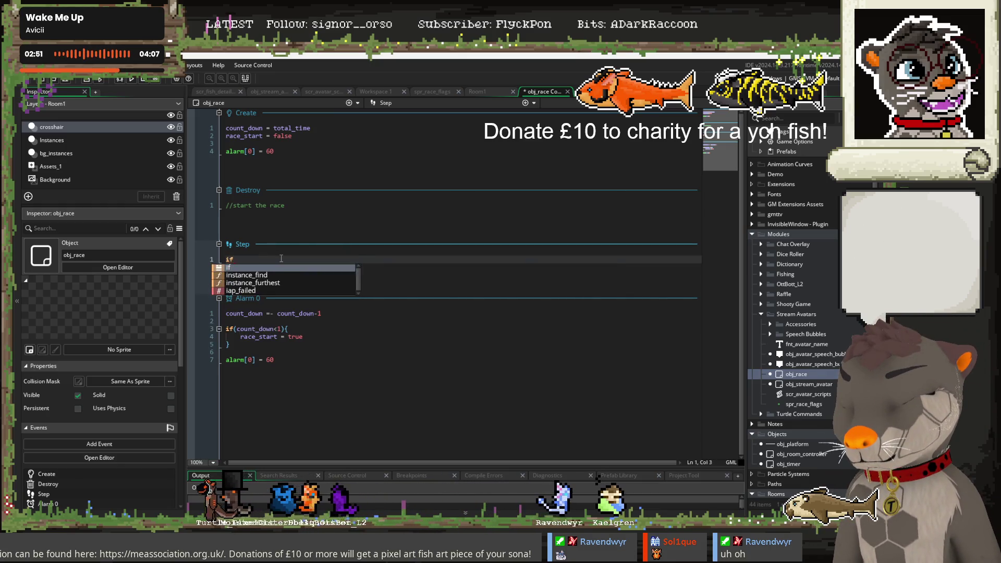
{"action": "type", "text": "( "}
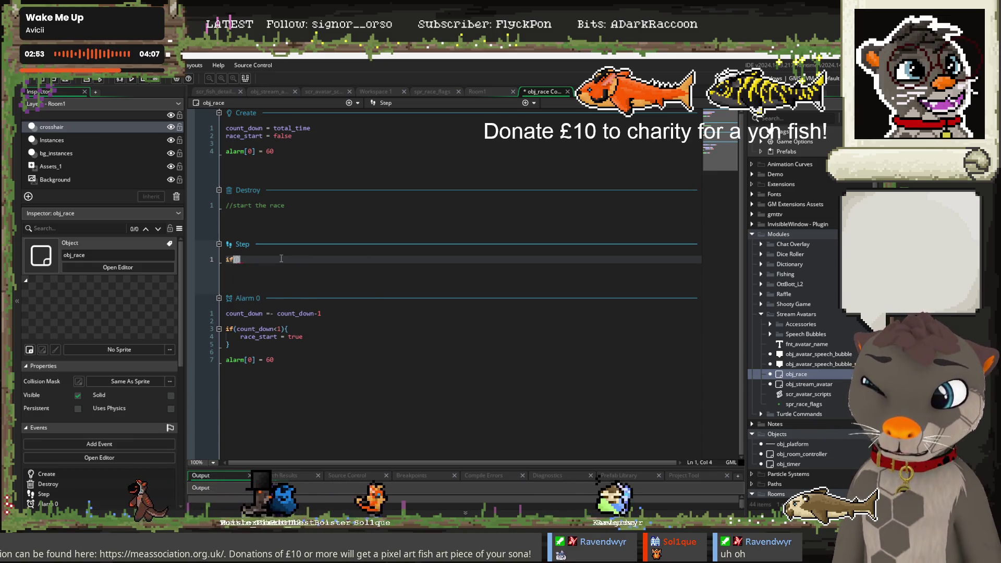
{"action": "type", "text": "race_start"}
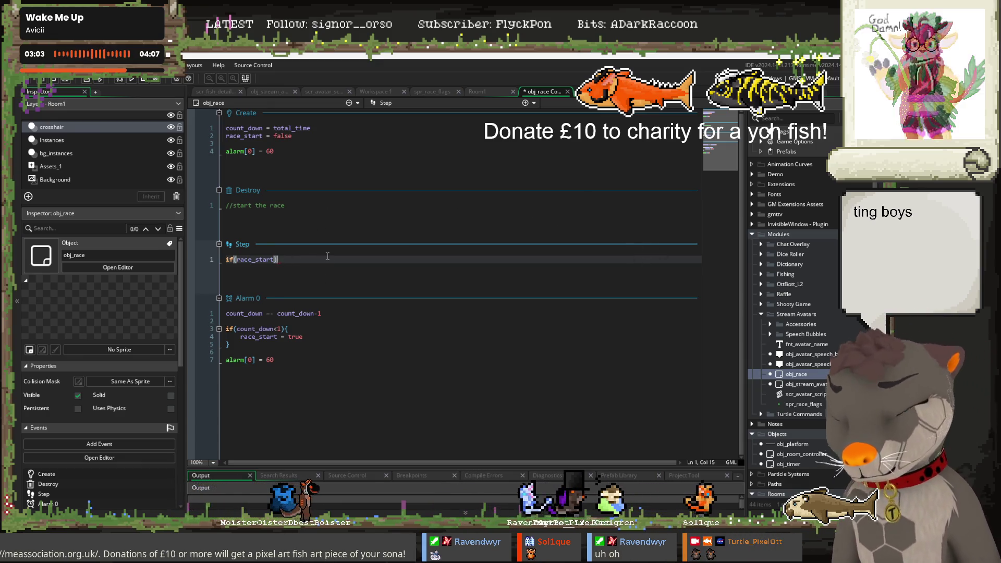
Open a brace block after if(race_start) with blank lines inside
{"action": "type", "text": "{"}
{"action": "key", "text": "Return"}
{"action": "key", "text": "Return"}
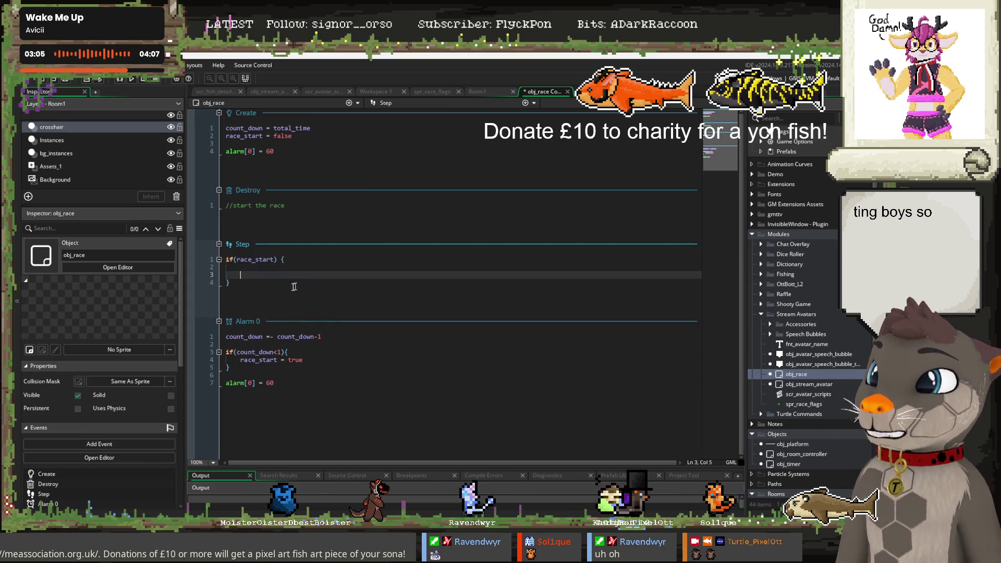
{"action": "key", "text": "Return"}
{"action": "key", "text": "Return"}
{"action": "left_click", "coordinate": [263, 275]}
{"action": "type", "text": "// find all instances that are taking part"}
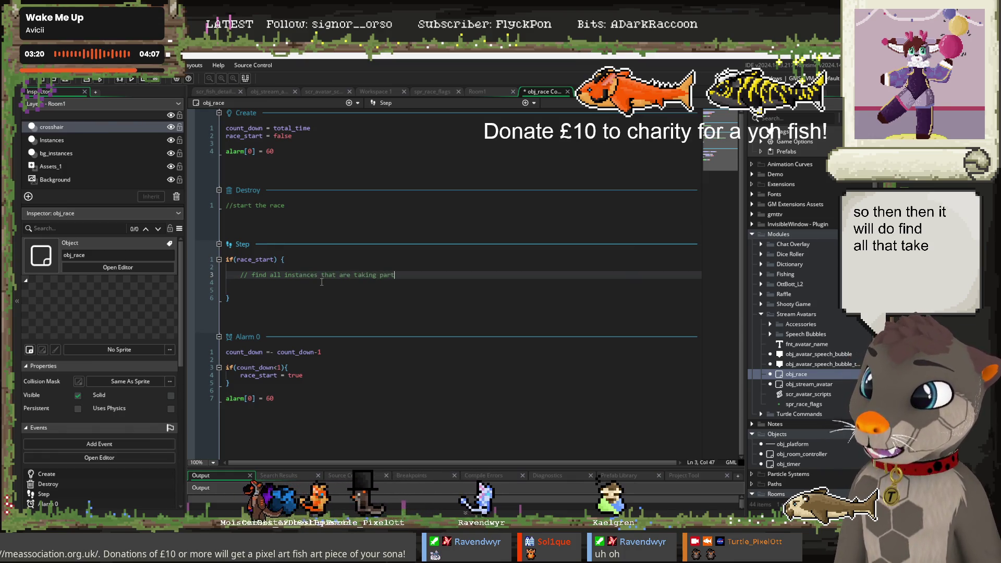
Add comments '//move them a random amount' and '//in avatar object, detect if passed a' inside the block
{"action": "key", "text": "Return"}
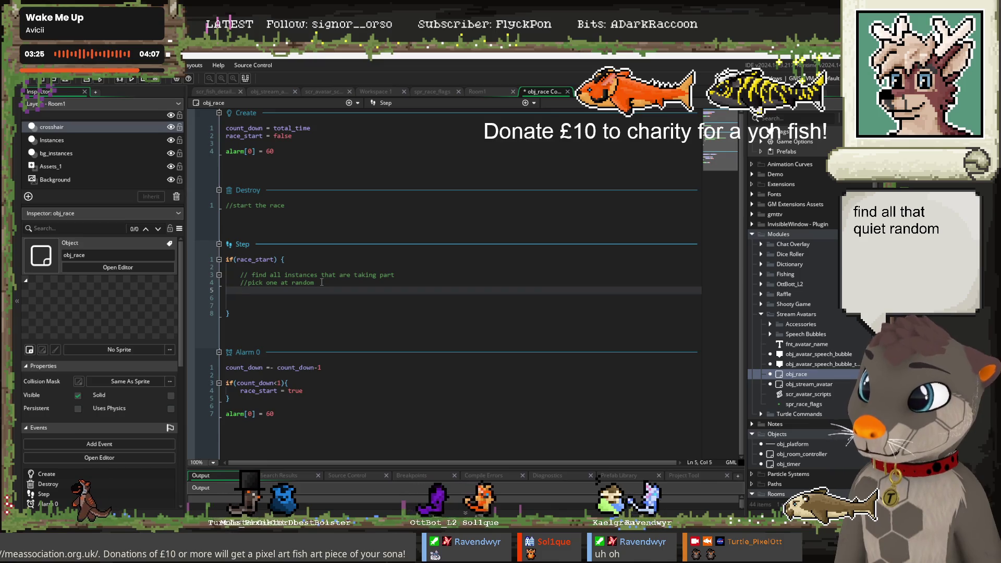
{"action": "type", "text": "//move them a rando"}
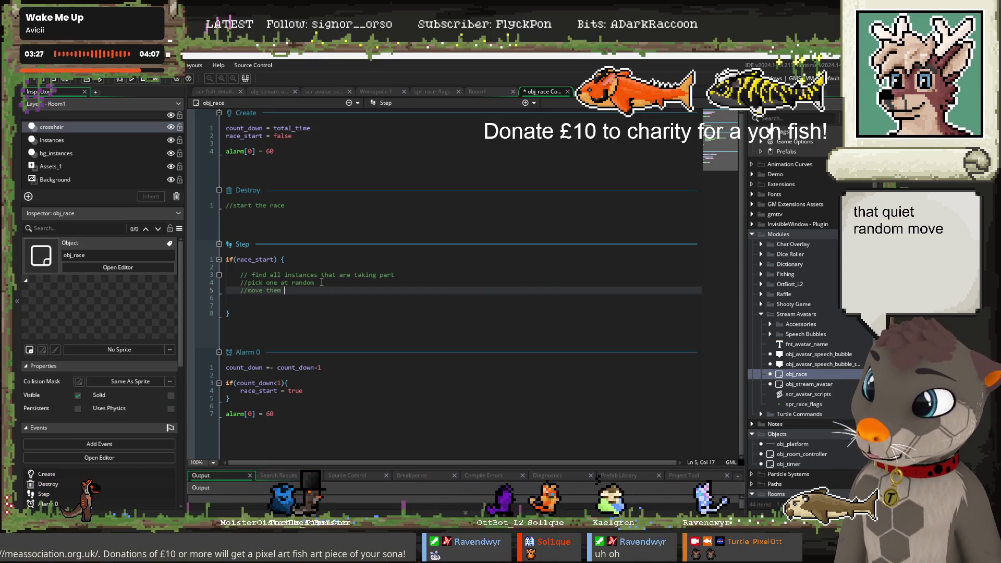
{"action": "type", "text": "m amount"}
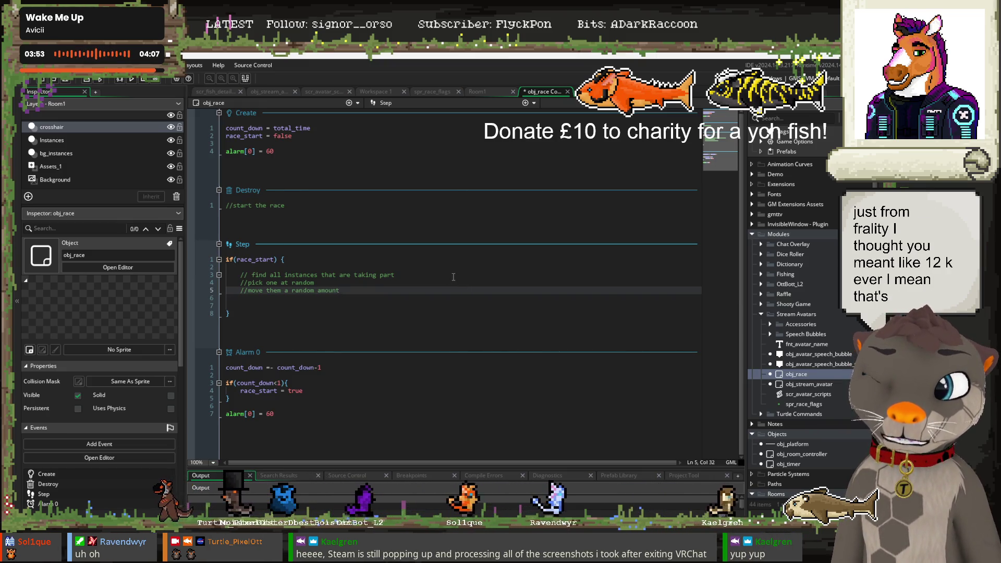
{"action": "left_click", "coordinate": [287, 297]}
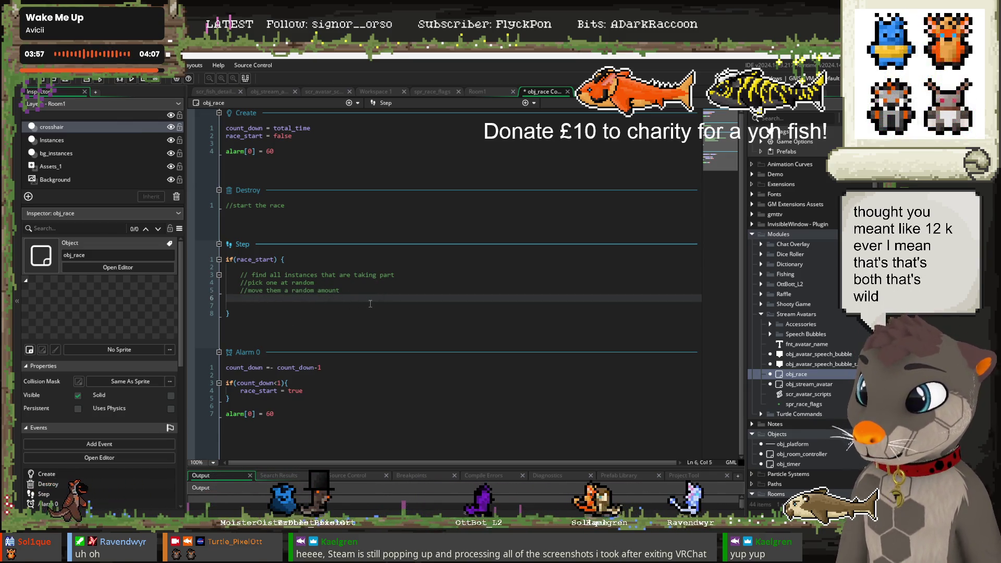
{"action": "key", "text": "Return"}
{"action": "type", "text": "//"}
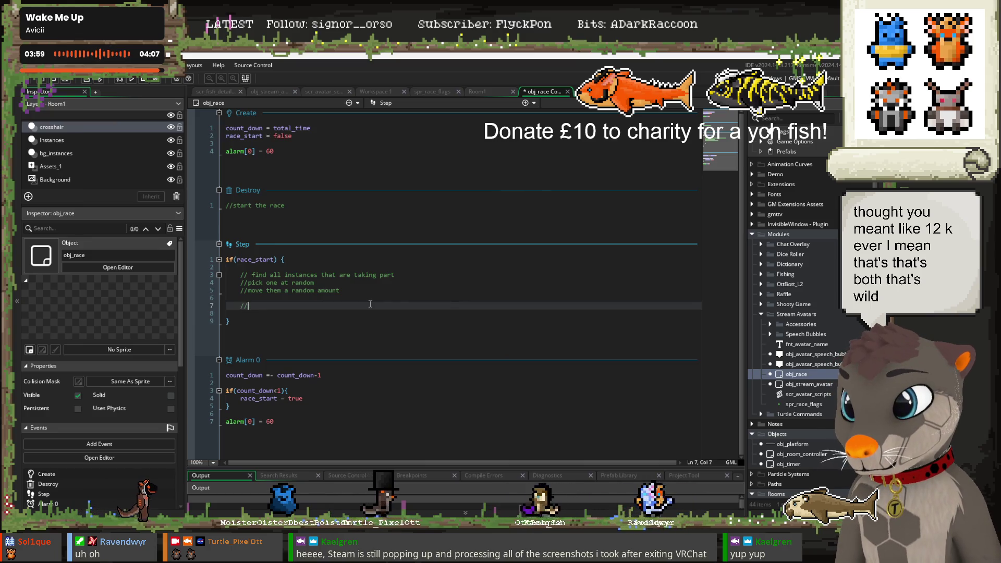
{"action": "type", "text": "in avatar obje"}
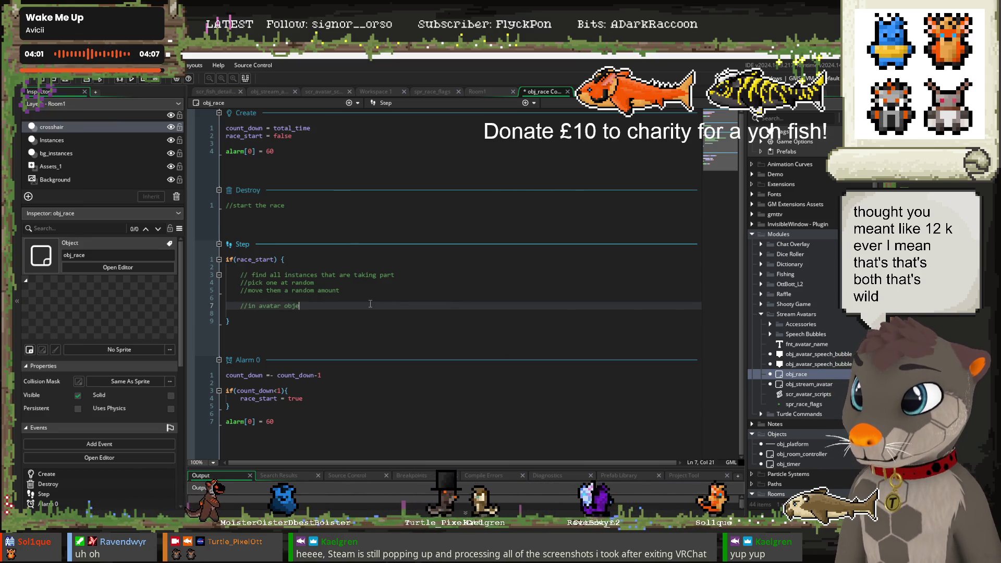
{"action": "type", "text": "ct, detect if pa"}
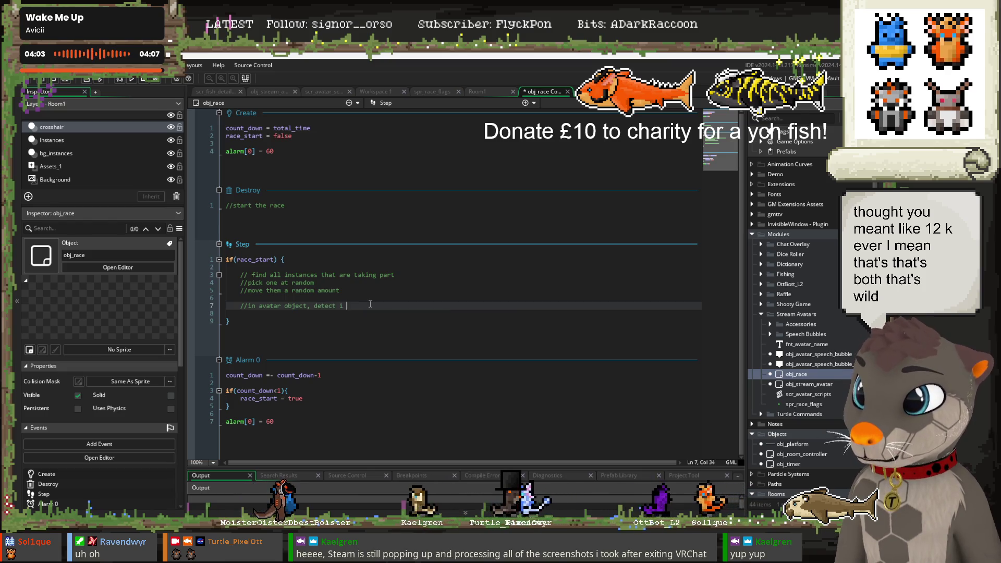
{"action": "type", "text": "ssed a certain amount"}
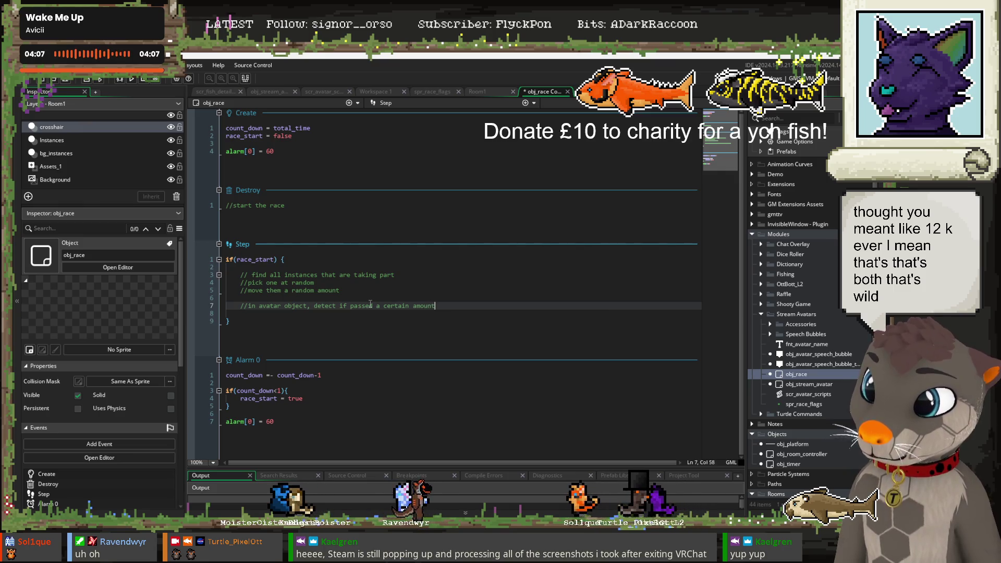
{"action": "left_click", "coordinate": [251, 320]}
Add an if(global.race_end){ } block below the race_start block
{"action": "key", "text": "Return"}
{"action": "key", "text": "Return"}
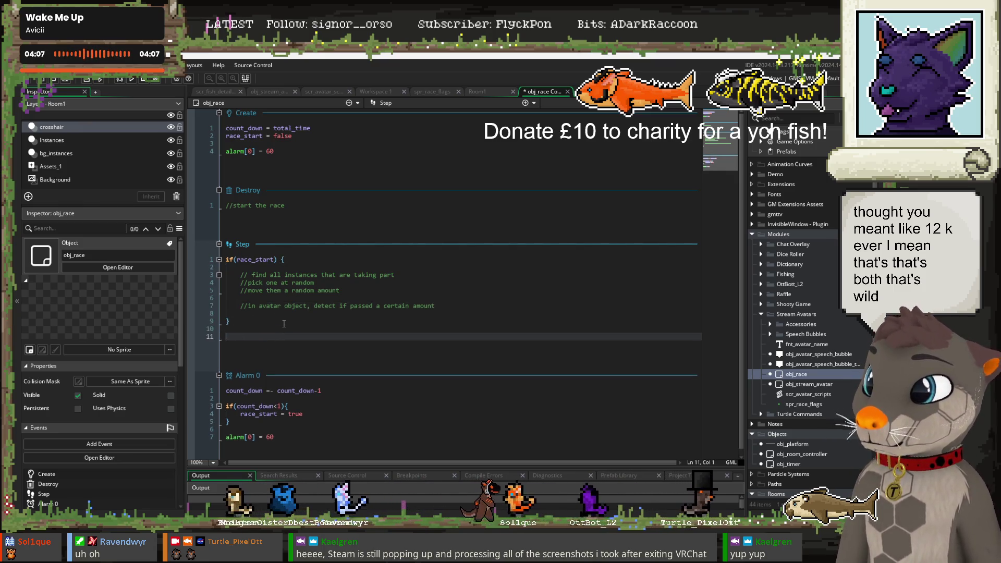
{"action": "type", "text": "if(r"}
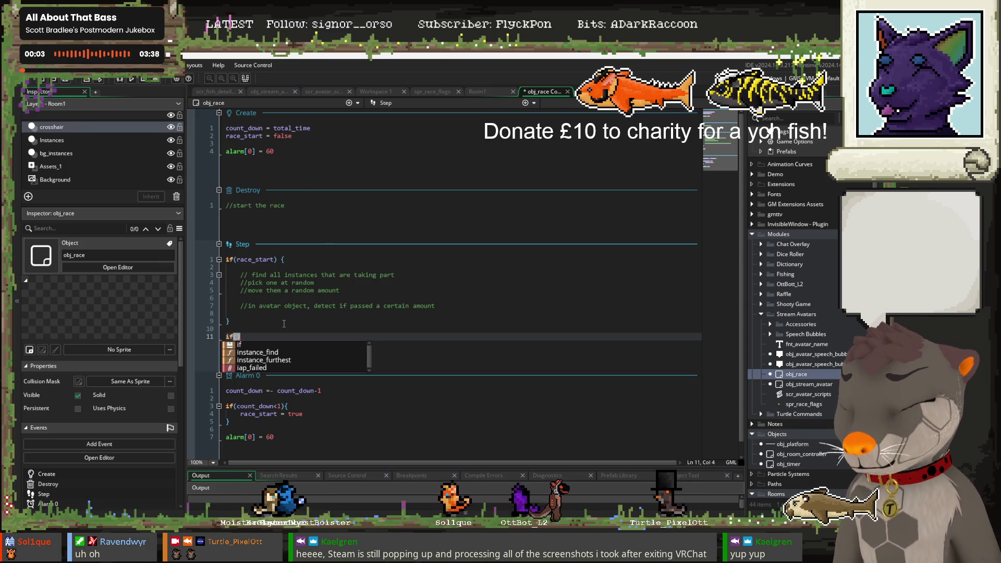
{"action": "type", "text": "ace_finished"}
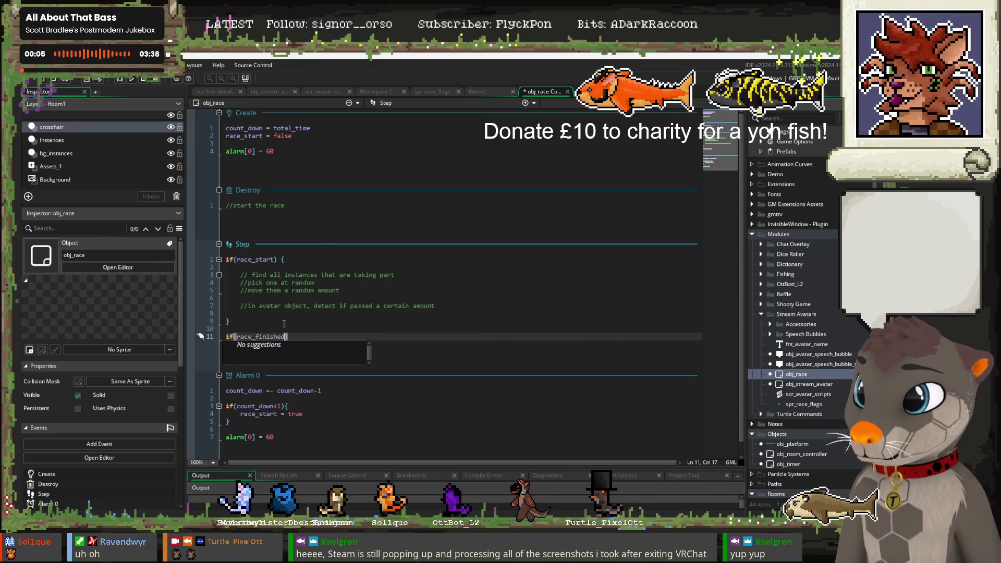
{"action": "key", "text": "BackSpace"}
{"action": "key", "text": "BackSpace"}
{"action": "key", "text": "BackSpace"}
{"action": "type", "text": "global."}
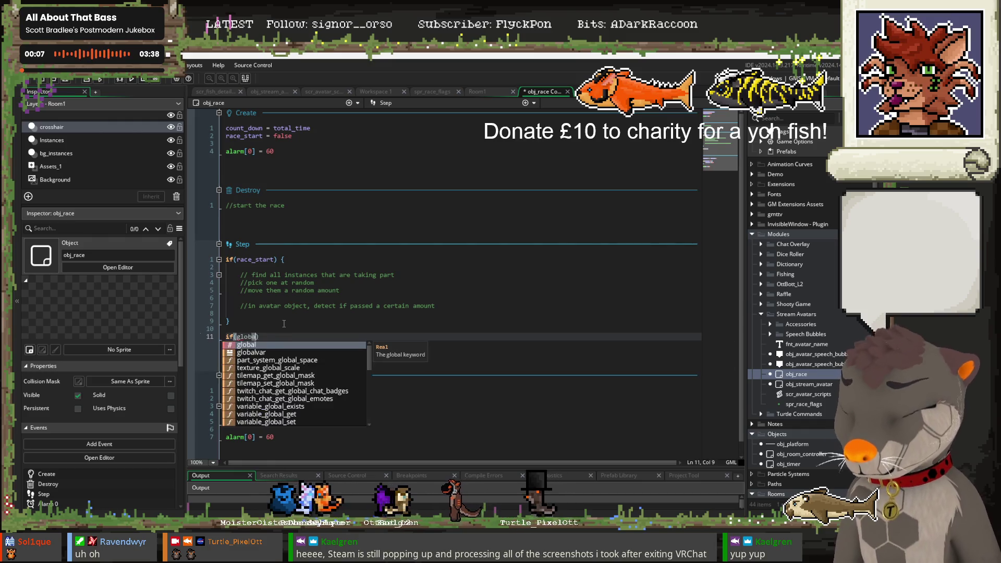
{"action": "type", "text": "race_end "}
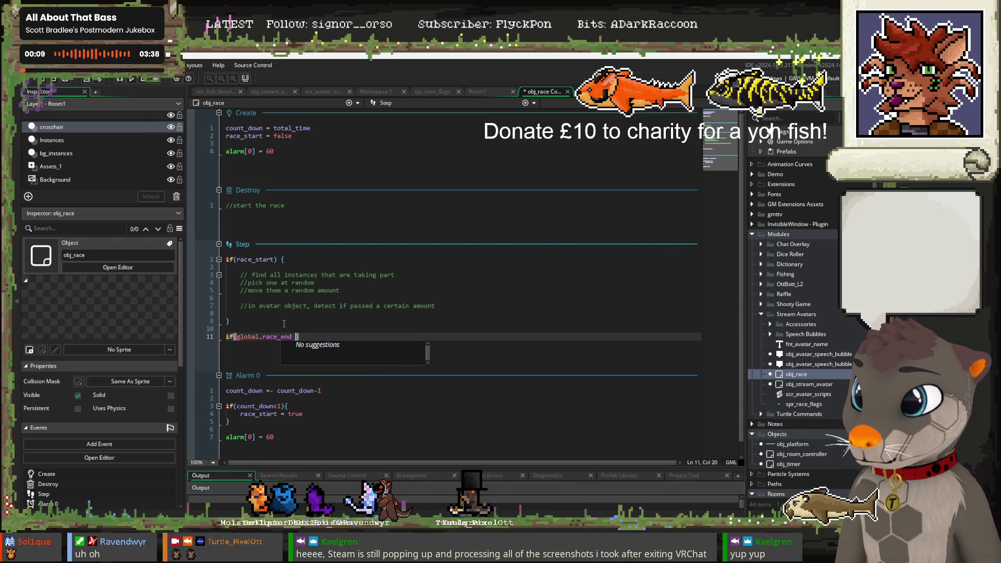
{"action": "type", "text": "="}
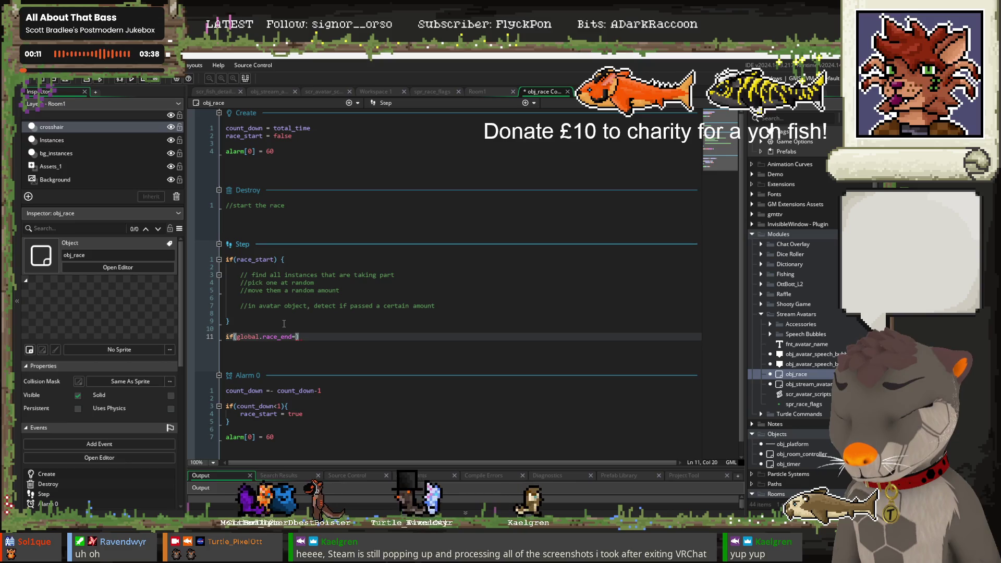
{"action": "left_click", "coordinate": [284, 322]}
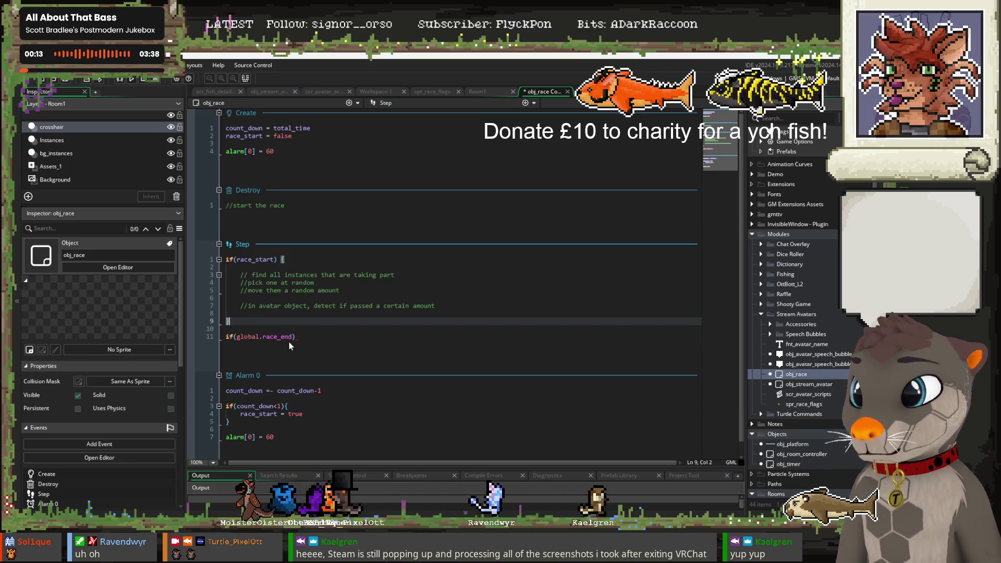
{"action": "left_click", "coordinate": [303, 336]}
{"action": "type", "text": "{"}
{"action": "key", "text": "Return"}
{"action": "key", "text": "Return"}
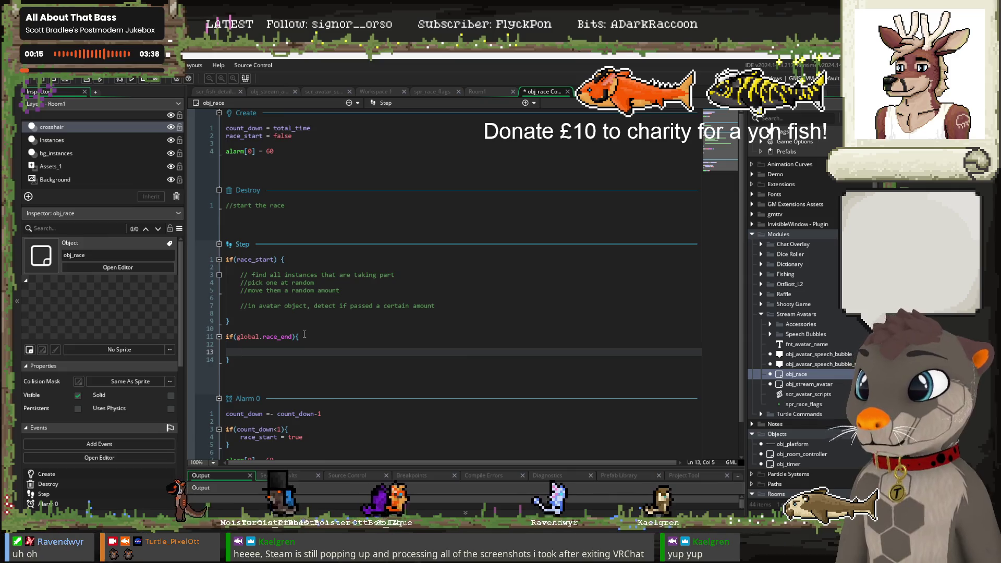
Move the avatar-object comment into the race_end block, adding 'set global and assign' and 'maybe 1st' notes
{"action": "left_click_drag", "start_coordinate": [435, 306], "coordinate": [241, 305]}
{"action": "key", "text": "ctrl+x"}
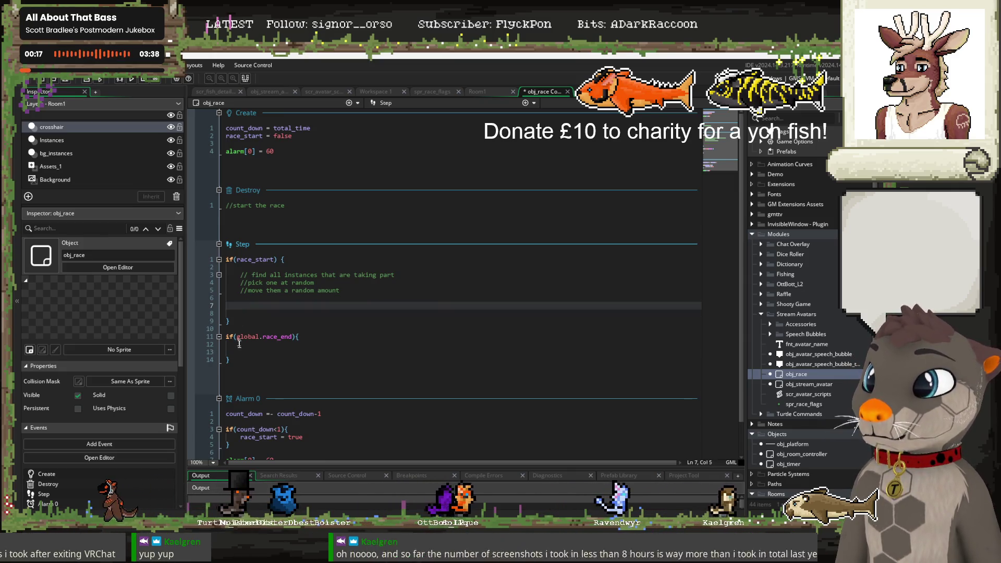
{"action": "left_click", "coordinate": [387, 343]}
{"action": "key", "text": "ctrl+v"}
{"action": "type", "text": ", set glob"}
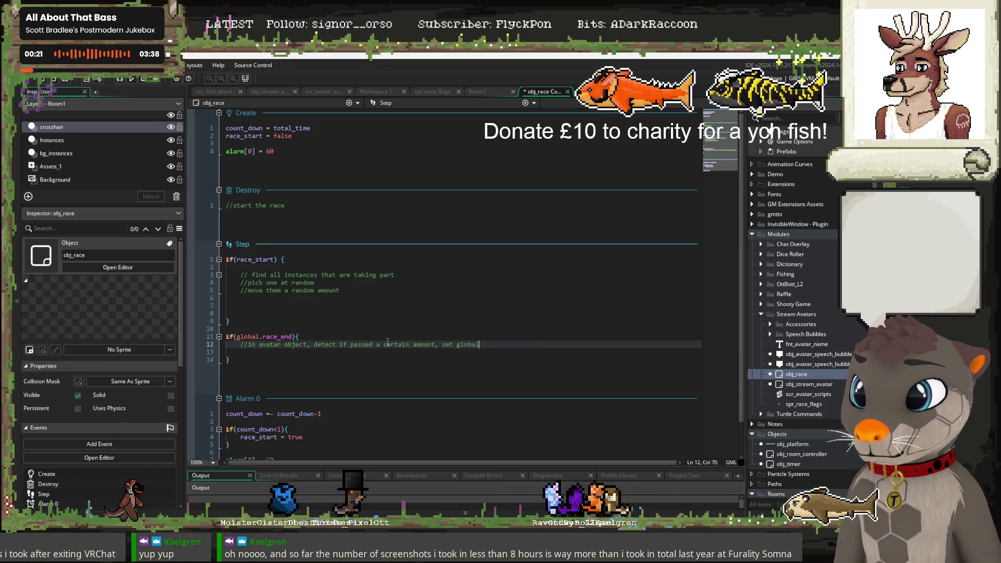
{"action": "type", "text": "al and assign shells"}
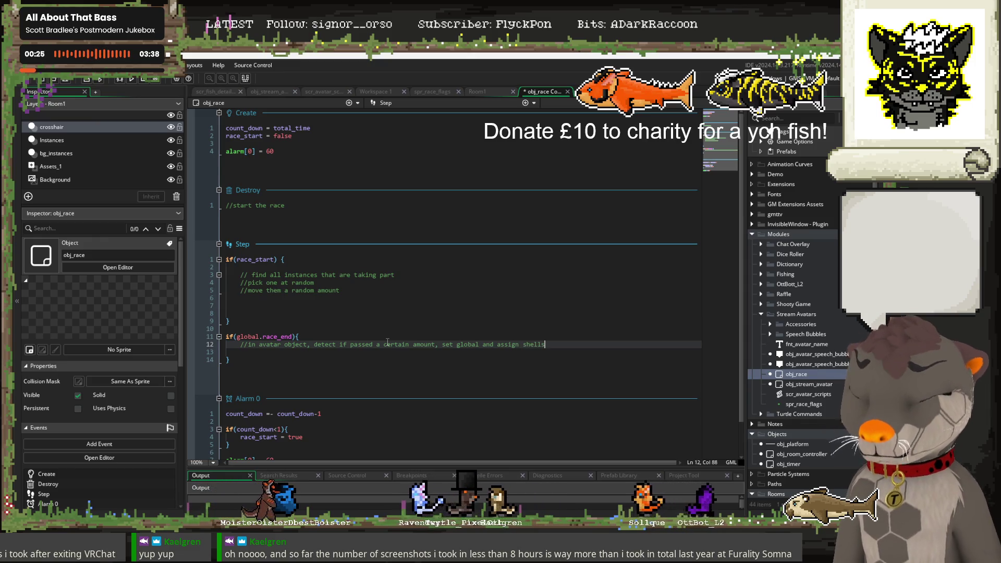
{"action": "key", "text": "Return"}
{"action": "type", "text": "ma"}
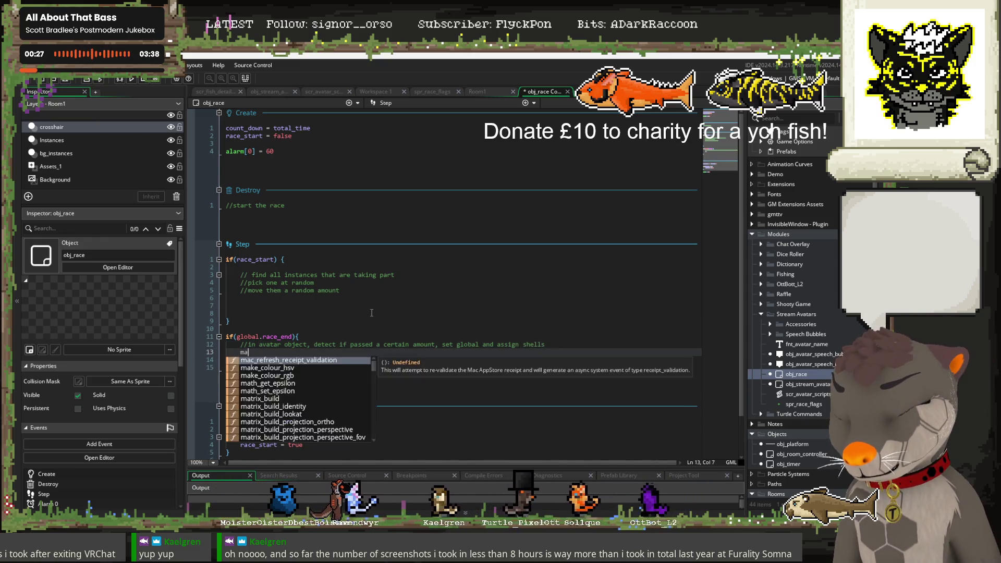
{"action": "type", "text": "ybe 1st,"}
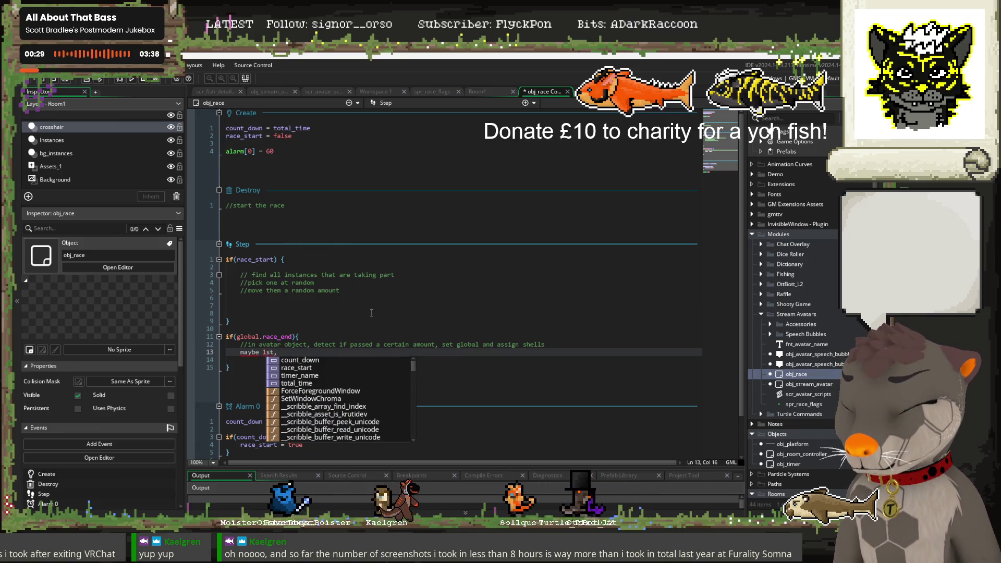
{"action": "key", "text": "BackSpace"}
{"action": "key", "text": "BackSpace"}
{"action": "key", "text": "BackSpace"}
{"action": "key", "text": "BackSpace"}
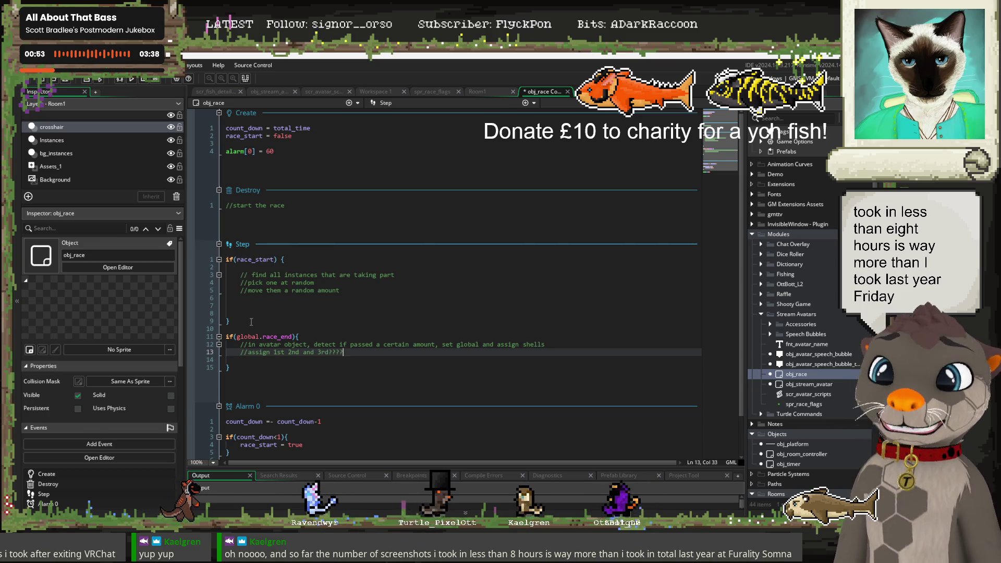
Save the code with Ctrl+S and switch back to Aseprite
{"action": "left_click", "coordinate": [336, 290]}
{"action": "key", "text": "ctrl+s"}
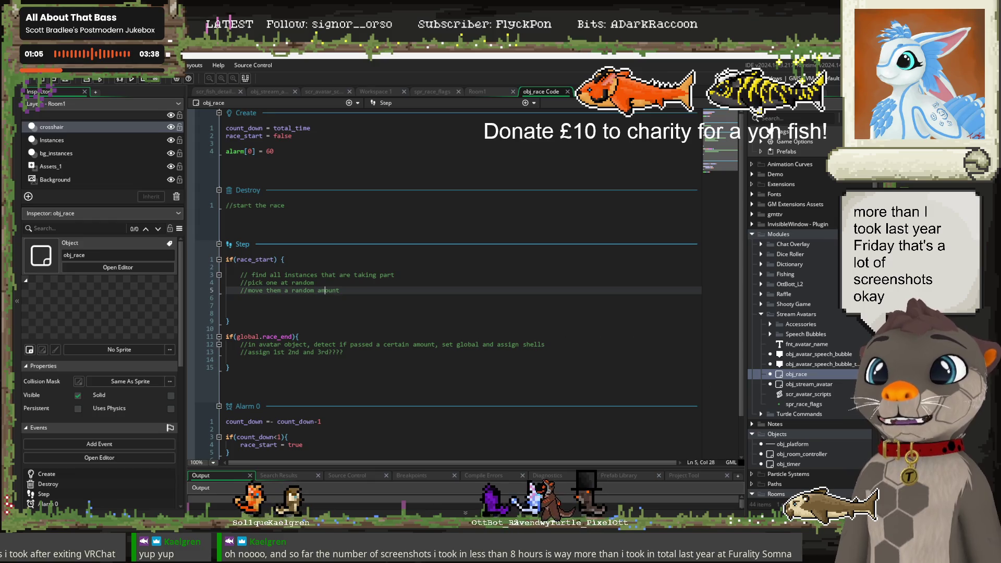
{"action": "key", "text": "alt+Tab"}
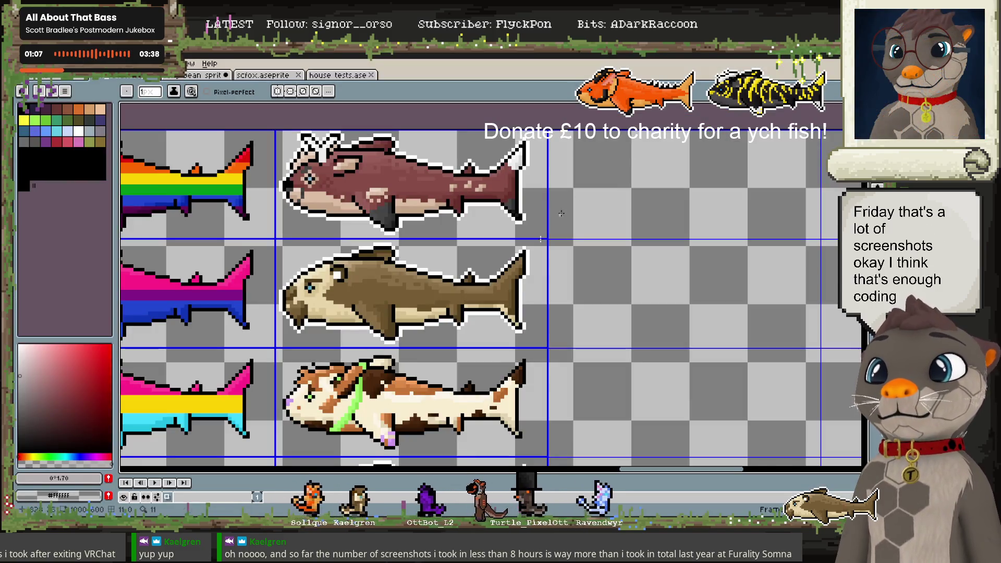
Pan the fish sprite sheet to the leftmost column, then switch to the 'List of Feeeeesh.md' notes
{"action": "scroll", "coordinate": [561, 213], "scroll_direction": "down", "scroll_amount": 1}
{"action": "scroll", "coordinate": [561, 213], "scroll_direction": "down", "scroll_amount": 2}
{"action": "scroll", "coordinate": [561, 214], "scroll_direction": "down", "scroll_amount": 1}
{"action": "scroll", "coordinate": [561, 213], "scroll_direction": "down", "scroll_amount": 1}
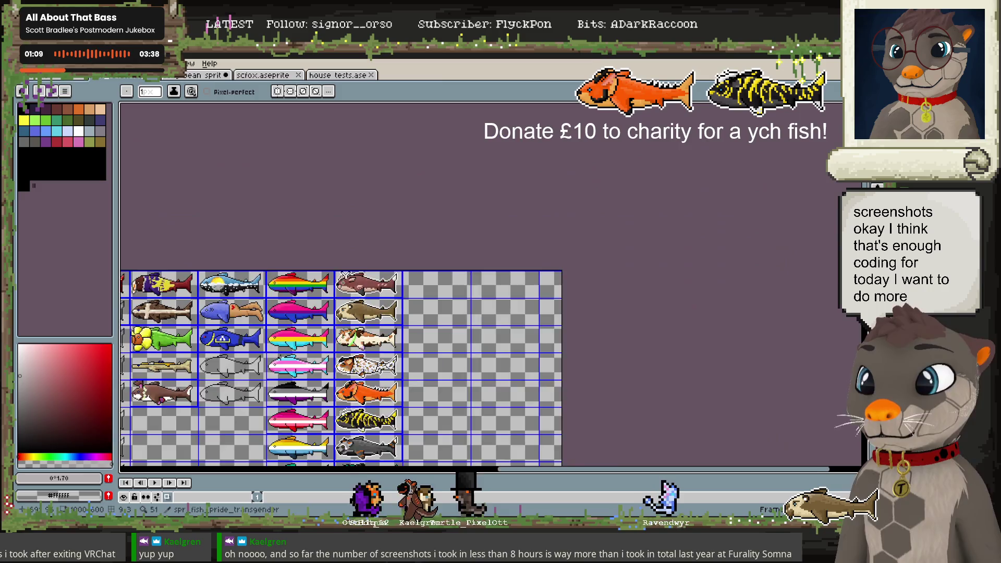
{"action": "left_click_drag", "start_coordinate": [561, 213], "coordinate": [739, 102]}
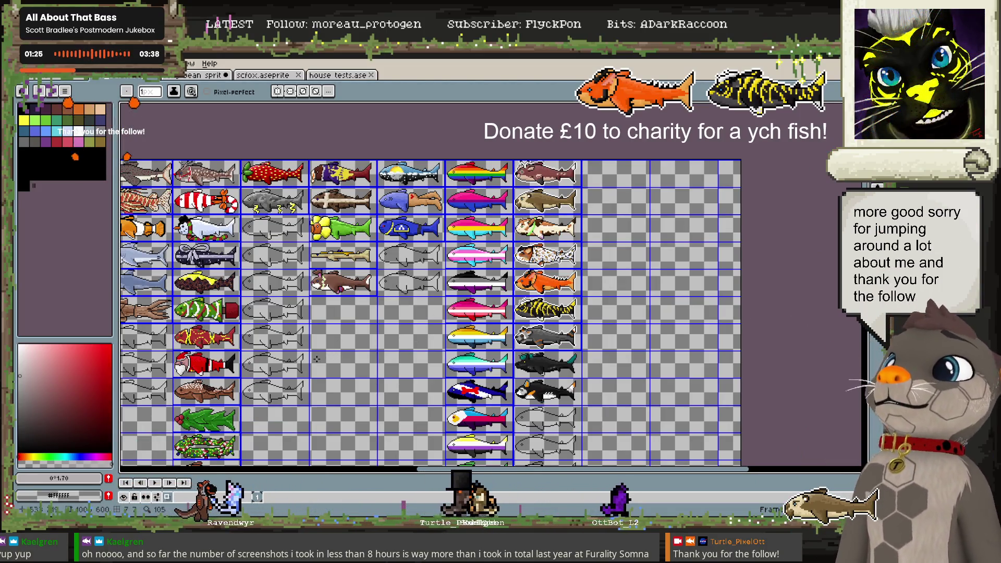
{"action": "left_click_drag", "start_coordinate": [327, 352], "coordinate": [455, 270]}
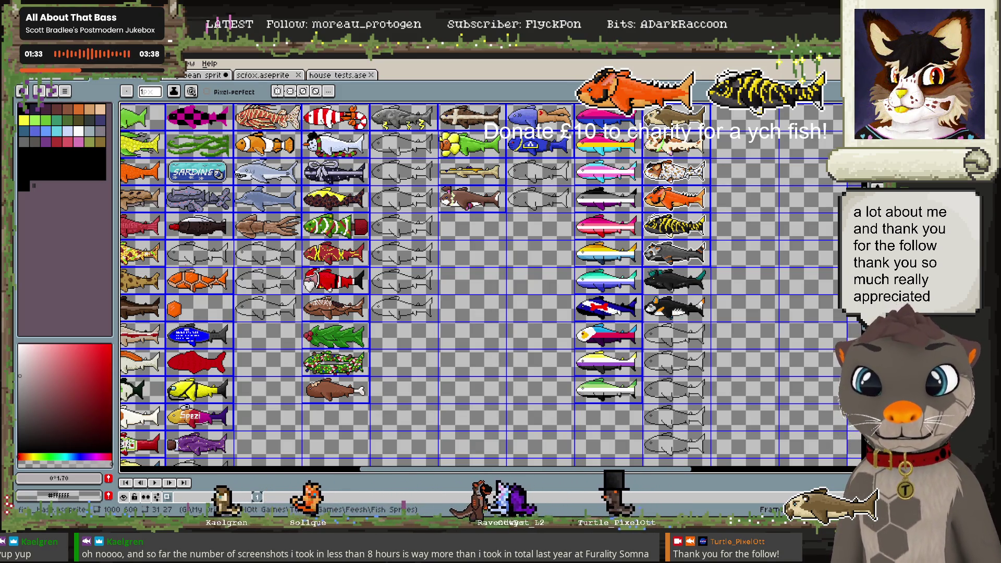
{"action": "key", "text": "alt+Tab"}
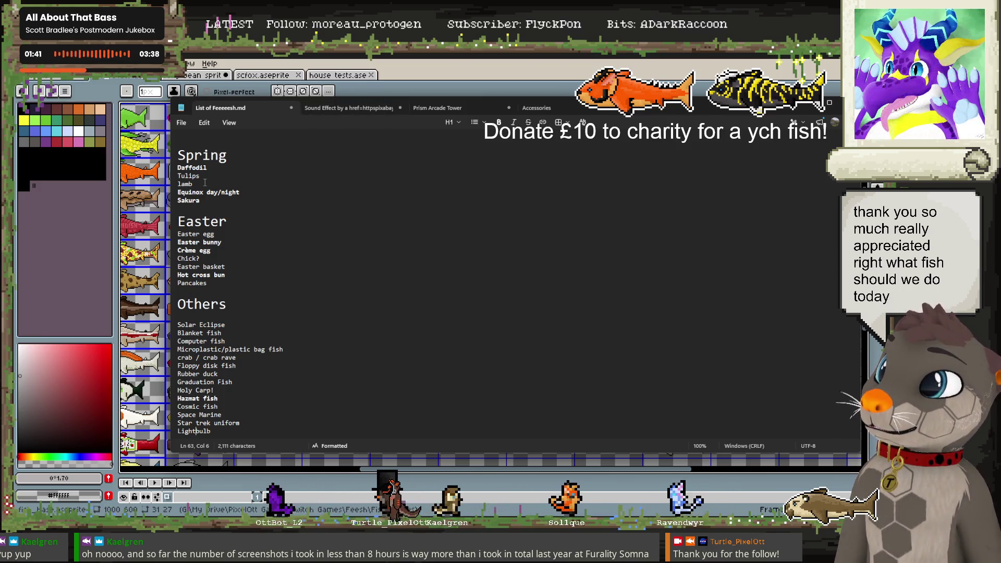
Scroll the fish list to the Summer ideas, mark BBQ feesh, and minimize Notepad
{"action": "scroll", "coordinate": [250, 224], "scroll_direction": "up", "scroll_amount": 1}
{"action": "scroll", "coordinate": [260, 256], "scroll_direction": "up", "scroll_amount": 7}
{"action": "scroll", "coordinate": [273, 286], "scroll_direction": "up", "scroll_amount": 4}
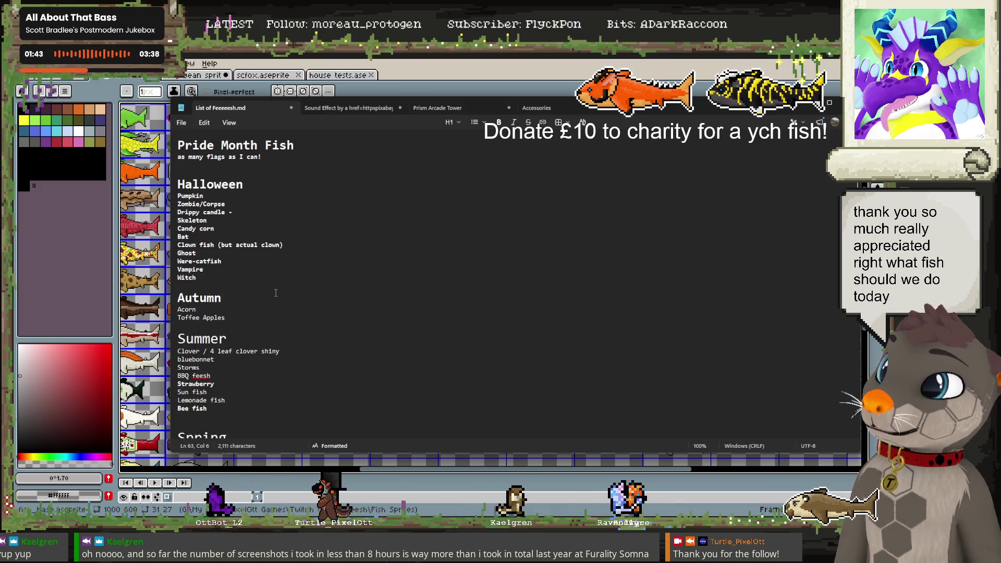
{"action": "scroll", "coordinate": [261, 307], "scroll_direction": "down", "scroll_amount": 3}
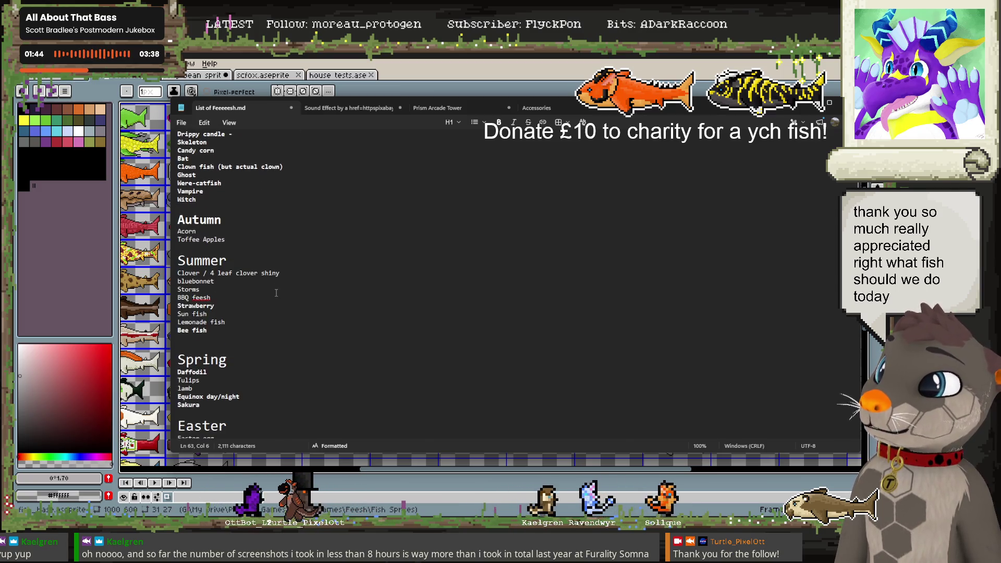
{"action": "left_click", "coordinate": [215, 329]}
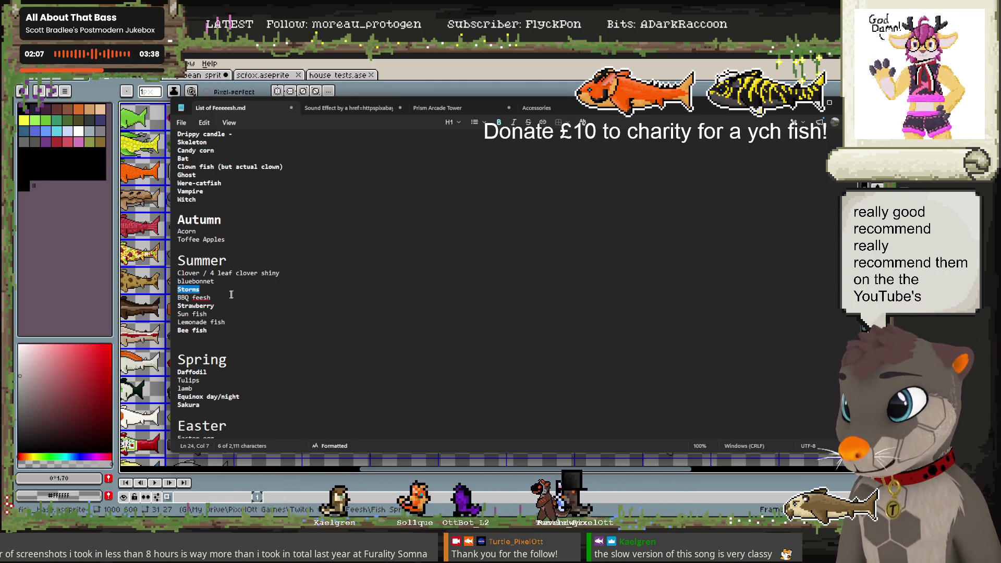
{"action": "left_click", "coordinate": [384, 57]}
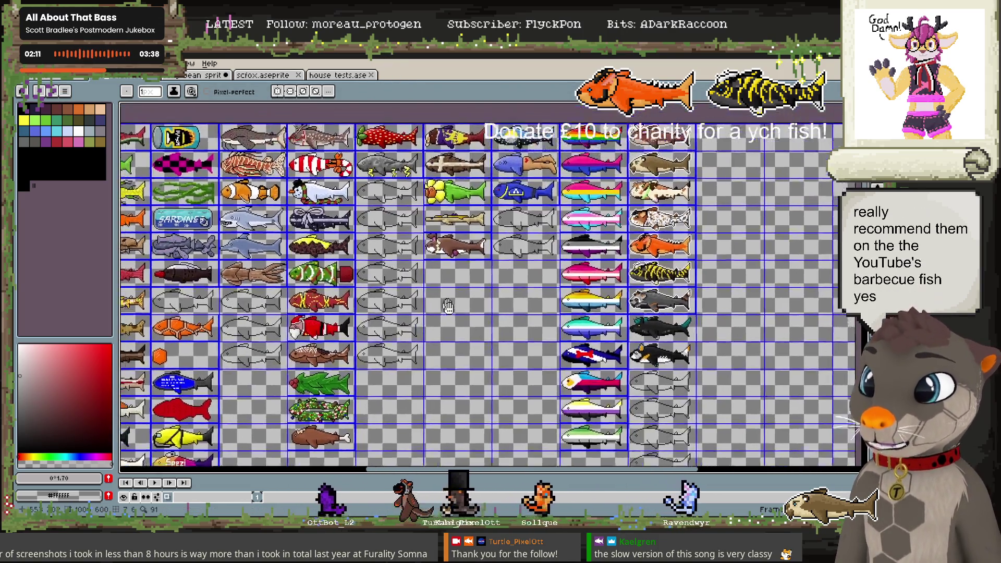
In black, draw a straight line along the blank fish's middle and a leg under its belly
{"action": "scroll", "coordinate": [463, 259], "scroll_direction": "down", "scroll_amount": 1}
{"action": "scroll", "coordinate": [395, 283], "scroll_direction": "up", "scroll_amount": 4}
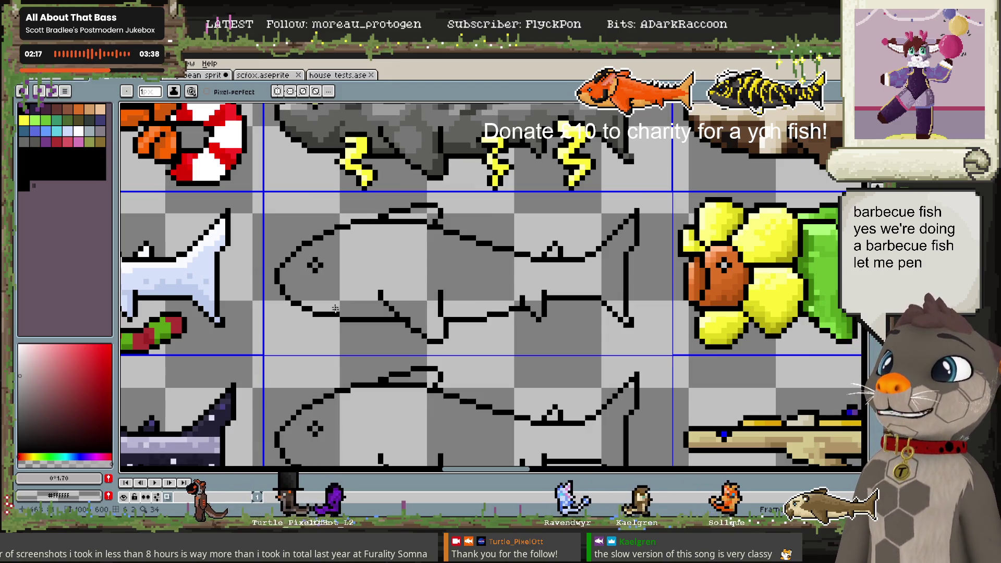
{"action": "left_click", "coordinate": [323, 237], "text": "alt"}
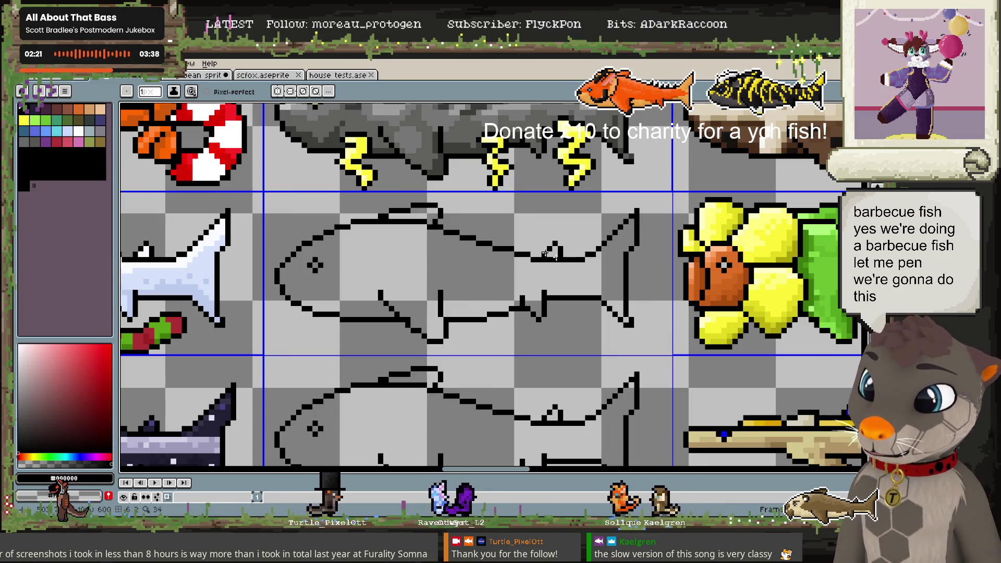
{"action": "left_click_drag", "start_coordinate": [449, 267], "coordinate": [425, 283]}
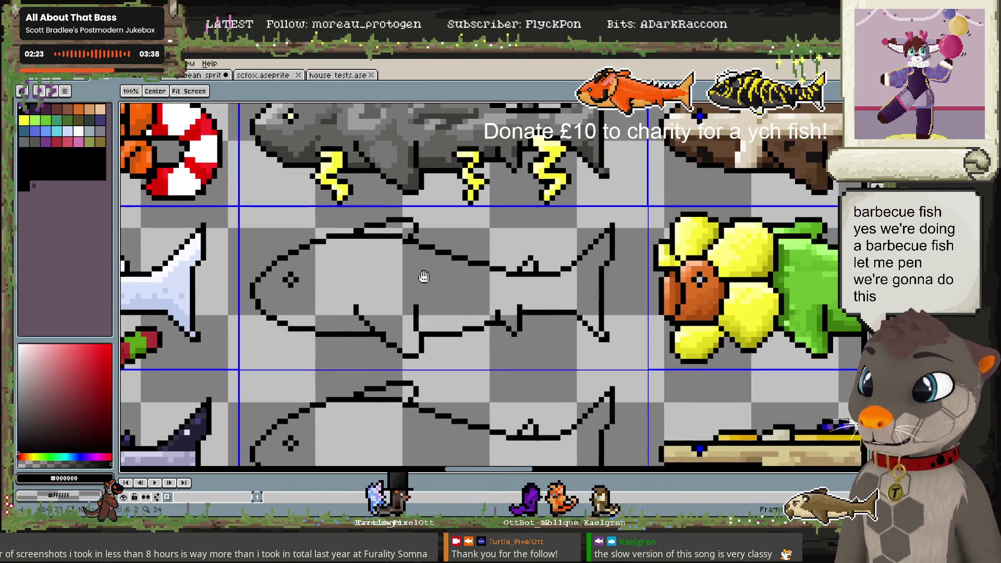
{"action": "left_click_drag", "start_coordinate": [253, 290], "coordinate": [599, 289]}
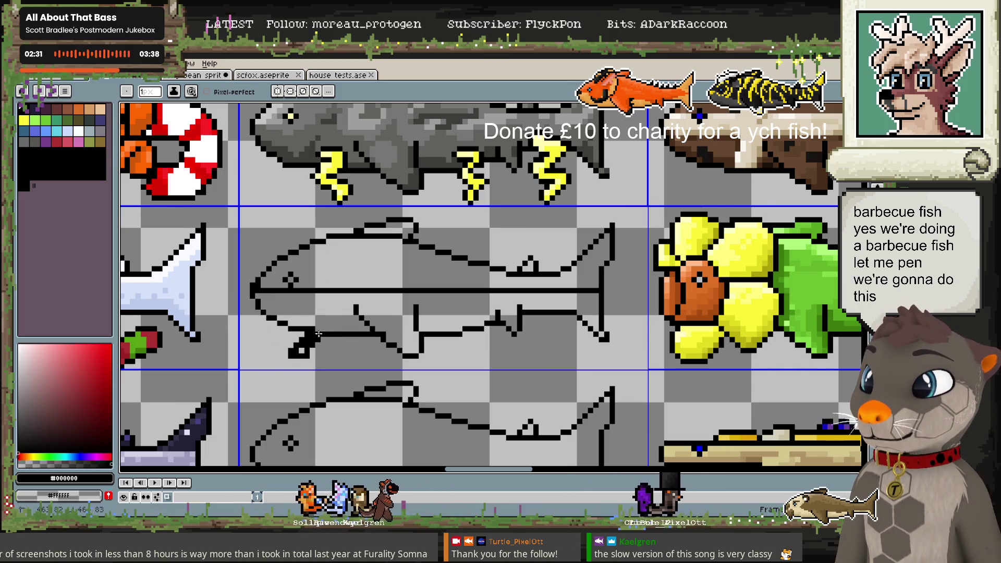
{"action": "left_click_drag", "start_coordinate": [499, 322], "coordinate": [517, 336]}
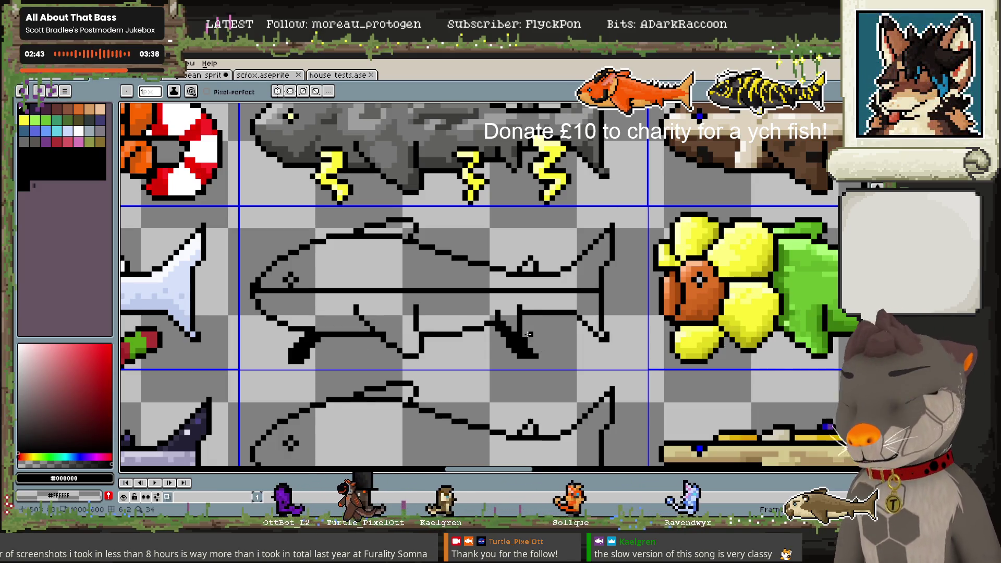
Erase and undo the stray diagonal leg stroke
{"action": "key", "text": "b"}
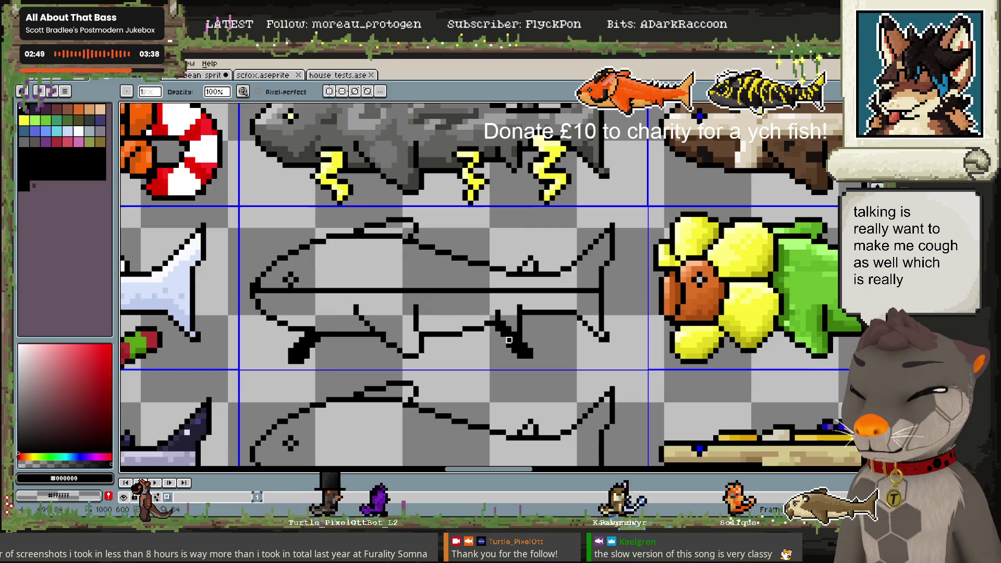
{"action": "key", "text": "e"}
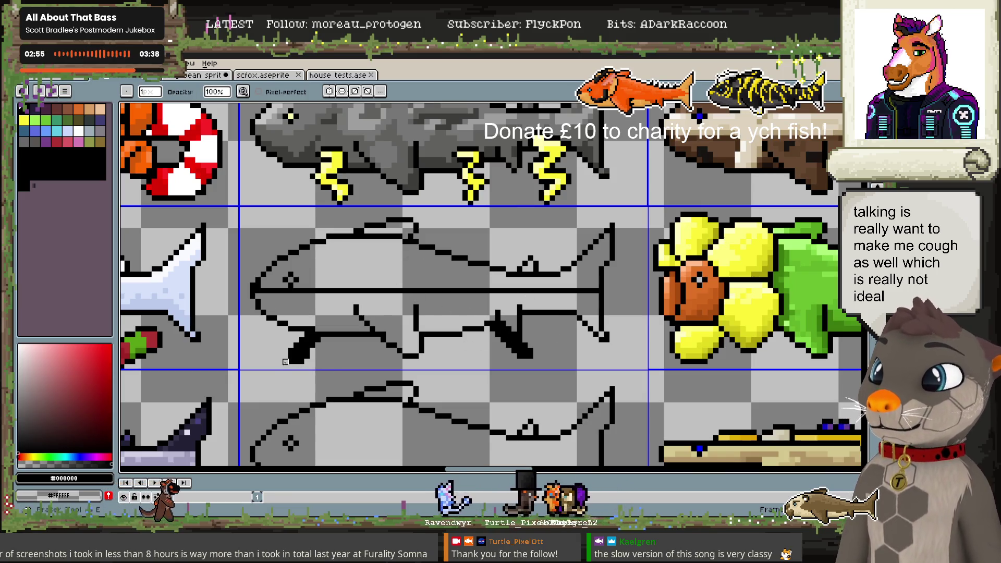
{"action": "left_click_drag", "start_coordinate": [516, 354], "coordinate": [529, 356]}
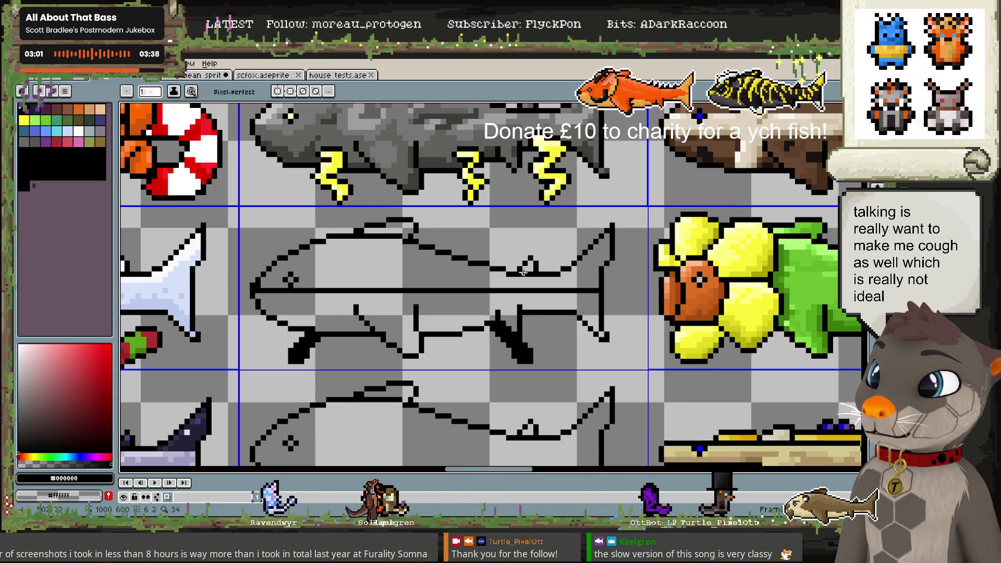
{"action": "key", "text": "v"}
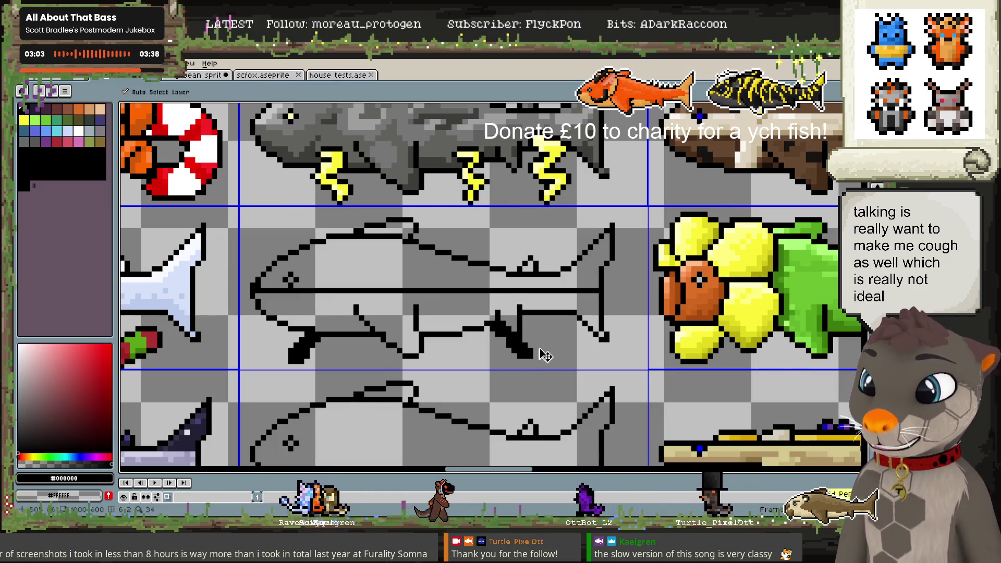
{"action": "key", "text": "ctrl+z"}
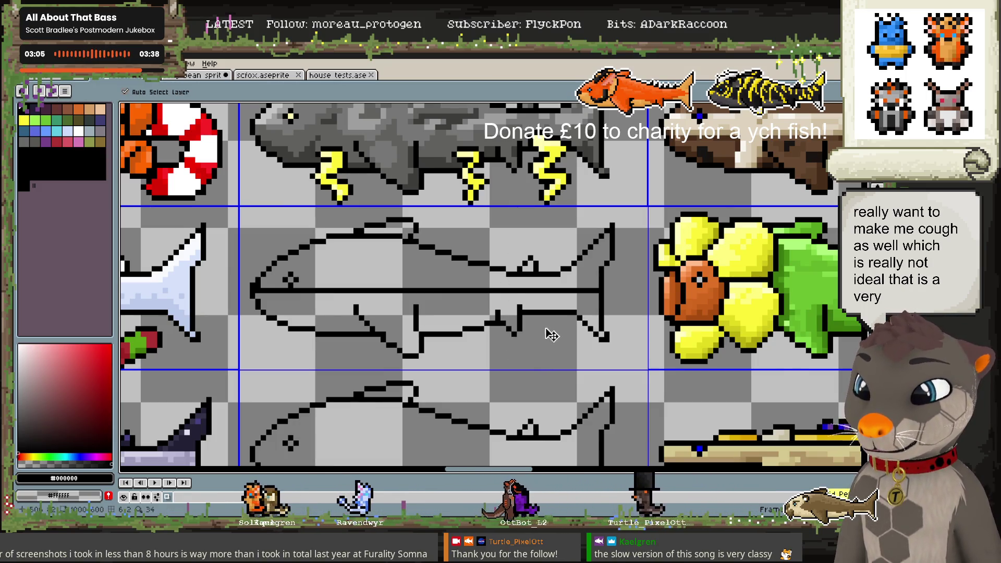
{"action": "key", "text": "b"}
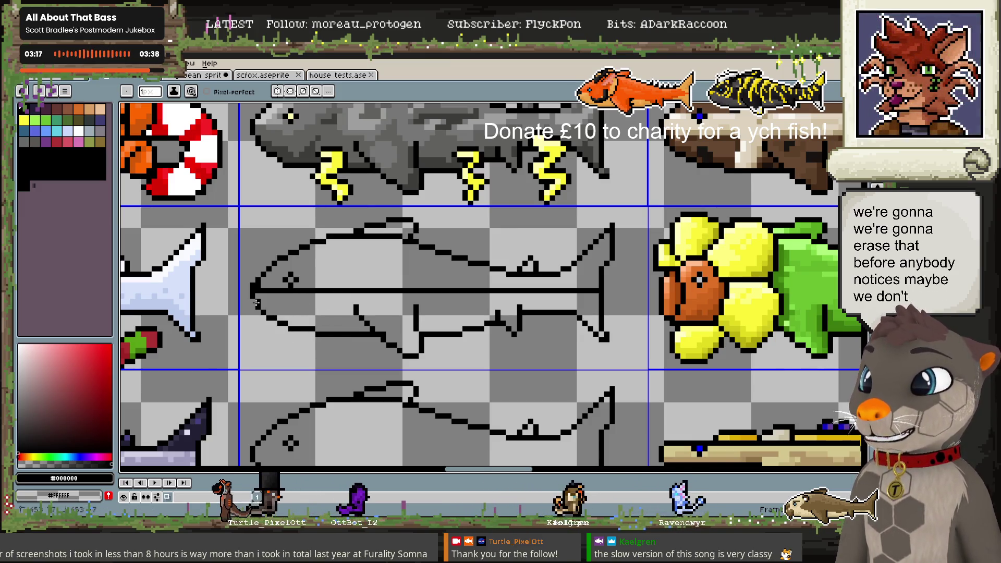
Trace and thicken the fish's lower outline and add a short vertical line from its back
{"action": "mouse_move", "coordinate": [255, 302]}
{"action": "left_mouse_down"}
{"action": "mouse_move", "coordinate": [302, 334]}
{"action": "mouse_move", "coordinate": [374, 338]}
{"action": "left_mouse_up"}
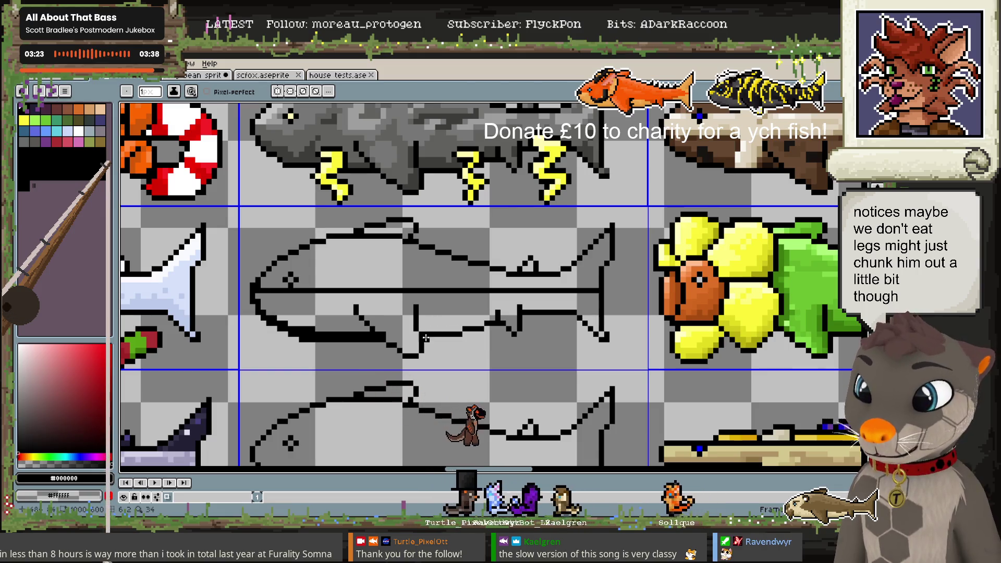
{"action": "left_click_drag", "start_coordinate": [420, 336], "coordinate": [554, 314]}
{"action": "key", "text": "v"}
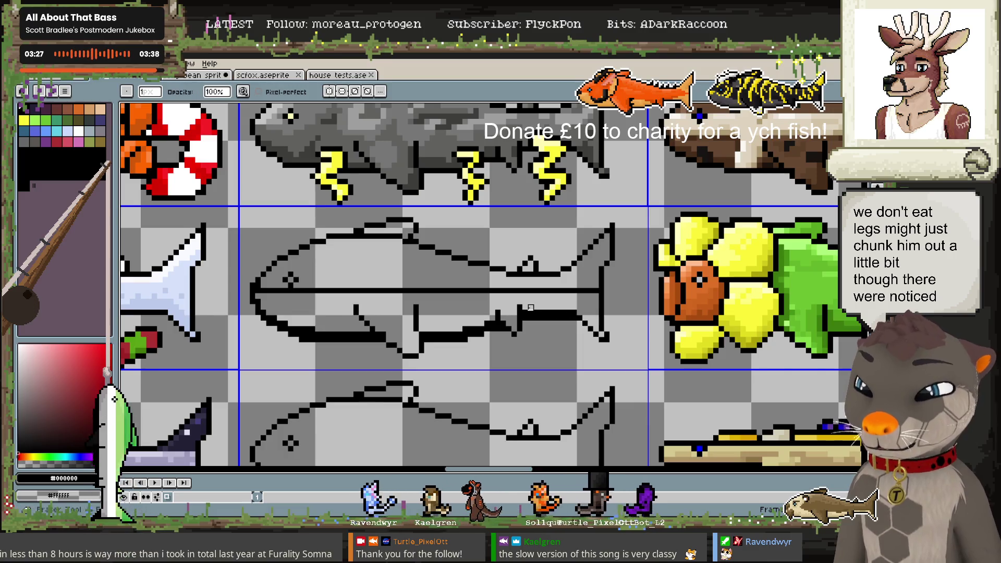
{"action": "key", "text": "b"}
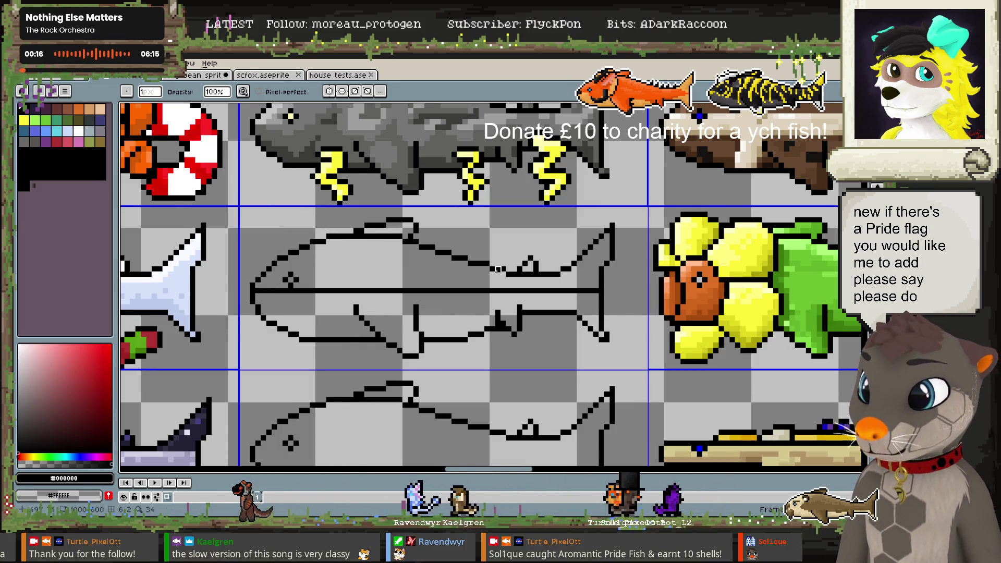
{"action": "key", "text": "l"}
{"action": "left_click_drag", "start_coordinate": [498, 267], "coordinate": [499, 286]}
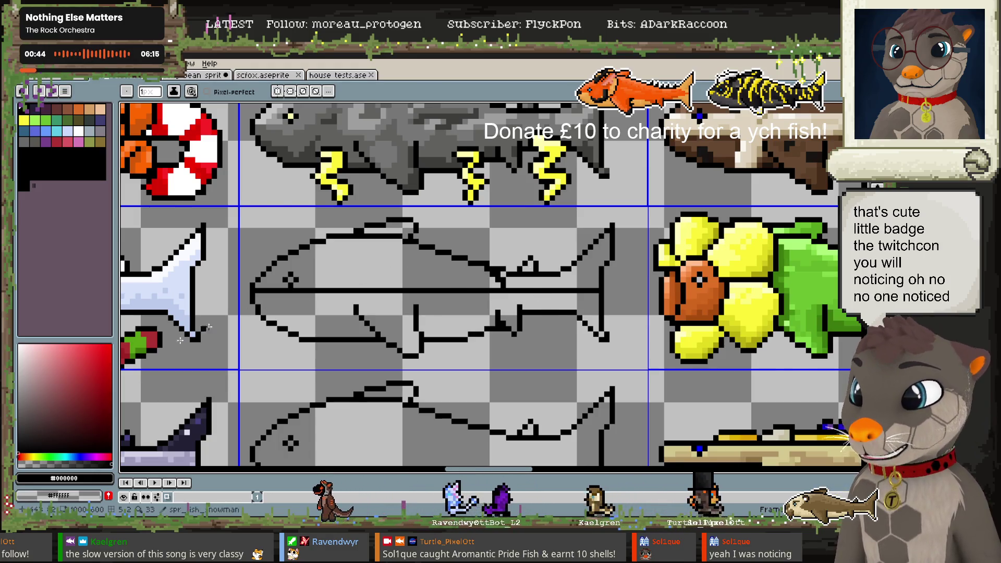
Fill the lower body, upper tail, dorsal fin and tail gaps with dark grey #313131
{"action": "key", "text": "g"}
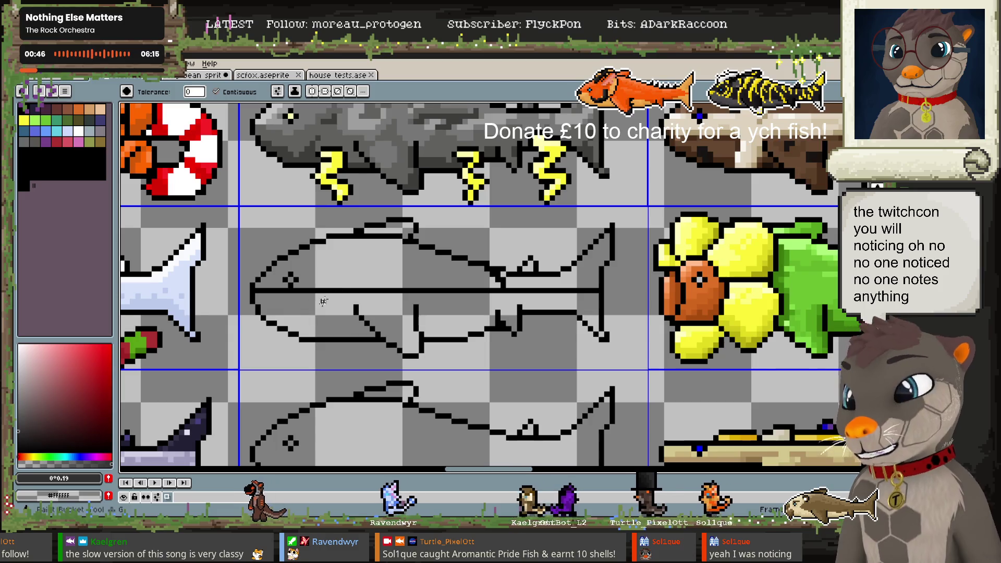
{"action": "left_click", "coordinate": [323, 301]}
{"action": "left_click", "coordinate": [511, 278]}
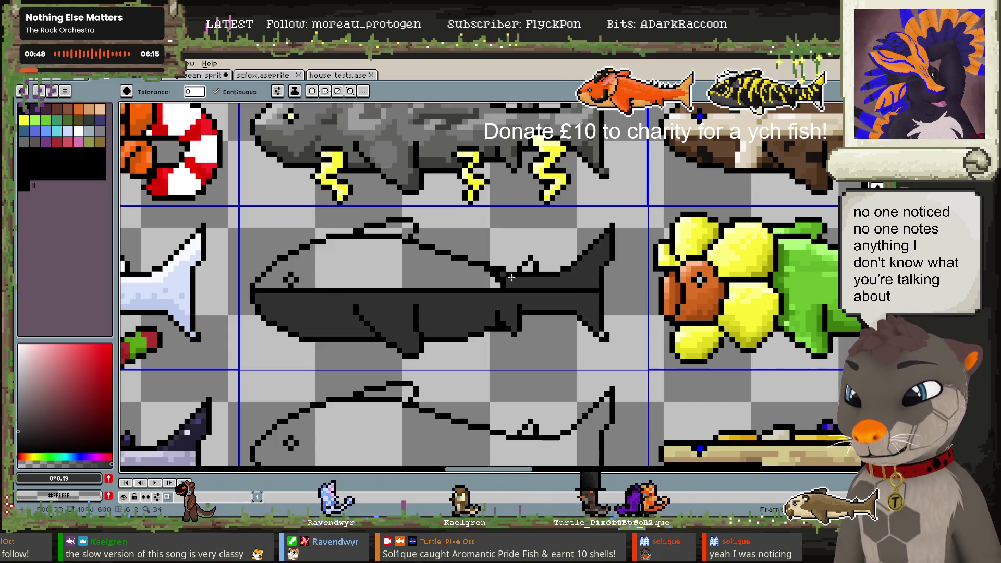
{"action": "key", "text": "b"}
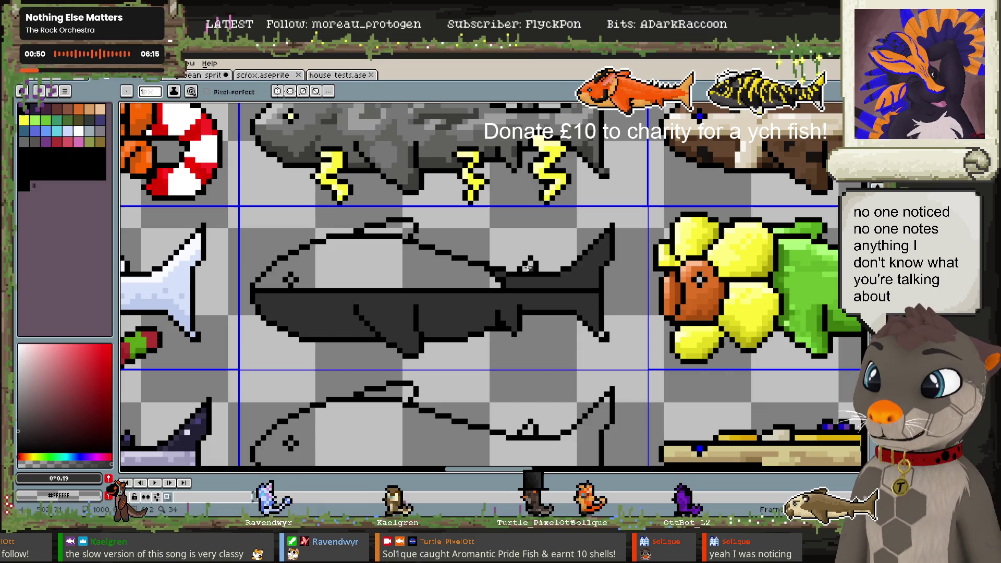
{"action": "left_click", "coordinate": [527, 269]}
{"action": "left_click_drag", "start_coordinate": [589, 329], "coordinate": [602, 333]}
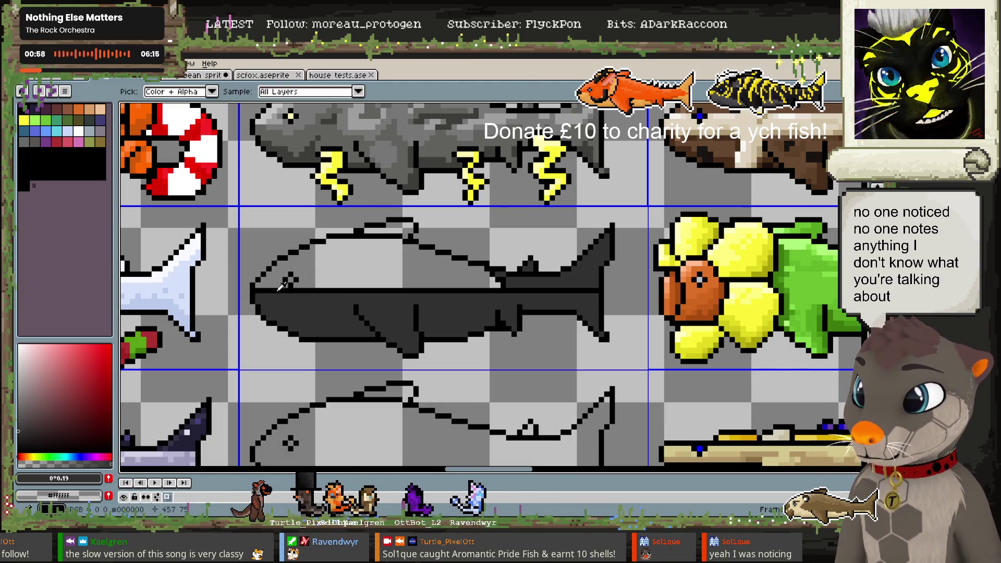
{"action": "left_click", "coordinate": [258, 299], "text": "alt"}
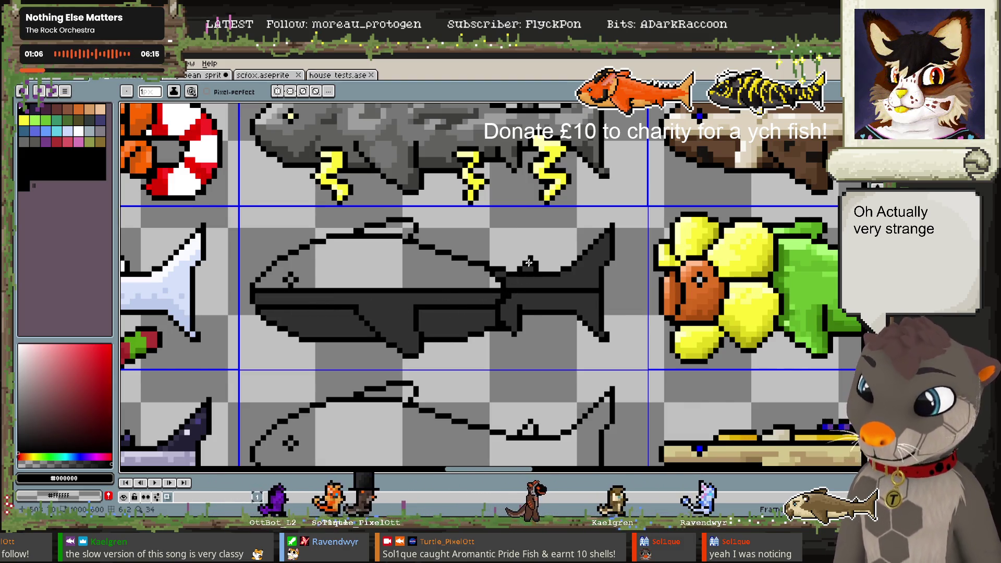
{"action": "left_click", "coordinate": [509, 301], "text": "alt"}
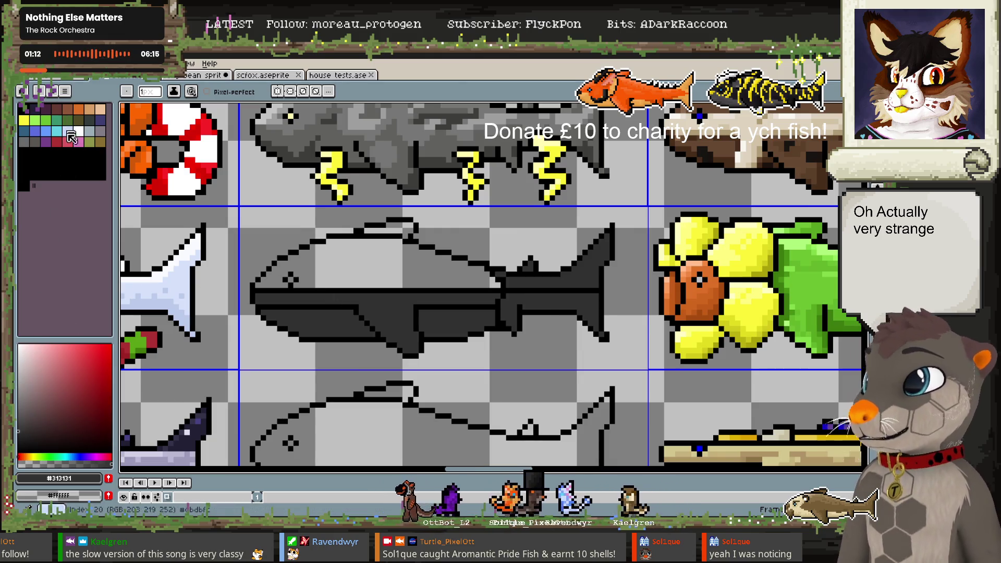
Pencil dark and lighter brown grill-mark pixels along the fish's body stripe
{"action": "left_click", "coordinate": [80, 109]}
{"action": "left_click", "coordinate": [109, 406]}
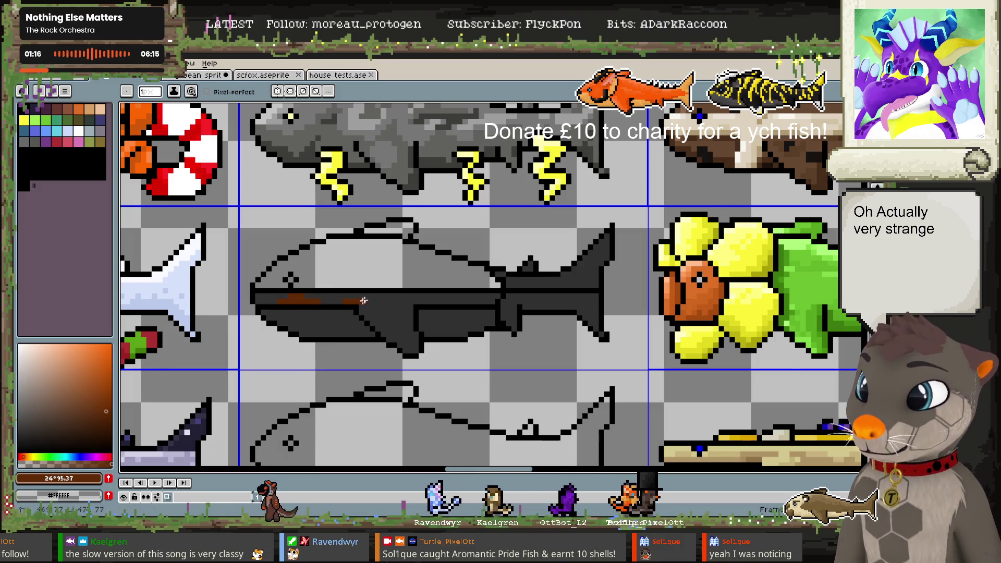
{"action": "left_click", "coordinate": [401, 298]}
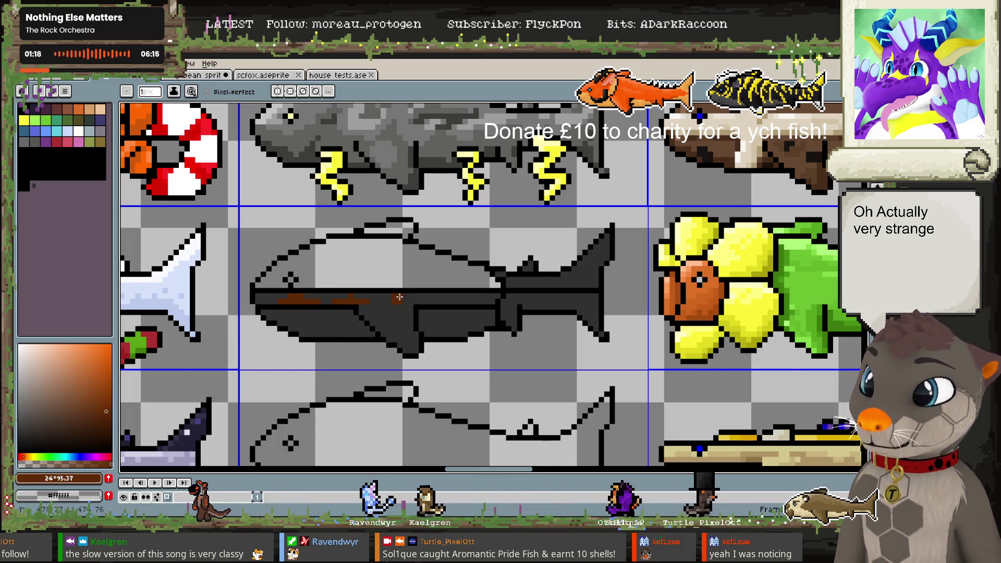
{"action": "left_click", "coordinate": [82, 433]}
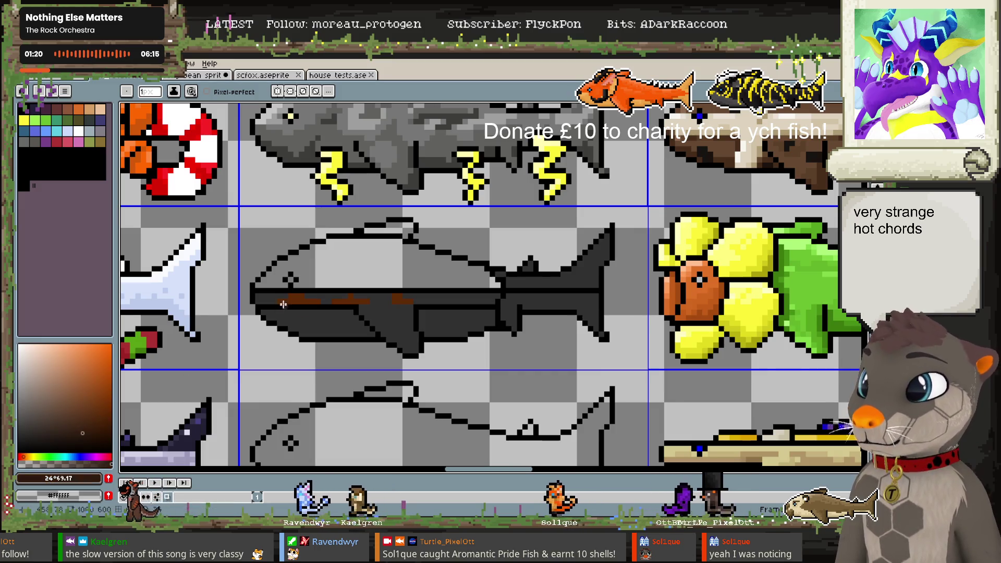
{"action": "left_click", "coordinate": [336, 301]}
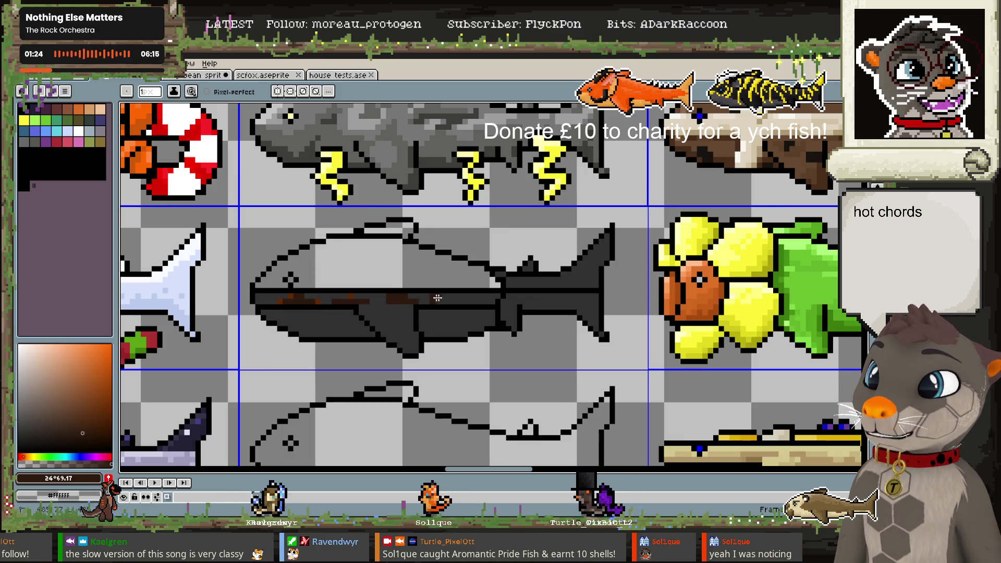
Fill the fish's light upper body with a dark, nearly grey colour
{"action": "left_click", "coordinate": [272, 300], "text": "alt"}
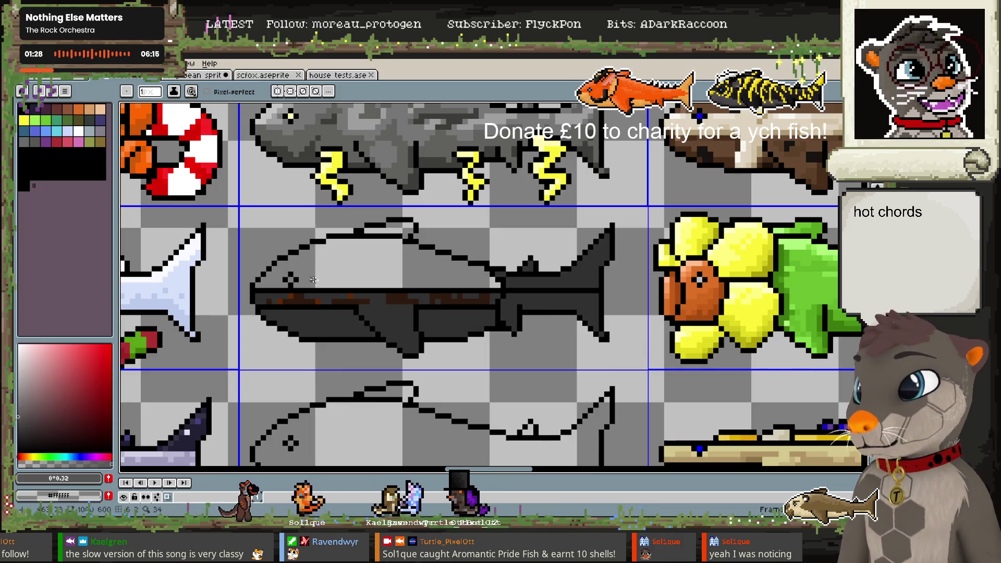
{"action": "key", "text": "g"}
{"action": "left_click", "coordinate": [365, 257]}
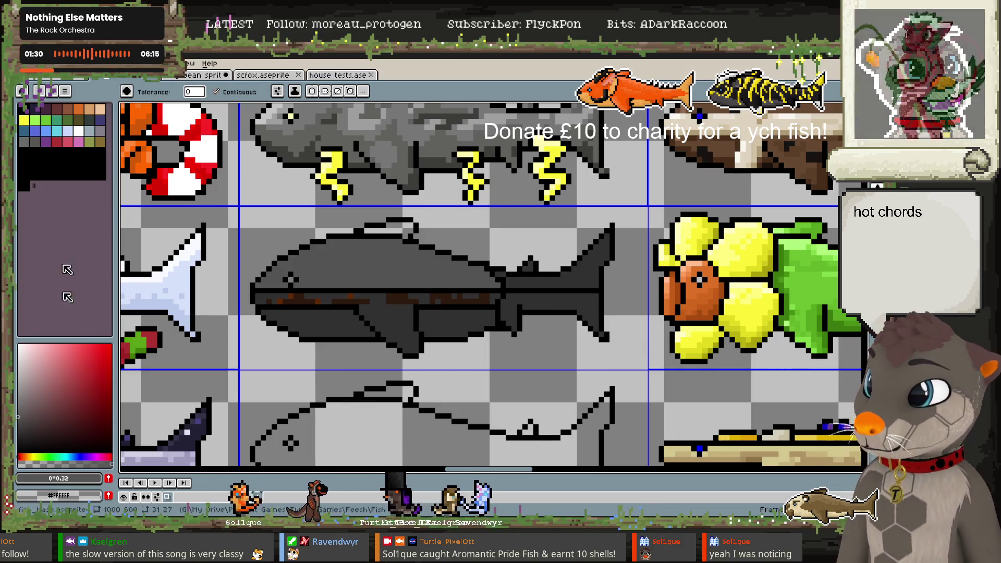
Extend red-brown grill marks along the fish's midline, then sample black from the outline
{"action": "left_click", "coordinate": [61, 111]}
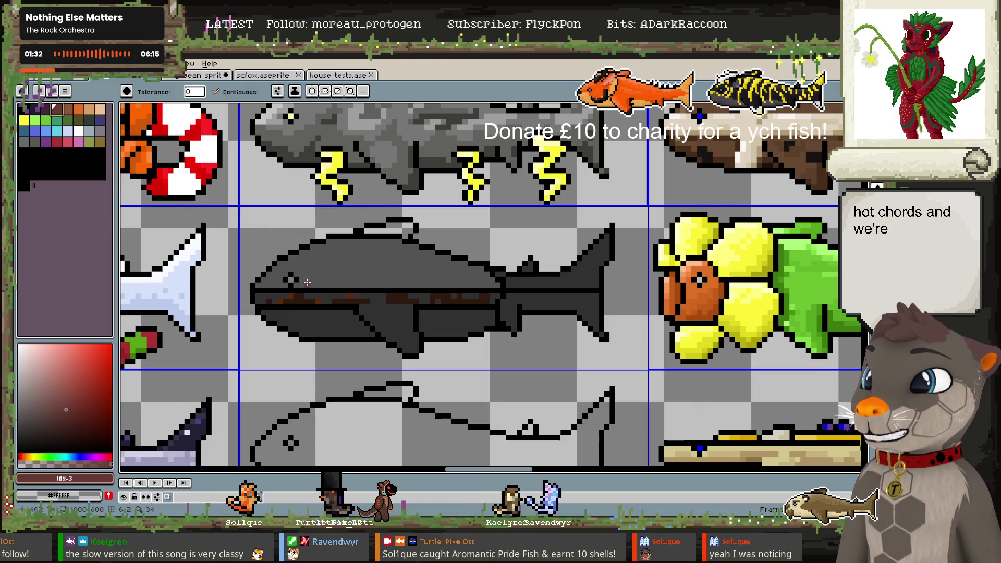
{"action": "key", "text": "b"}
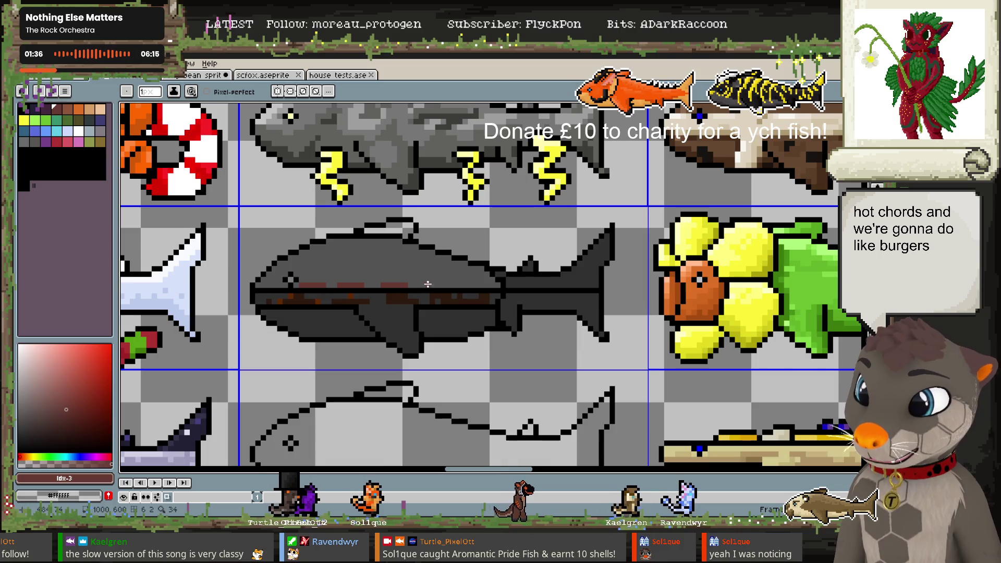
{"action": "left_click_drag", "start_coordinate": [441, 285], "coordinate": [470, 283]}
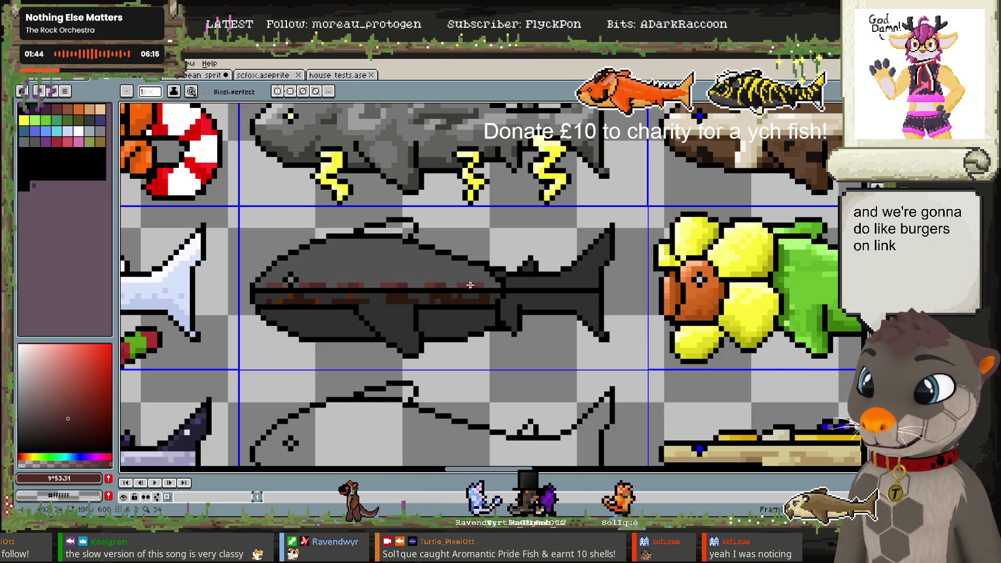
{"action": "left_click", "coordinate": [302, 263], "text": "alt"}
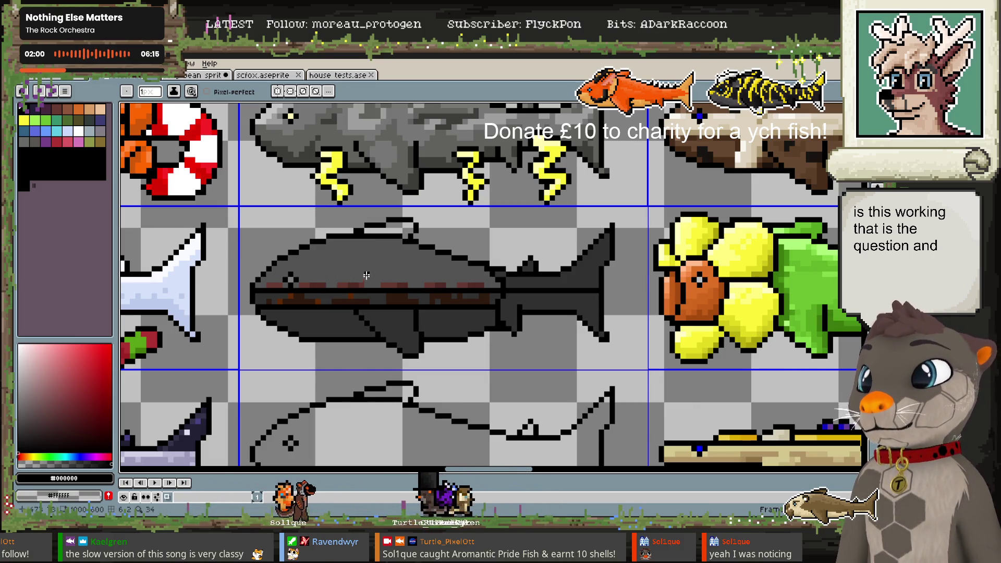
Undo a stray dark line and turn the sampled stripe brown into a pale orange-tan
{"action": "left_click_drag", "start_coordinate": [291, 260], "coordinate": [451, 256]}
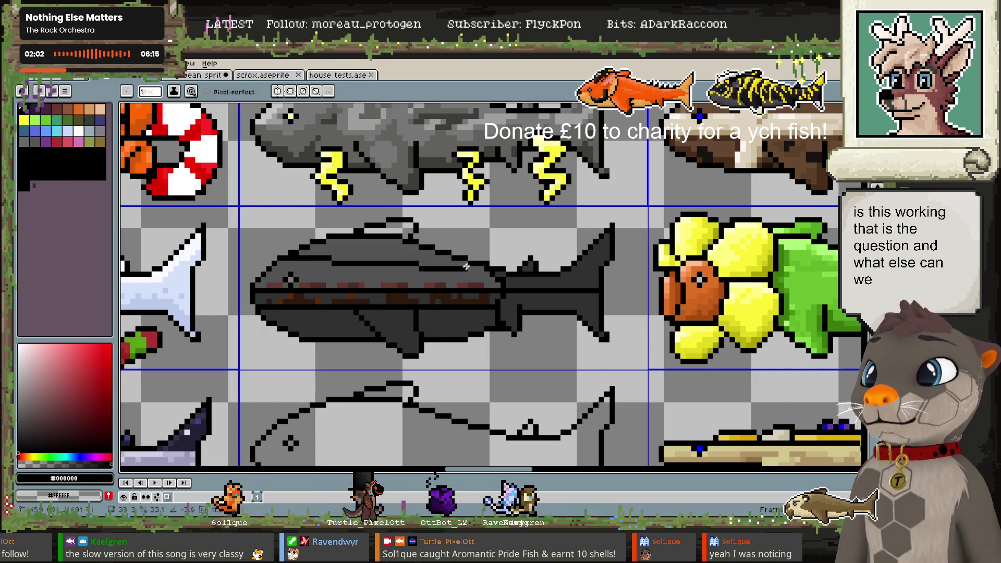
{"action": "key", "text": "ctrl+z"}
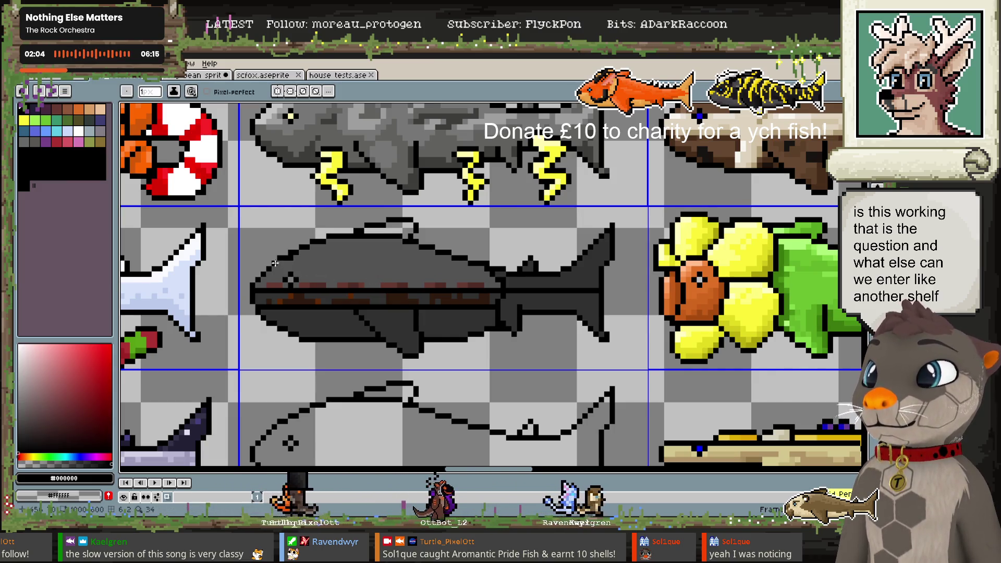
{"action": "left_click", "coordinate": [356, 284], "text": "alt"}
{"action": "key", "text": "v"}
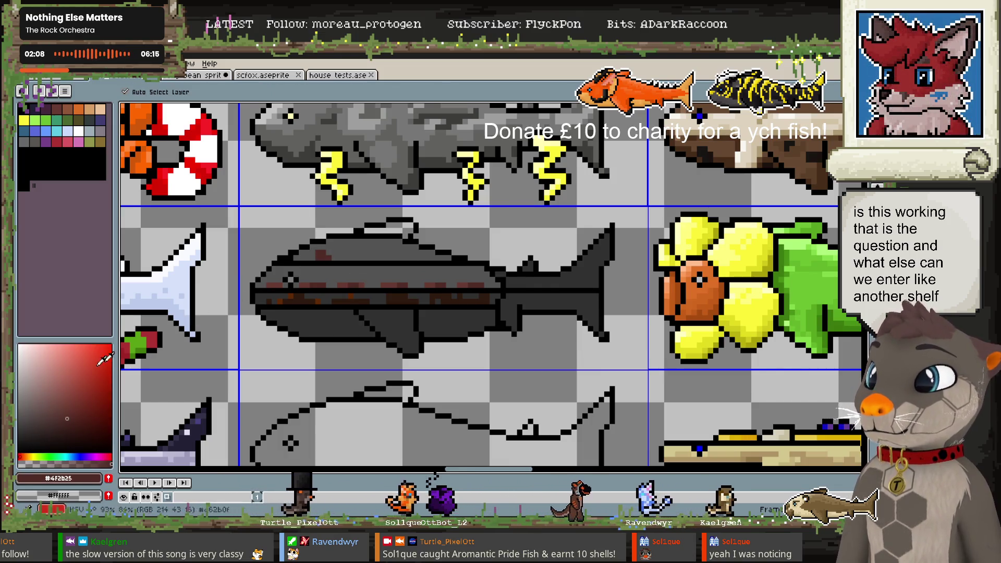
{"action": "left_click", "coordinate": [31, 456]}
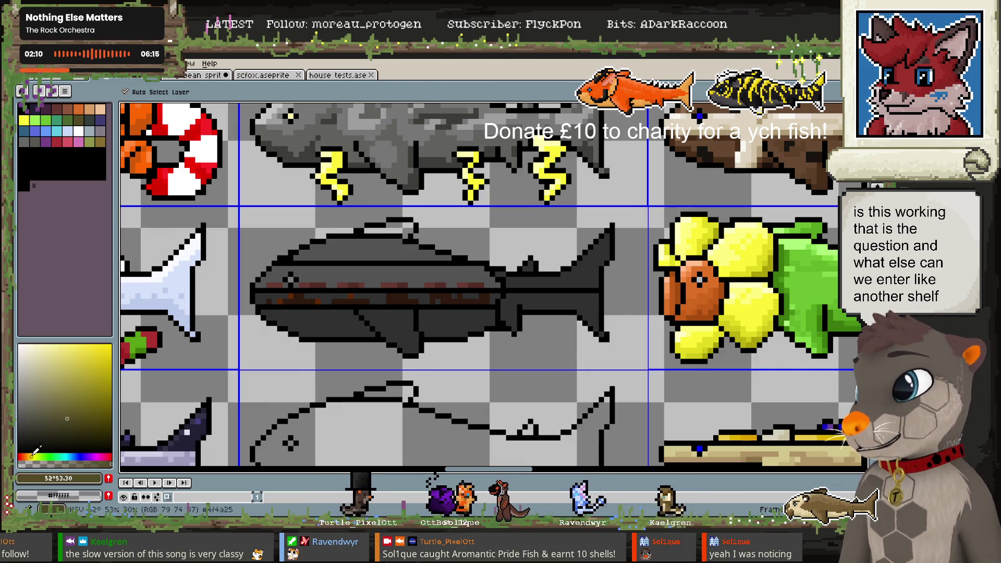
{"action": "left_click", "coordinate": [57, 394]}
{"action": "key", "text": "b"}
{"action": "left_click", "coordinate": [41, 367]}
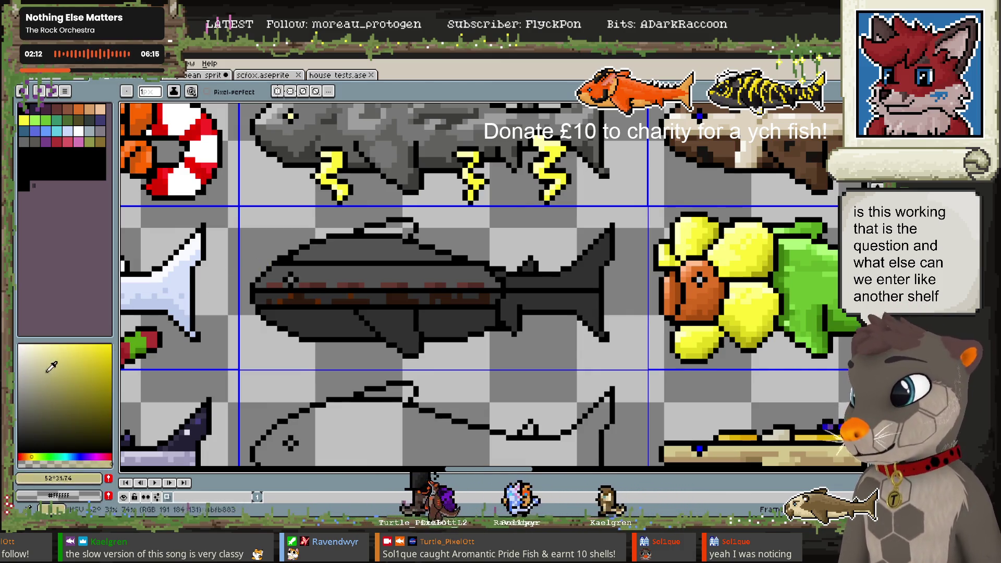
{"action": "left_click", "coordinate": [26, 456]}
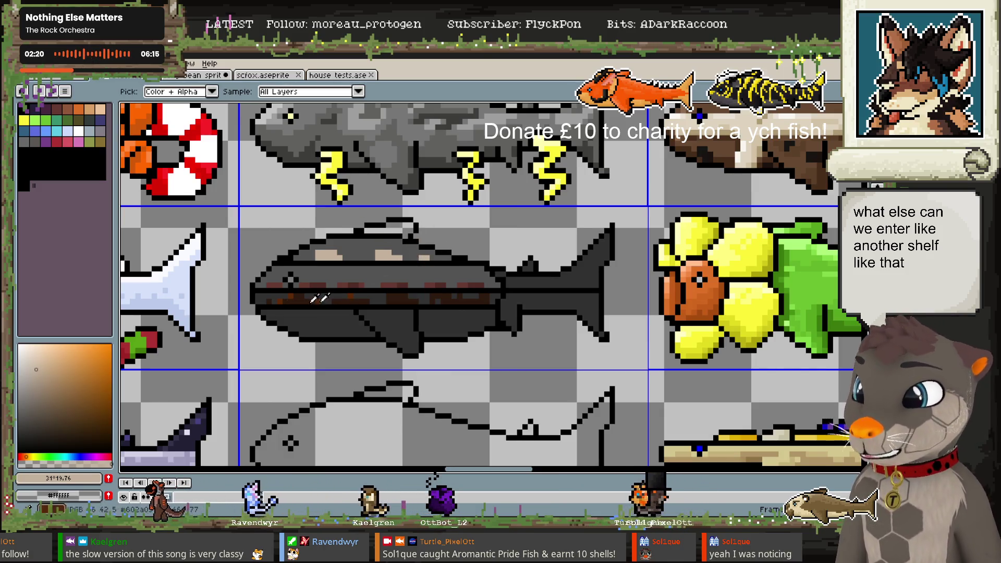
Sample the dark body colour and erase the fish's top fin
{"action": "left_click", "coordinate": [320, 299], "text": "alt"}
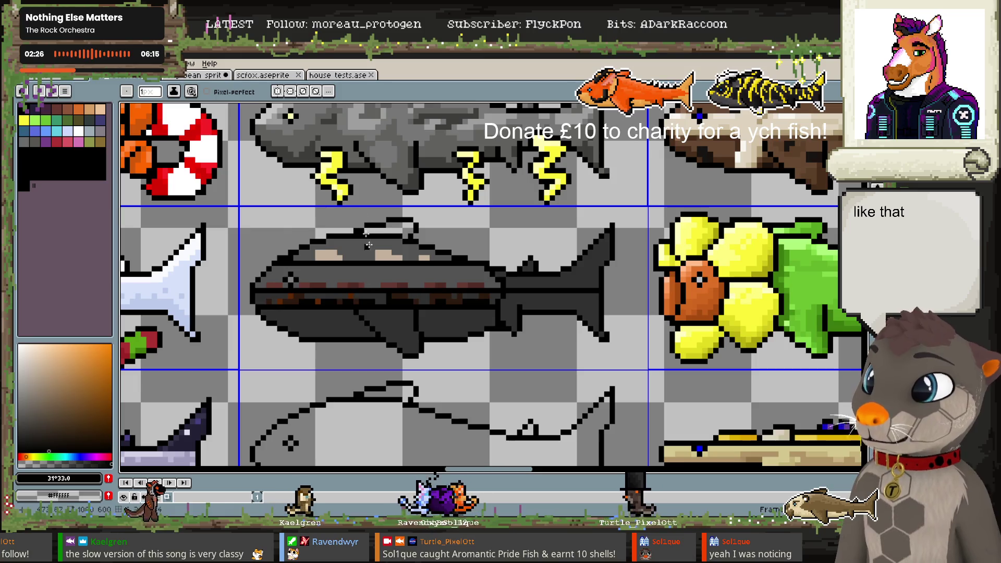
{"action": "key", "text": "e"}
{"action": "left_click_drag", "start_coordinate": [386, 228], "coordinate": [361, 225]}
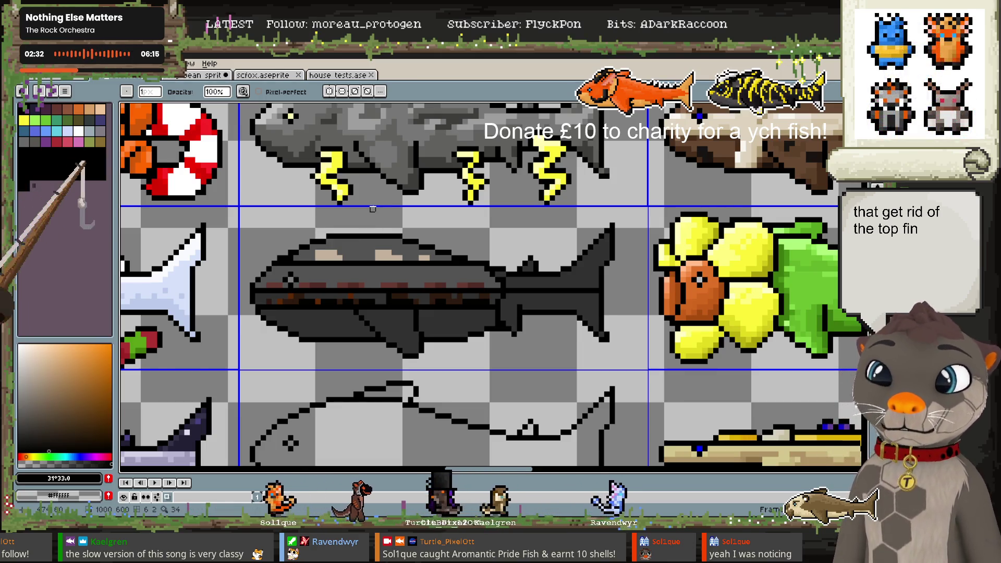
Paint dark grey #545454 over the tan highlights on the upper body
{"action": "left_click", "coordinate": [320, 259], "text": "alt"}
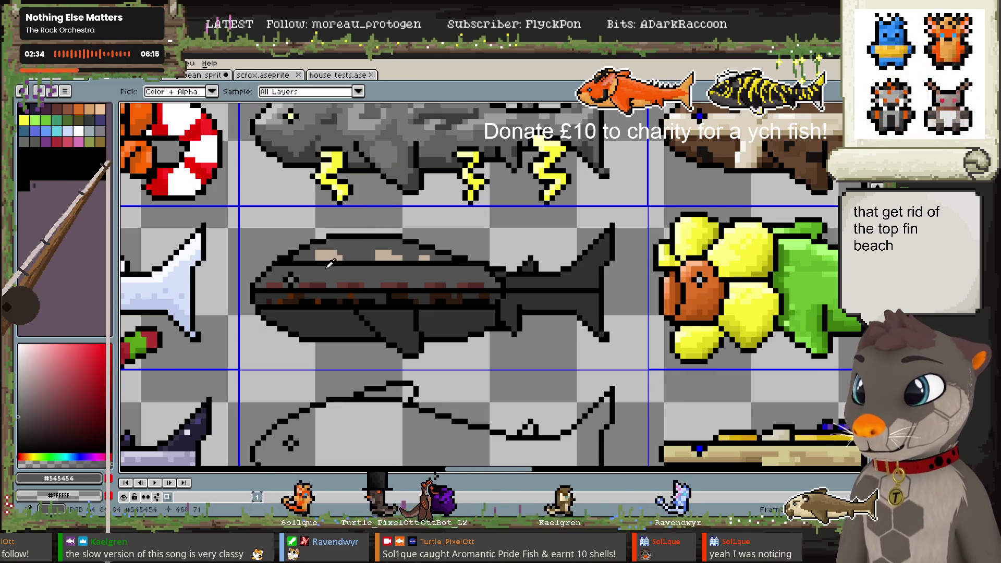
{"action": "key", "text": "b"}
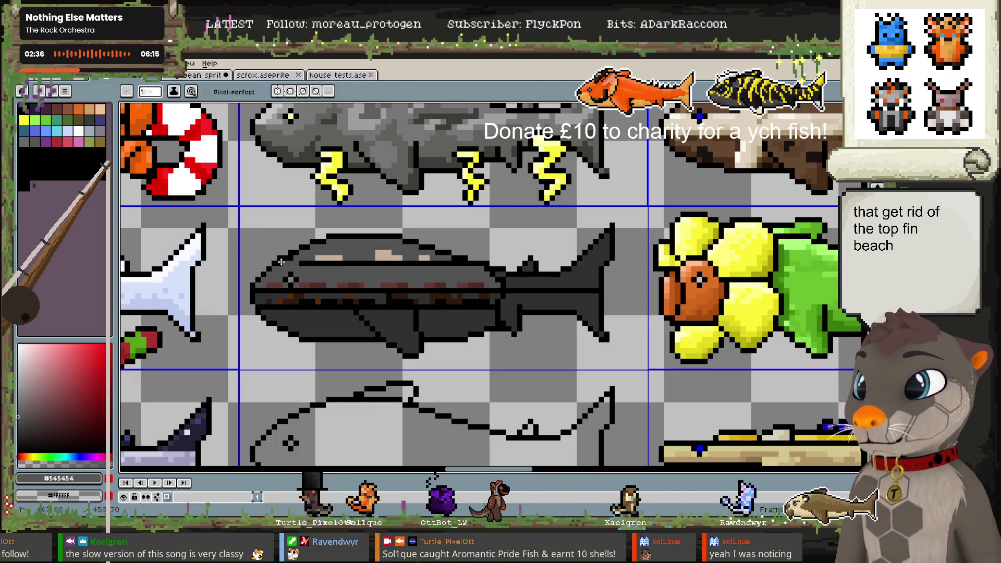
{"action": "left_click_drag", "start_coordinate": [309, 257], "coordinate": [459, 263]}
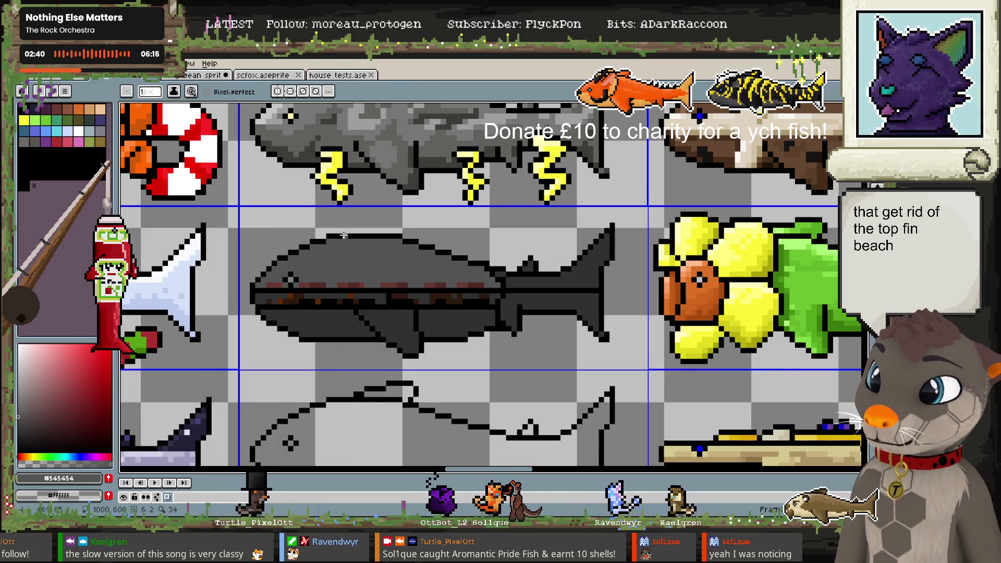
Draw the handle's side and top above the fish, then sample near-black and grill-mark brown
{"action": "mouse_move", "coordinate": [331, 238]}
{"action": "left_mouse_down"}
{"action": "mouse_move", "coordinate": [382, 225]}
{"action": "mouse_move", "coordinate": [395, 235]}
{"action": "left_mouse_up"}
{"action": "key", "text": "v"}
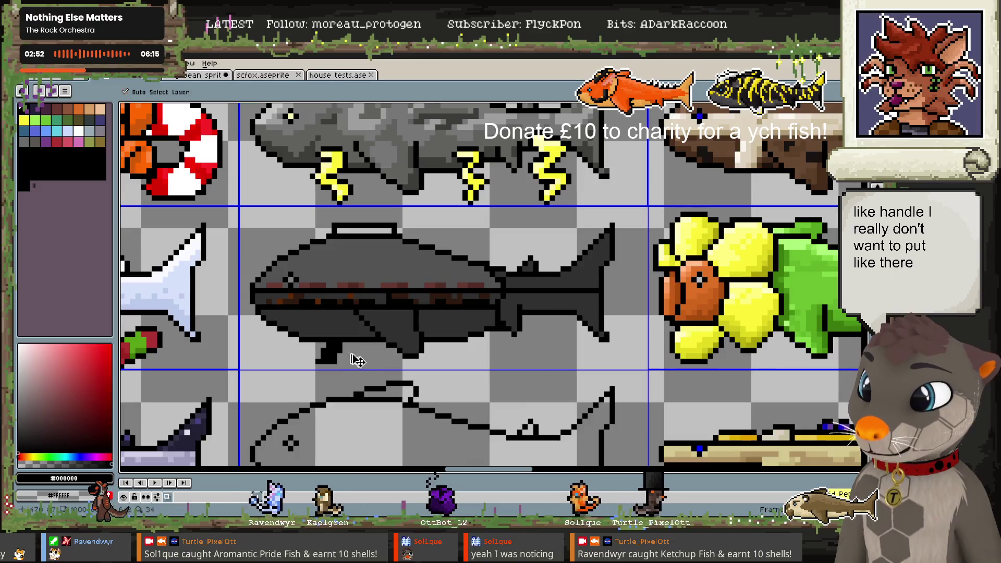
{"action": "key", "text": "b"}
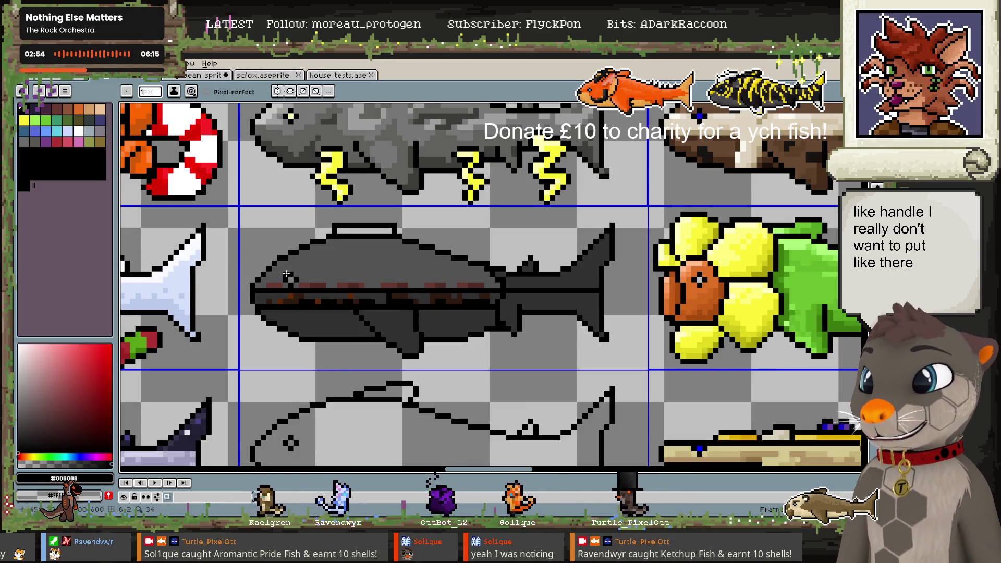
{"action": "key", "text": "x"}
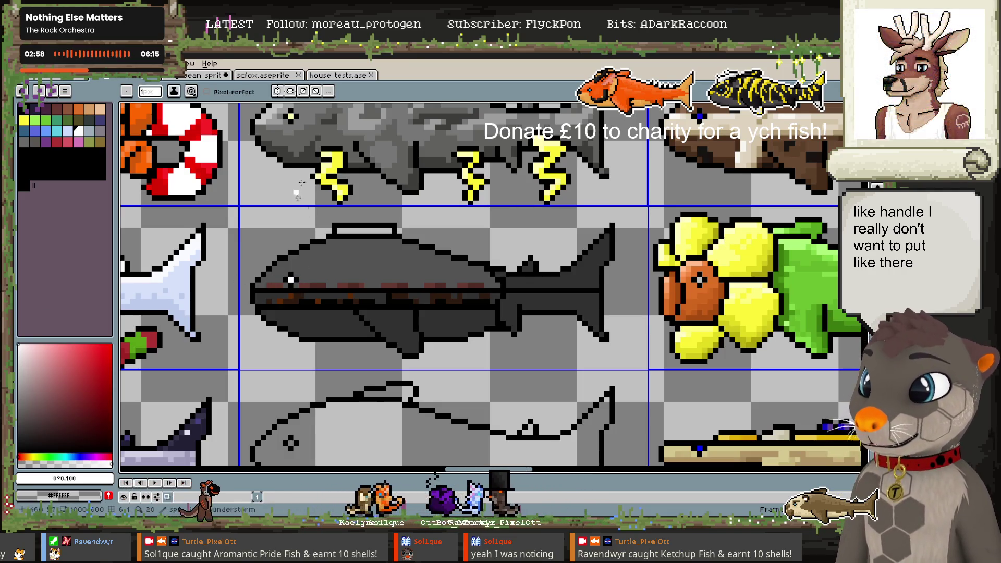
{"action": "left_click", "coordinate": [381, 301], "text": "alt"}
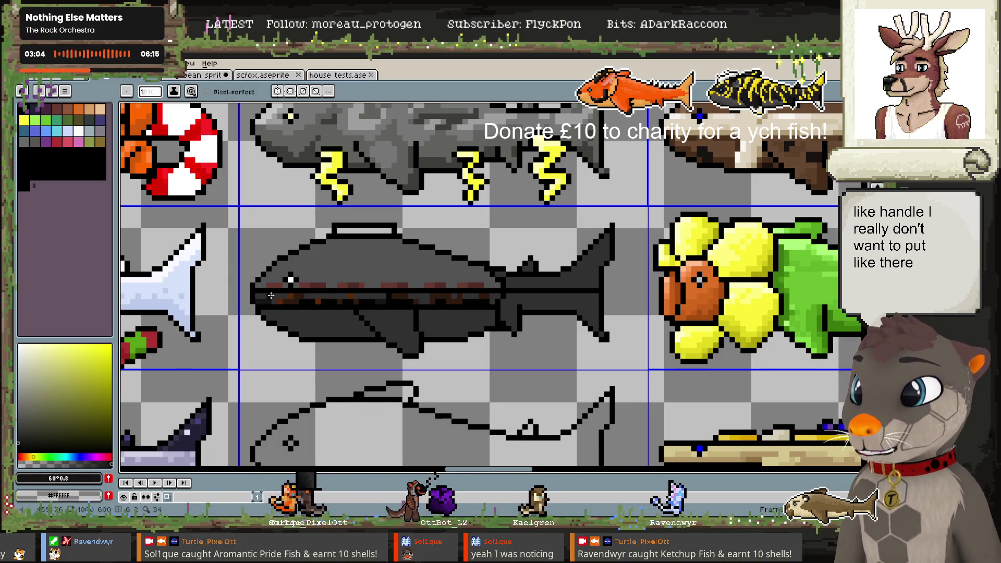
{"action": "left_click", "coordinate": [328, 302], "text": "alt"}
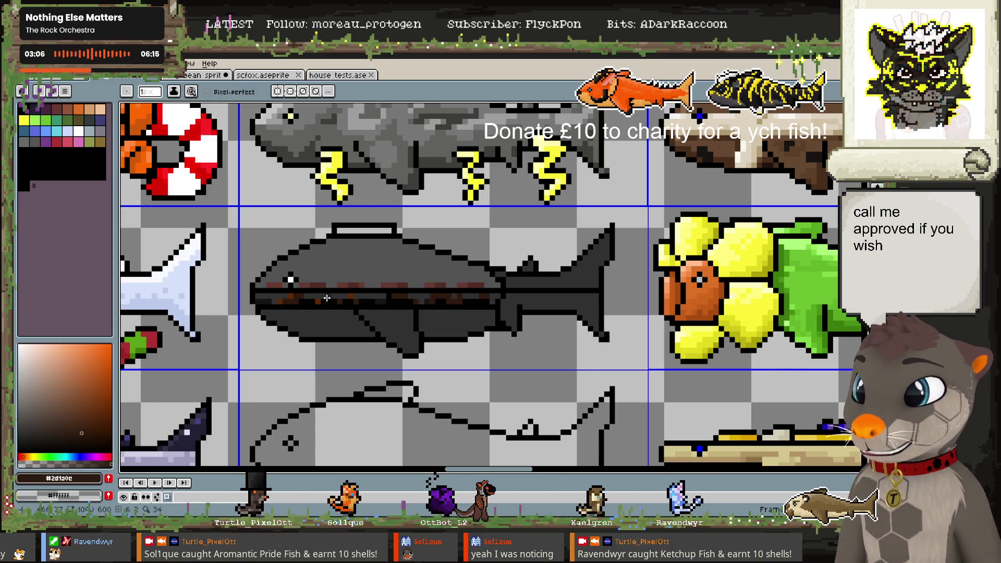
Paint light grey slanted stripe highlights across the fish's upper body
{"action": "left_click", "coordinate": [90, 370]}
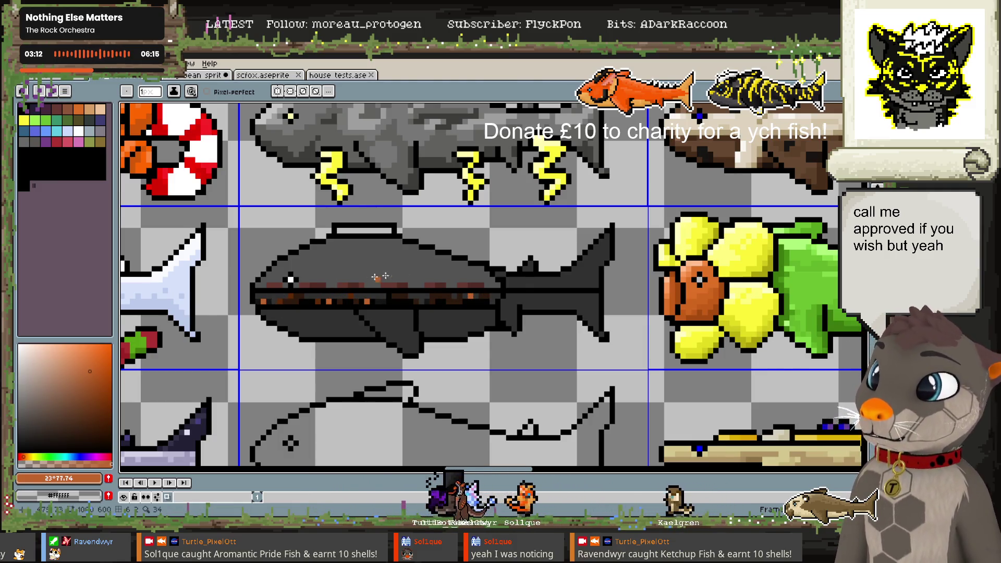
{"action": "left_click_drag", "start_coordinate": [54, 372], "coordinate": [21, 384]}
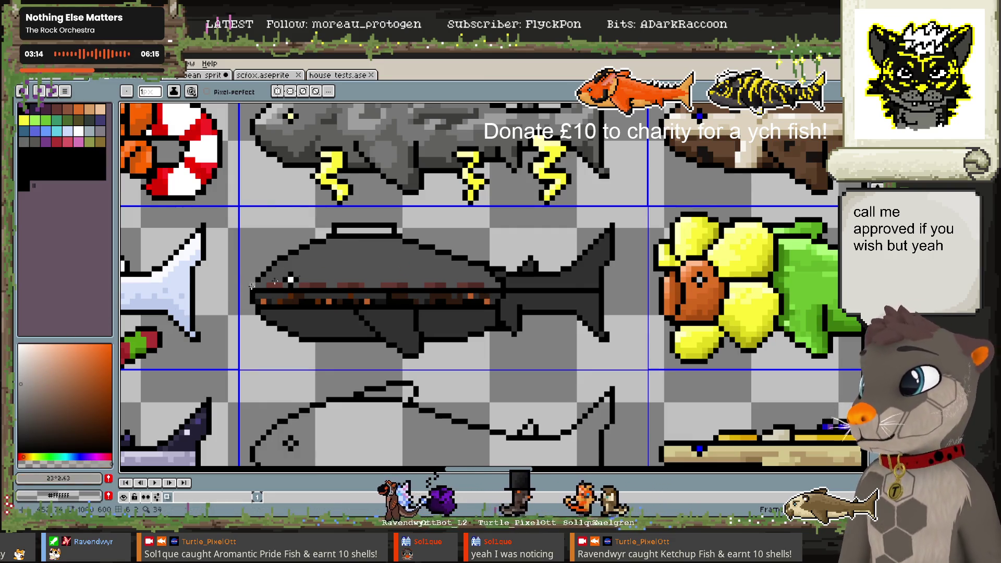
{"action": "mouse_move", "coordinate": [316, 277]}
{"action": "left_mouse_down"}
{"action": "mouse_move", "coordinate": [315, 260]}
{"action": "mouse_move", "coordinate": [344, 253]}
{"action": "left_mouse_up"}
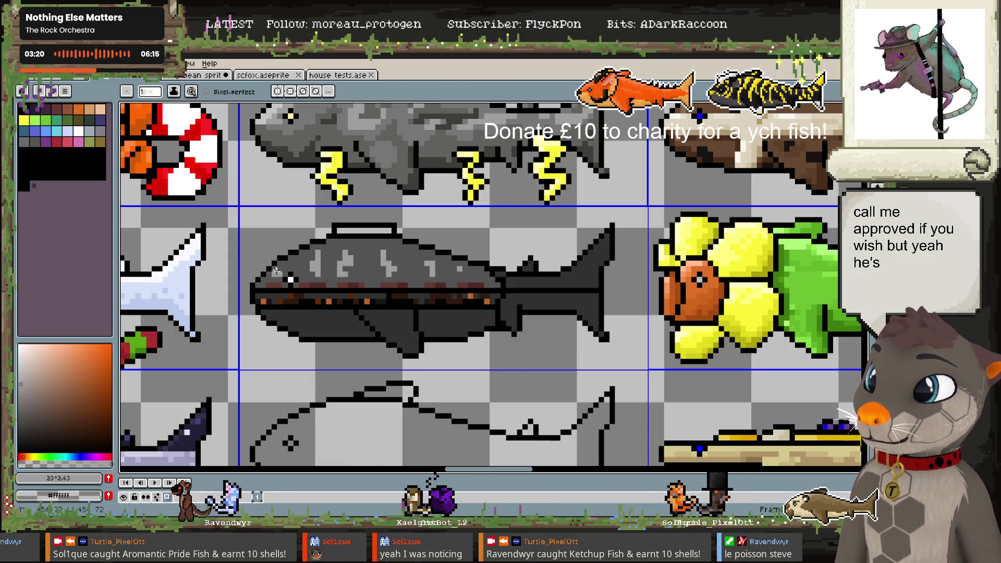
Shade the lower belly near-black, from the head toward the tail
{"action": "left_click", "coordinate": [432, 322], "text": "alt"}
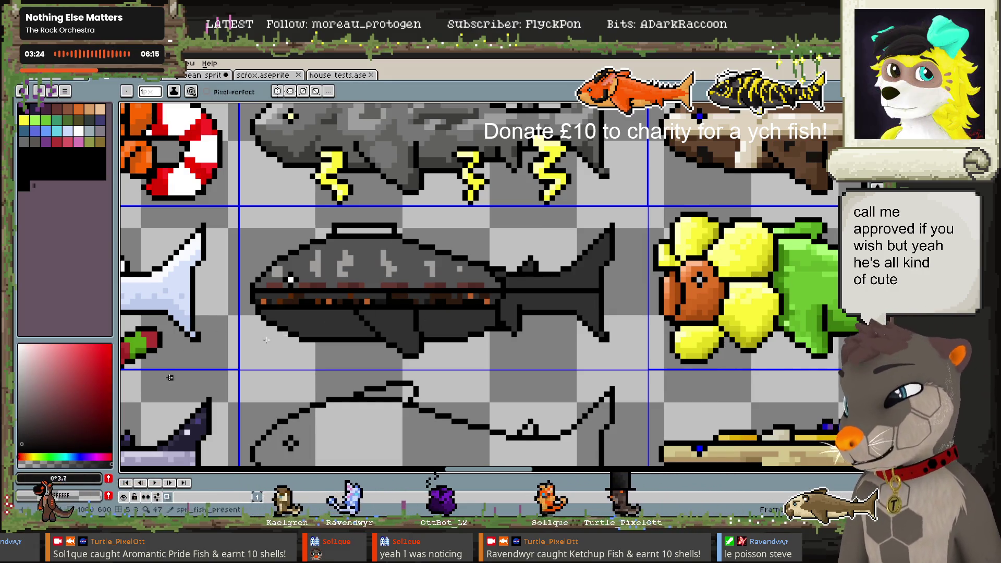
{"action": "left_click_drag", "start_coordinate": [430, 330], "coordinate": [490, 320]}
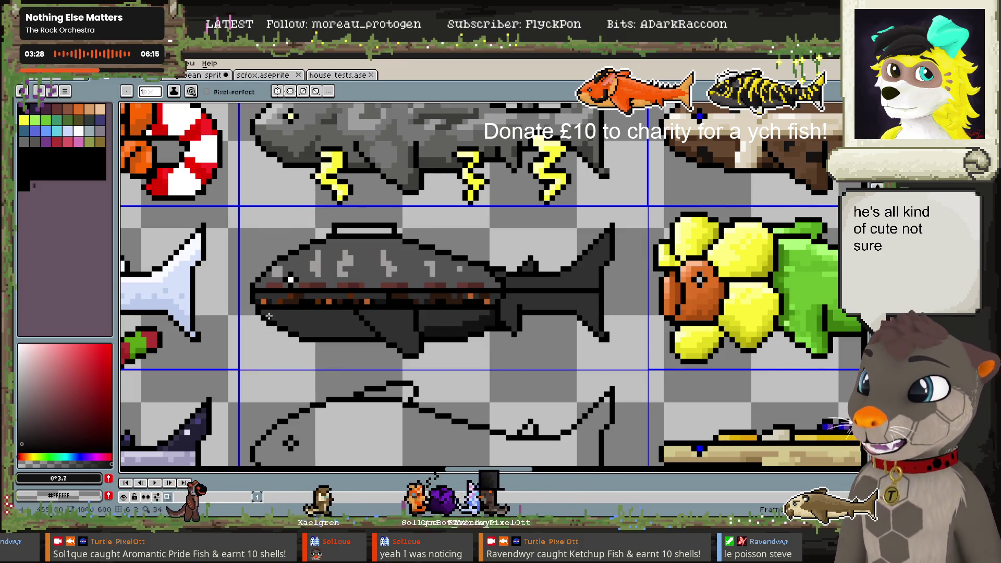
{"action": "left_click_drag", "start_coordinate": [280, 317], "coordinate": [304, 326]}
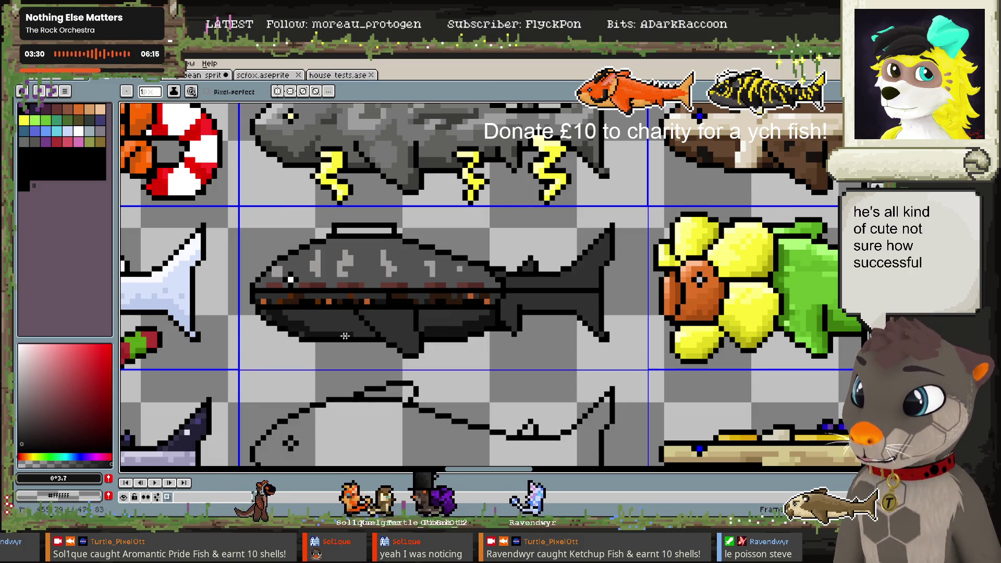
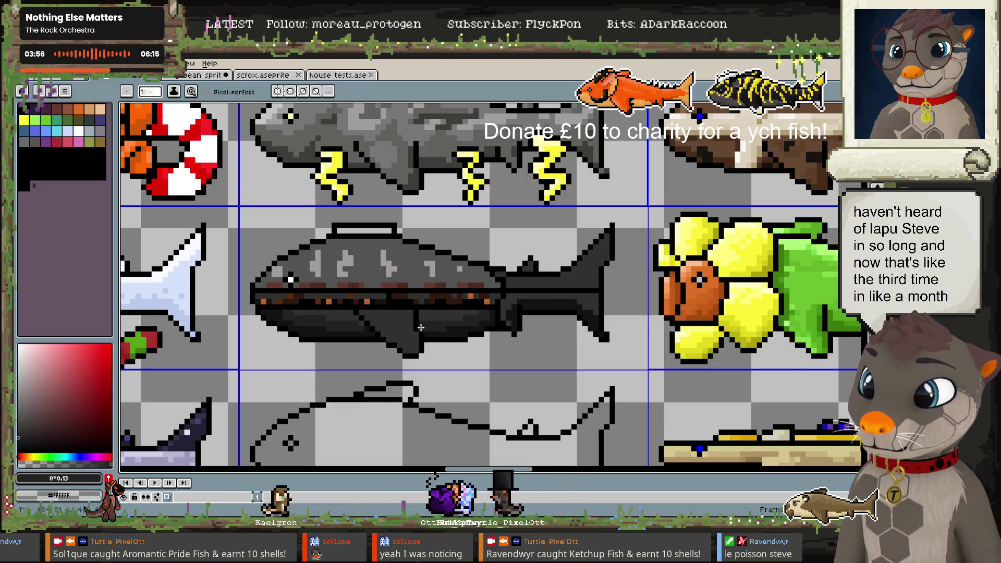
Sample #131313, #222222 and brown #663931 from the dark fish's belly and stripe
{"action": "left_click", "coordinate": [419, 326], "text": "alt"}
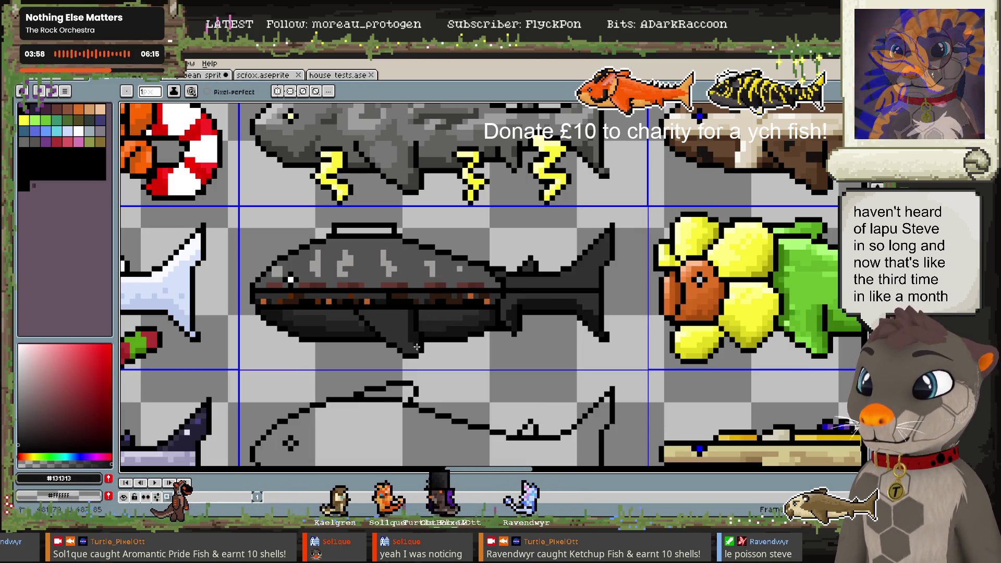
{"action": "left_click", "coordinate": [401, 315], "text": "alt"}
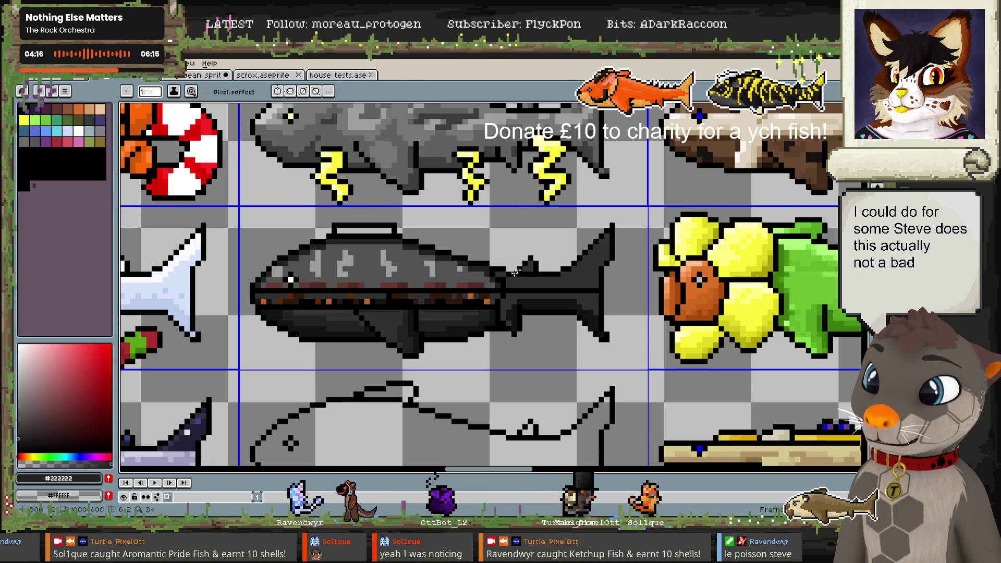
{"action": "left_click", "coordinate": [394, 282], "text": "alt"}
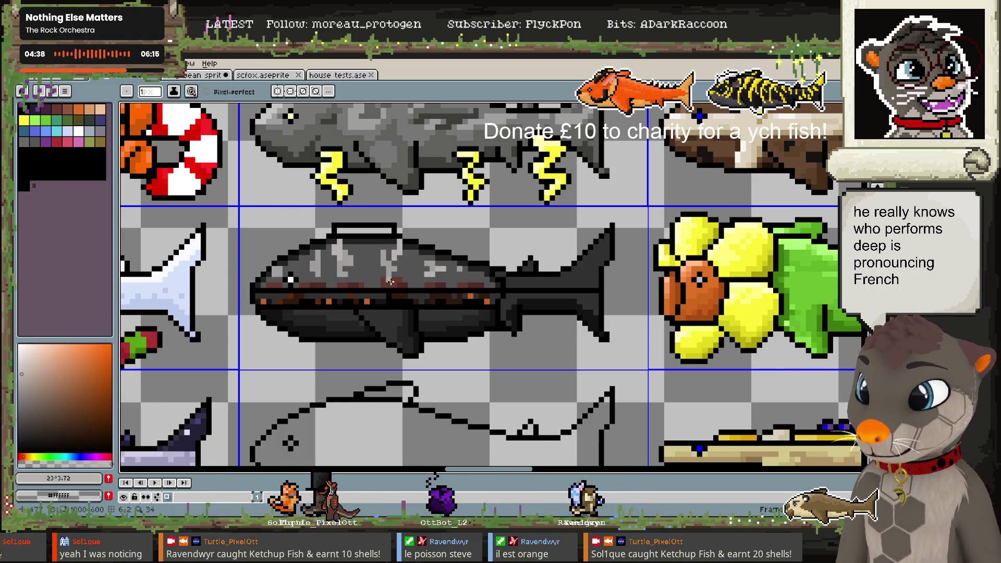
{"action": "key", "text": "alt"}
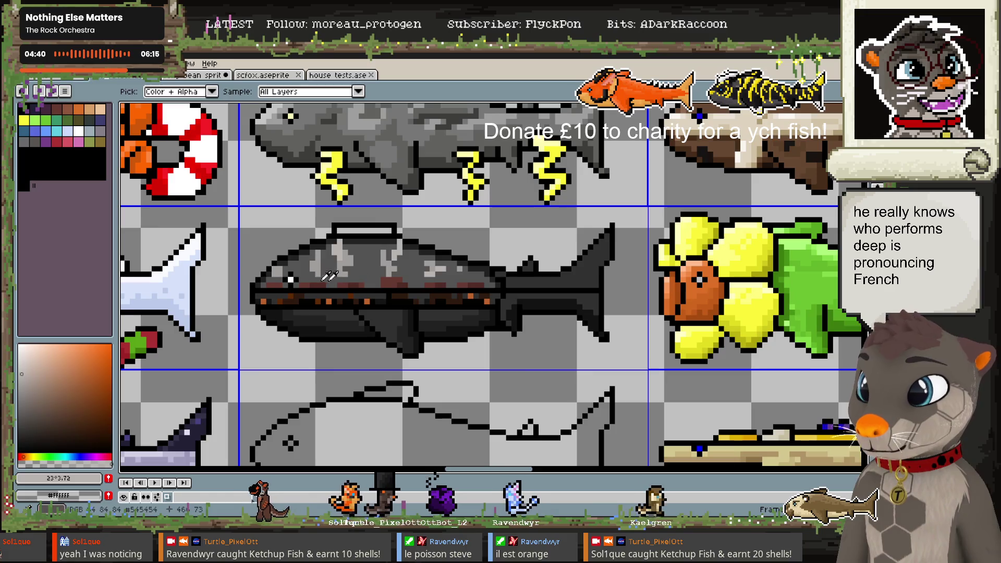
Paint light beige and white highlight pixels on the middle of the dark fish's back
{"action": "left_click", "coordinate": [34, 457]}
{"action": "left_click", "coordinate": [36, 357]}
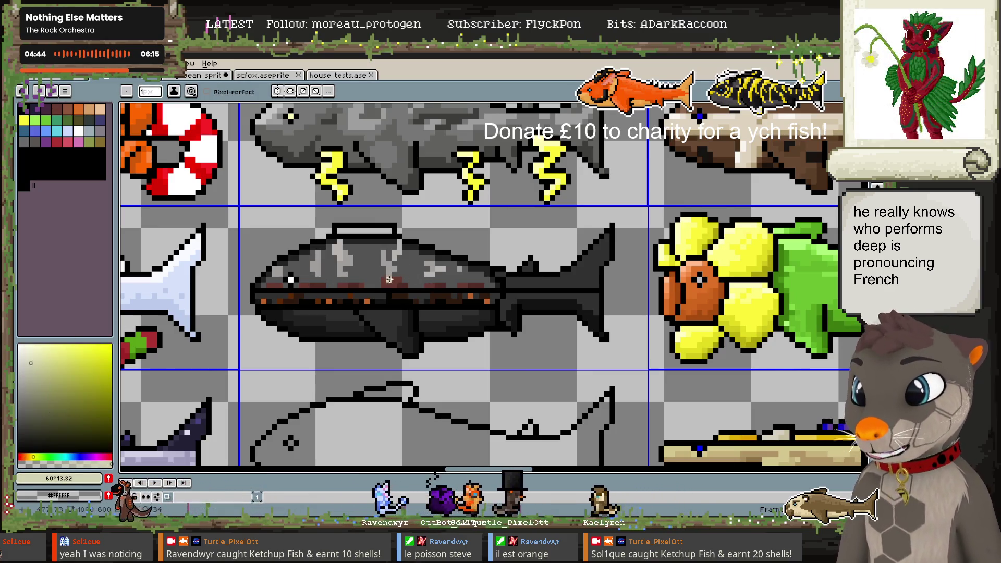
{"action": "left_click_drag", "start_coordinate": [388, 279], "coordinate": [397, 280]}
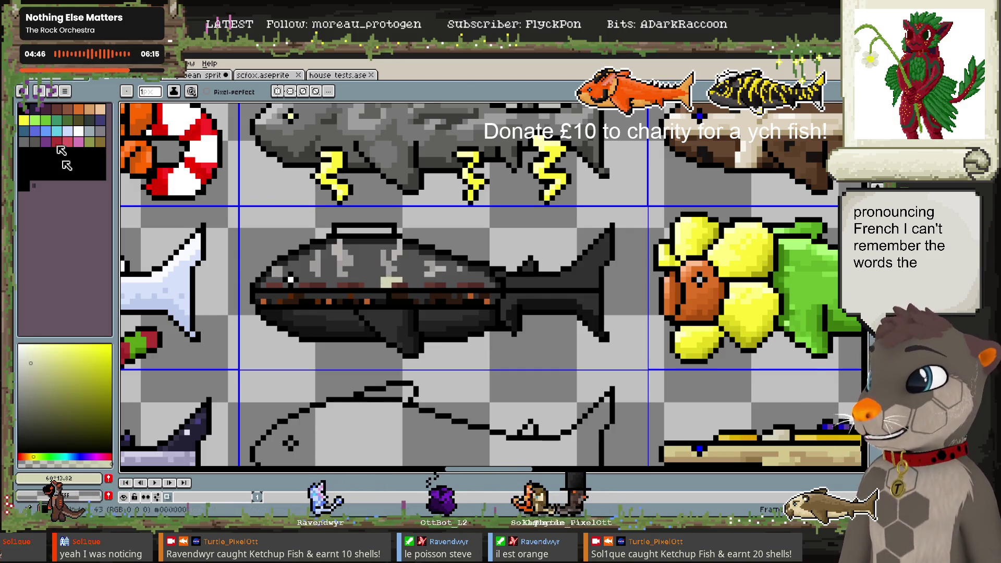
{"action": "left_click", "coordinate": [26, 457]}
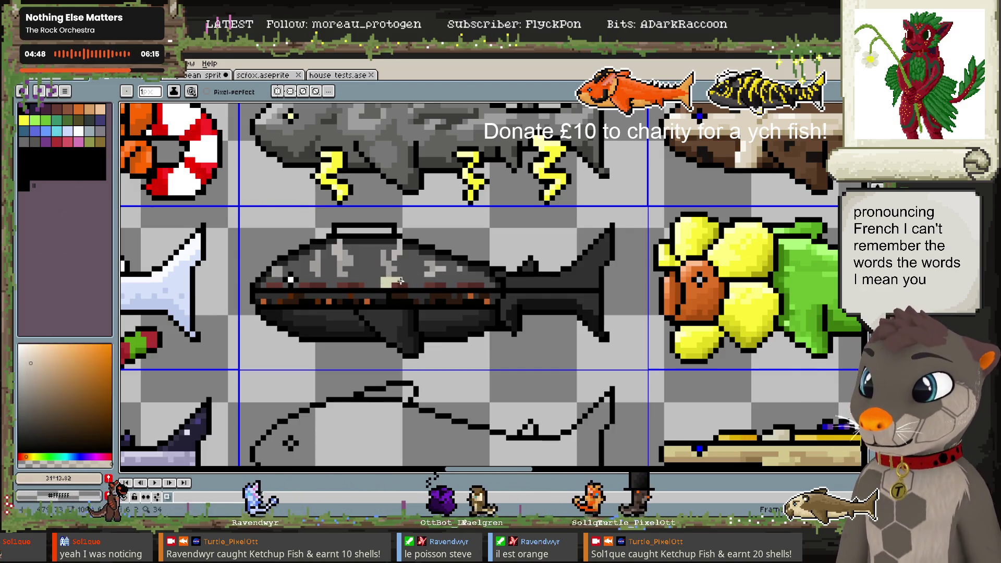
{"action": "mouse_move", "coordinate": [396, 281]}
{"action": "left_mouse_down"}
{"action": "mouse_move", "coordinate": [385, 283]}
{"action": "mouse_move", "coordinate": [402, 284]}
{"action": "left_mouse_up"}
{"action": "left_click", "coordinate": [19, 345]}
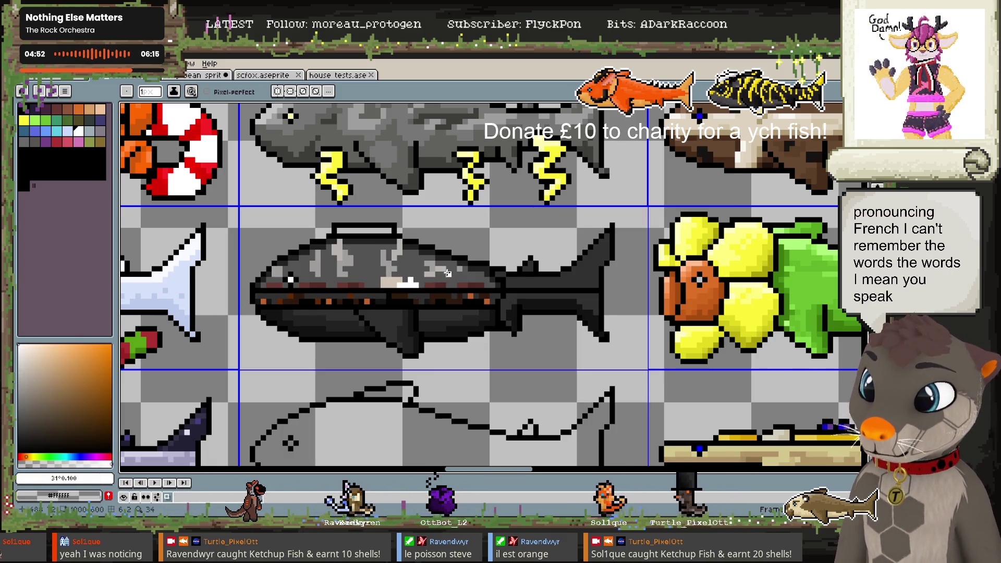
{"action": "left_click", "coordinate": [393, 283], "text": "alt"}
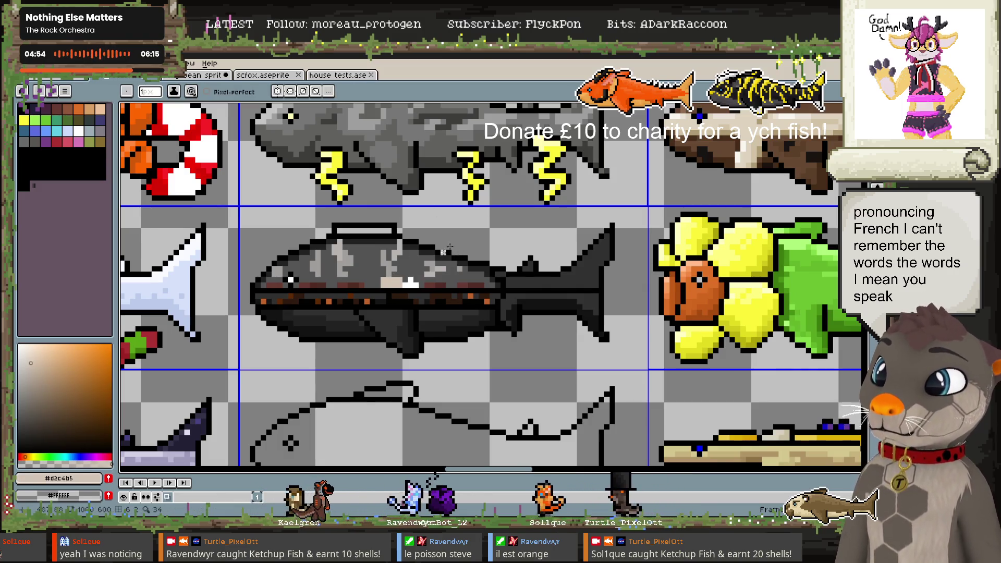
{"action": "left_click", "coordinate": [36, 370]}
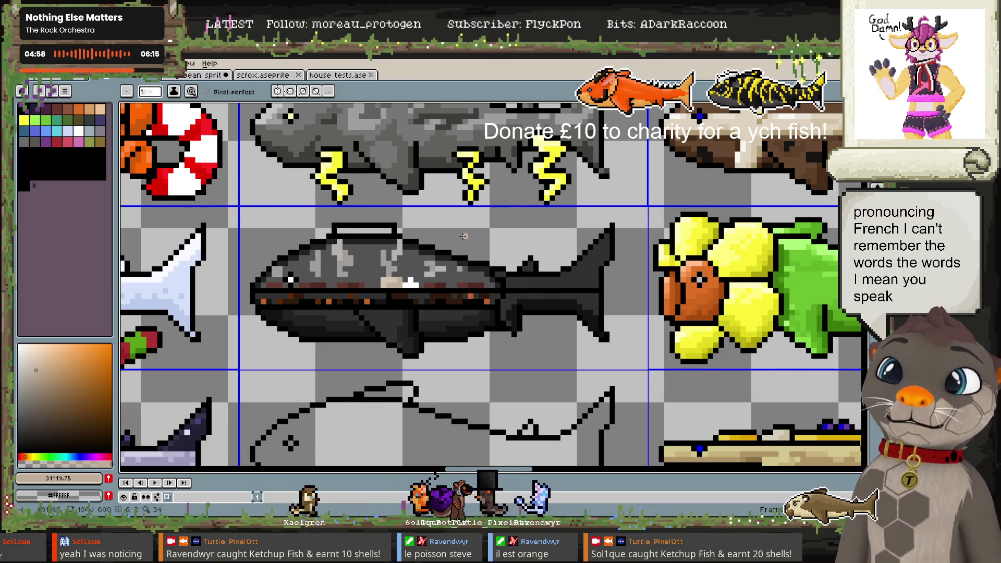
Sample the fish's dark greys, then set the drawing colour to pure black
{"action": "left_click", "coordinate": [436, 277], "text": "alt"}
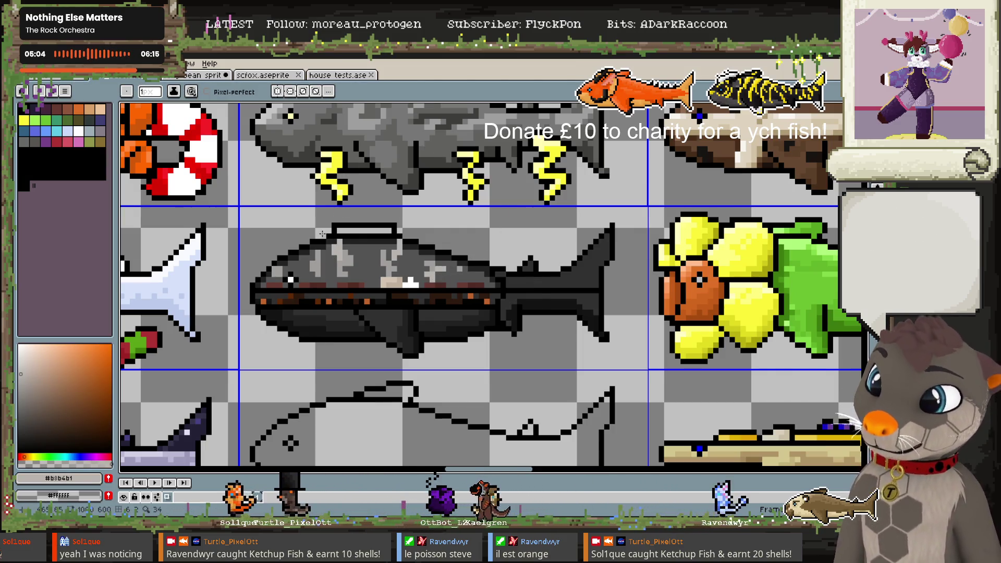
{"action": "left_click", "coordinate": [485, 316], "text": "alt"}
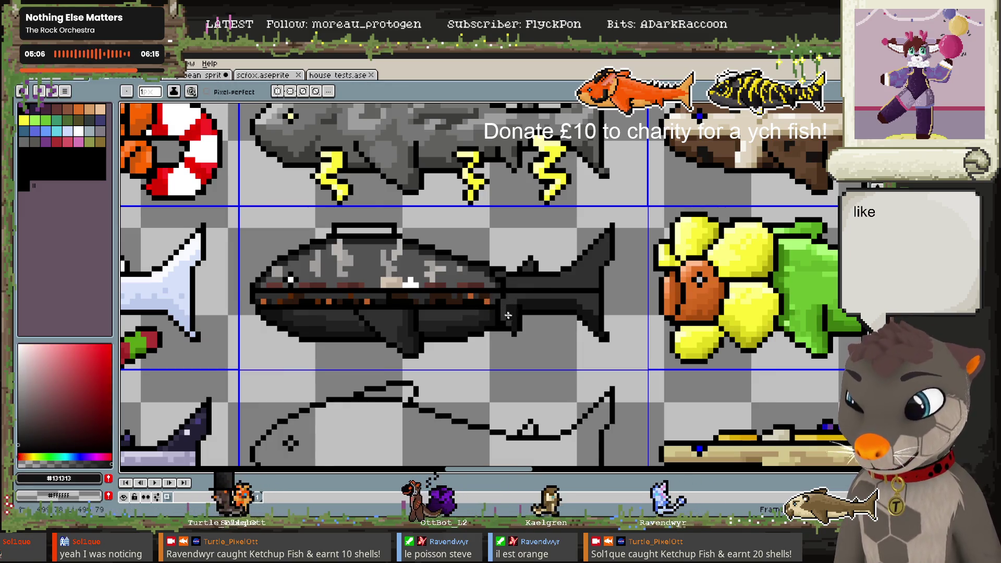
{"action": "left_click", "coordinate": [505, 317], "text": "alt"}
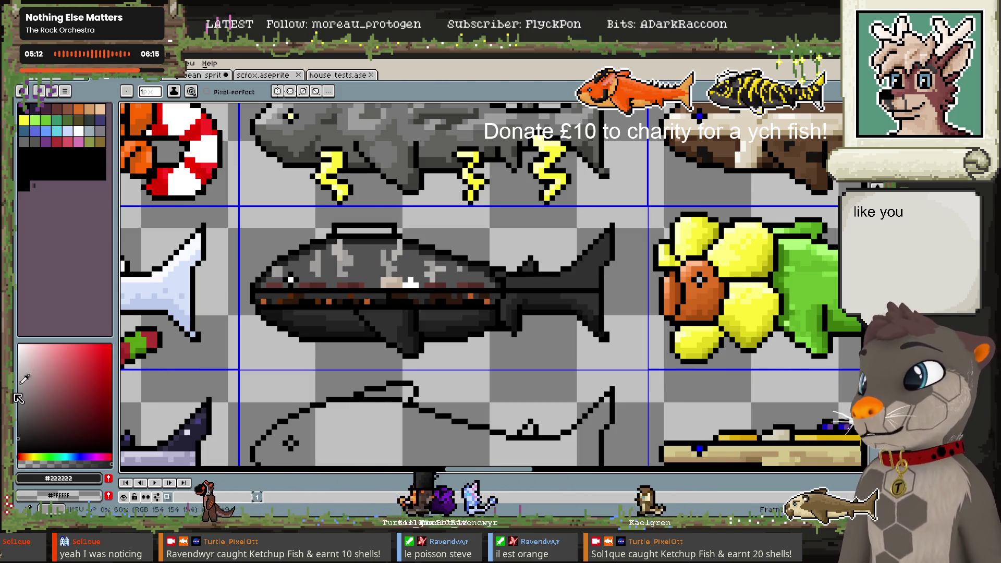
{"action": "left_click_drag", "start_coordinate": [18, 397], "coordinate": [19, 421]}
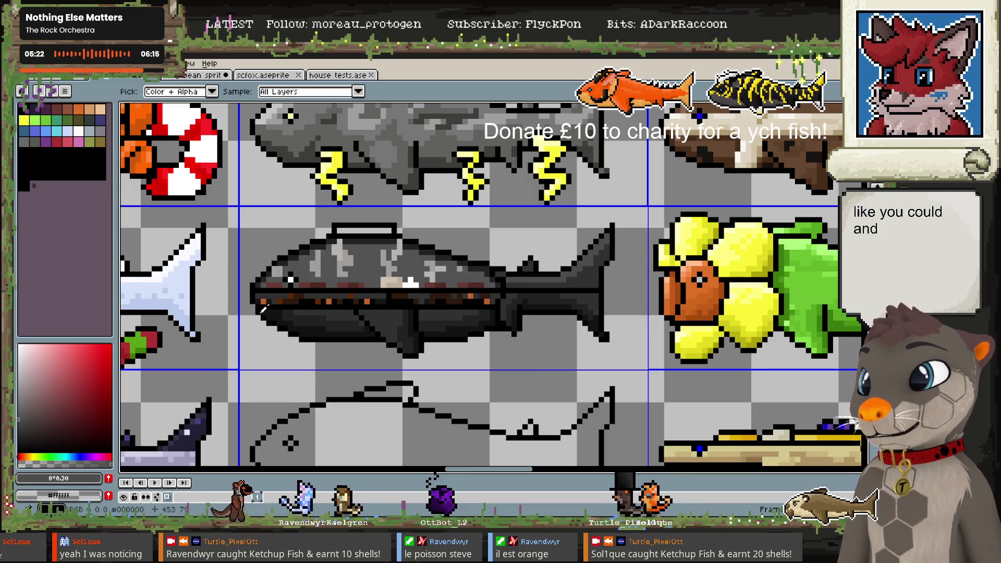
{"action": "left_click", "coordinate": [257, 318], "text": "alt"}
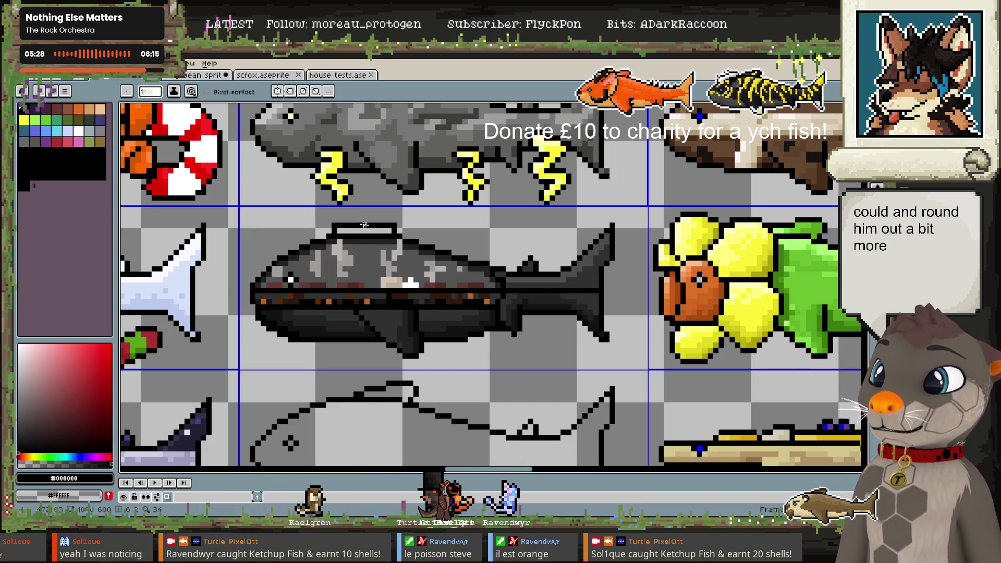
Centre the dark fish in view and choose a dark red colour
{"action": "scroll", "coordinate": [364, 225], "scroll_direction": "down", "scroll_amount": 2}
{"action": "scroll", "coordinate": [417, 245], "scroll_direction": "down", "scroll_amount": 1}
{"action": "scroll", "coordinate": [487, 270], "scroll_direction": "down", "scroll_amount": 3}
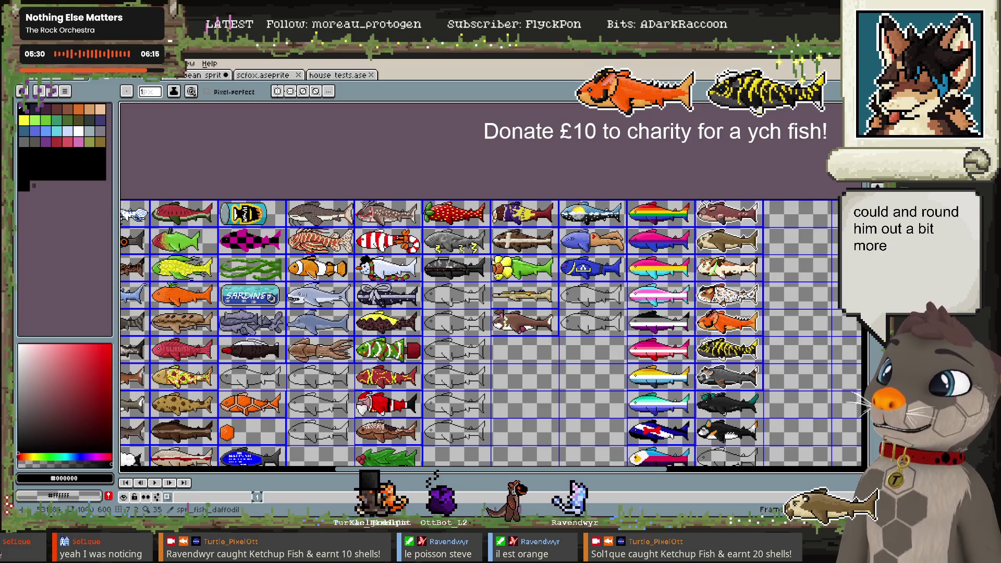
{"action": "scroll", "coordinate": [456, 263], "scroll_direction": "up", "scroll_amount": 3}
{"action": "scroll", "coordinate": [432, 271], "scroll_direction": "up", "scroll_amount": 2}
{"action": "scroll", "coordinate": [406, 281], "scroll_direction": "up", "scroll_amount": 1}
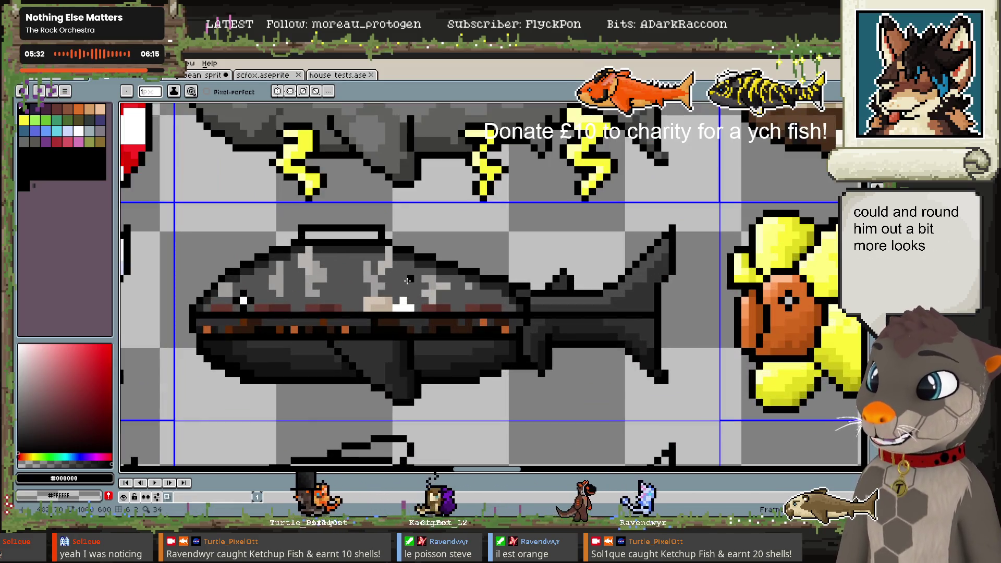
{"action": "left_click_drag", "start_coordinate": [245, 352], "coordinate": [290, 308]}
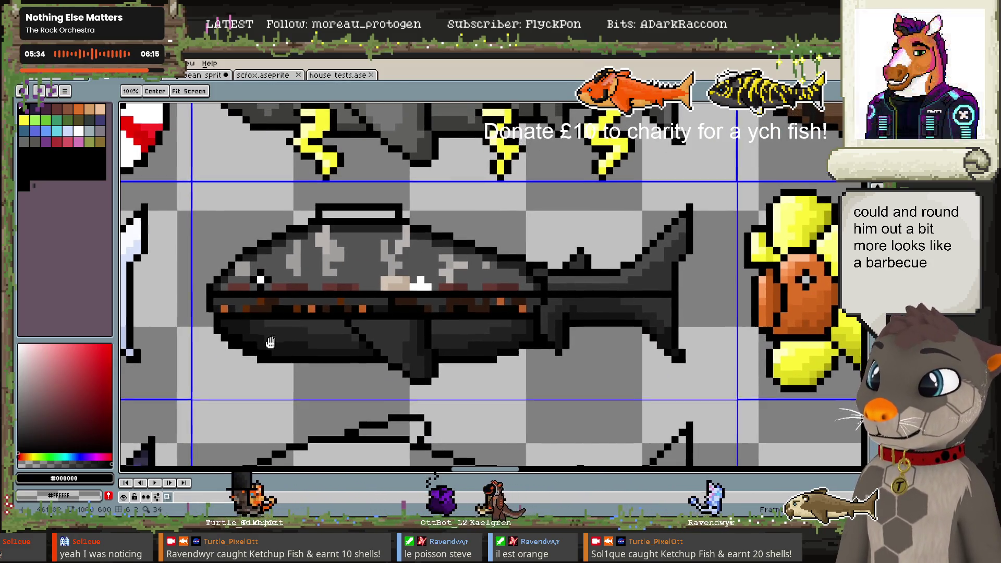
{"action": "left_click", "coordinate": [99, 387]}
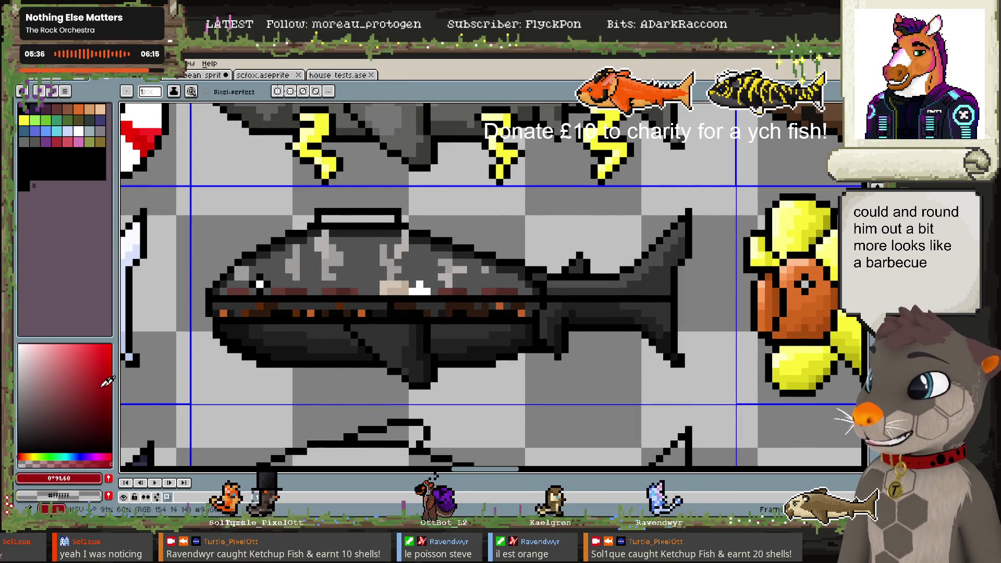
Bucket-fill the fish's left and right lower belly and darker edges with dark red
{"action": "key", "text": "g"}
{"action": "left_click", "coordinate": [328, 337]}
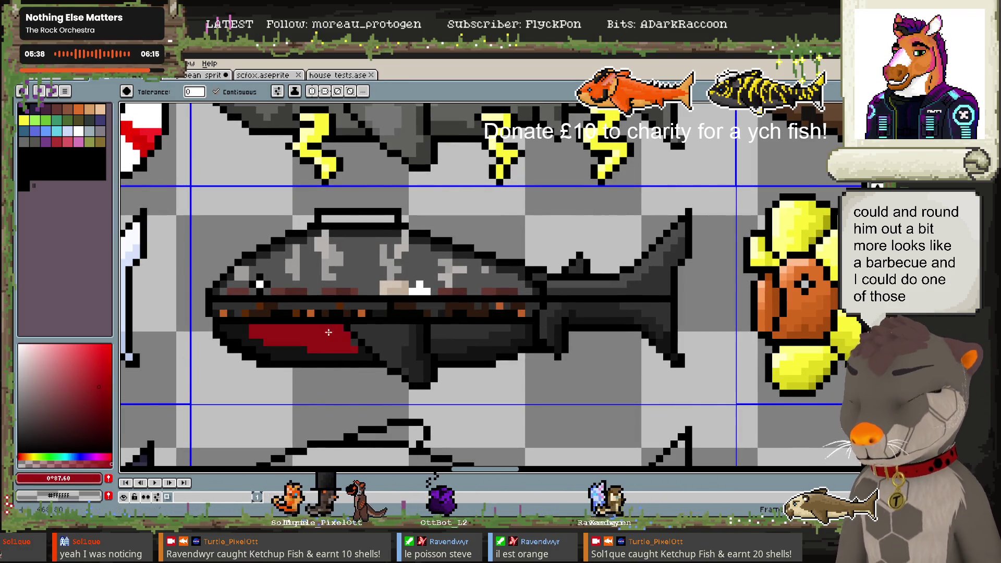
{"action": "left_click", "coordinate": [469, 339]}
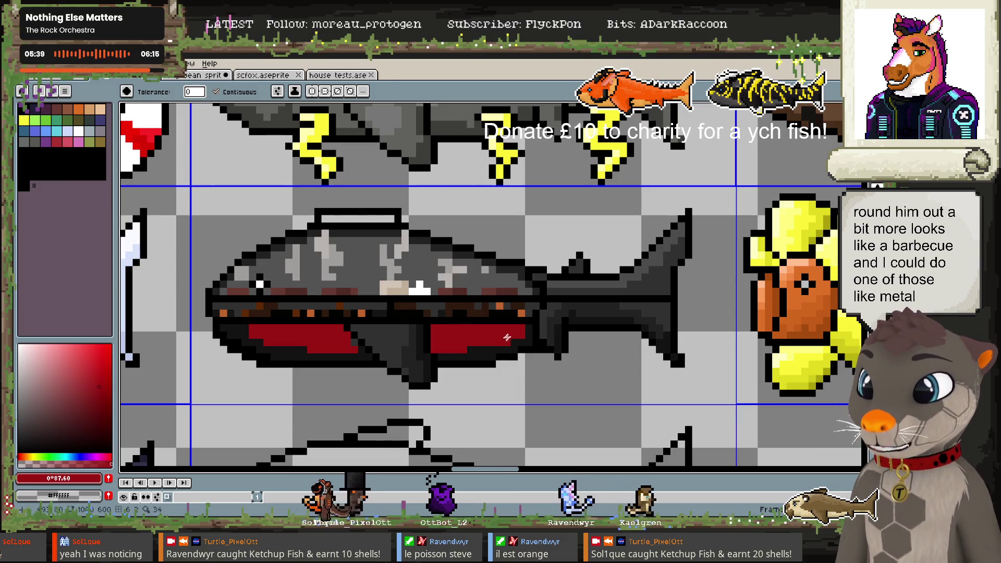
{"action": "left_click", "coordinate": [335, 356]}
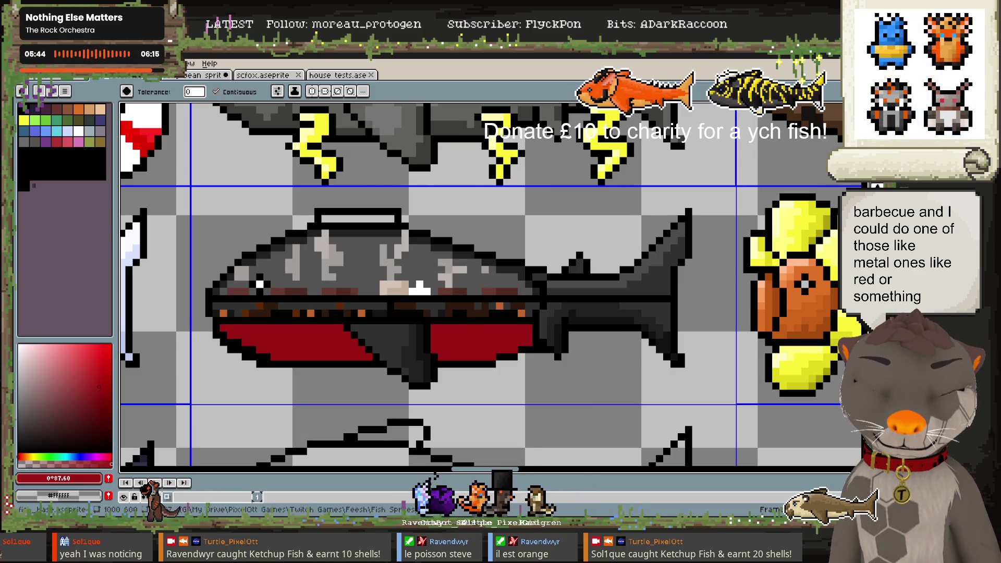
{"action": "scroll", "coordinate": [419, 323], "scroll_direction": "down", "scroll_amount": 2}
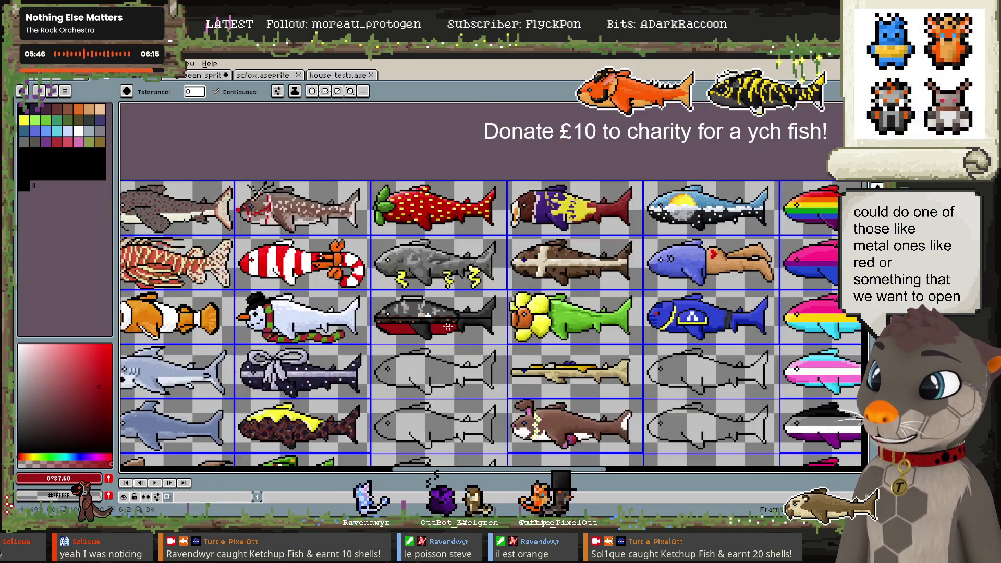
{"action": "scroll", "coordinate": [417, 323], "scroll_direction": "up", "scroll_amount": 1}
{"action": "scroll", "coordinate": [412, 324], "scroll_direction": "up", "scroll_amount": 1}
{"action": "scroll", "coordinate": [399, 326], "scroll_direction": "up", "scroll_amount": 1}
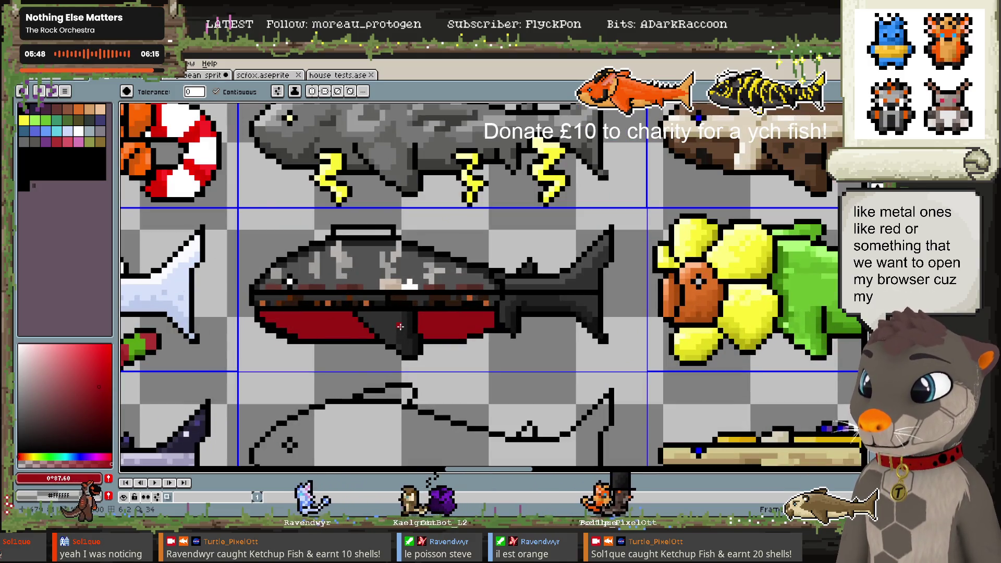
Draw a lighter red line along the top of the fish's red belly
{"action": "key", "text": "b"}
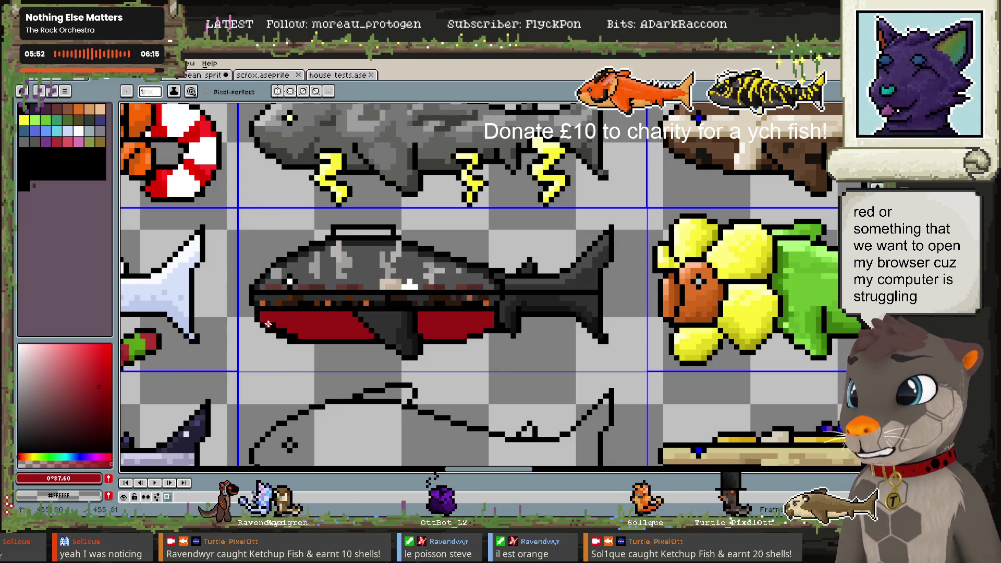
{"action": "left_click", "coordinate": [91, 374]}
{"action": "left_click_drag", "start_coordinate": [280, 315], "coordinate": [306, 317]}
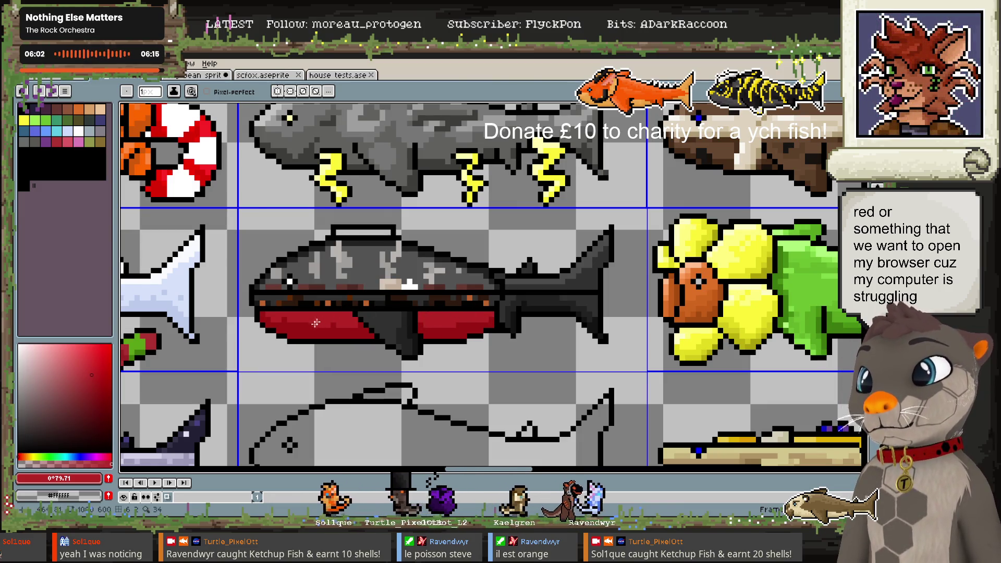
{"action": "left_click", "coordinate": [98, 391]}
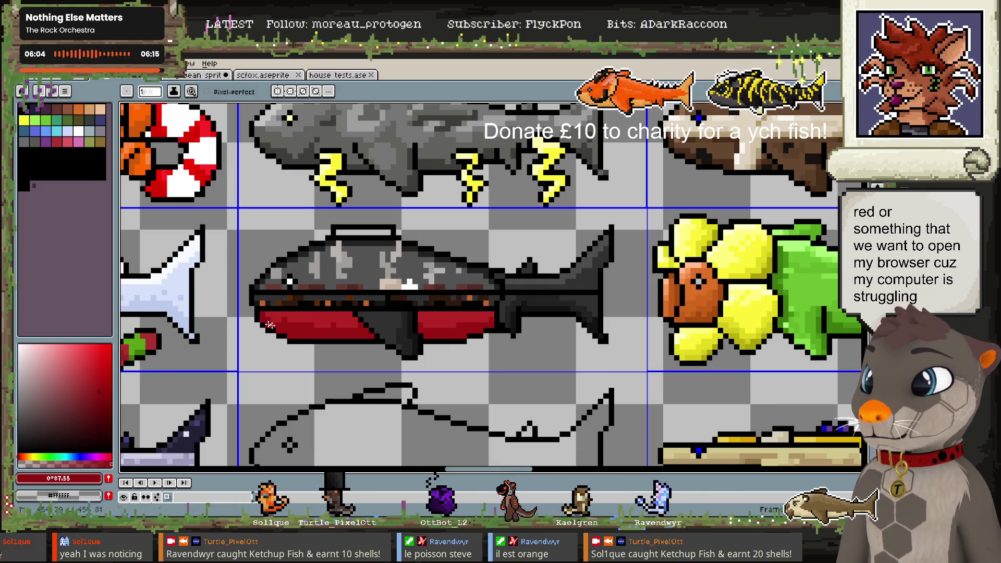
{"action": "left_click", "coordinate": [266, 323], "text": "alt"}
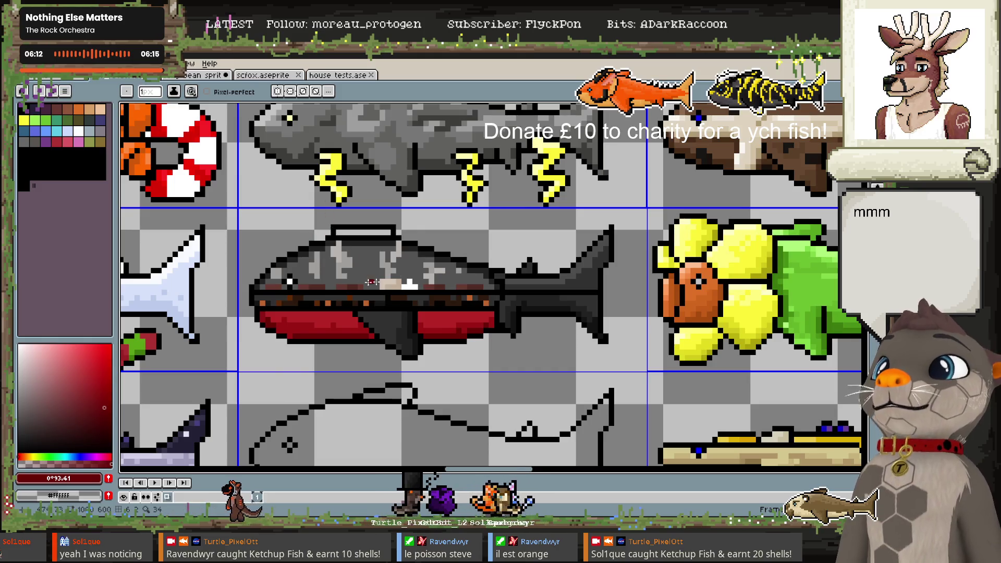
Sample dark red-brown shades from the fish and retouch its midline shading pixels
{"action": "left_click", "coordinate": [315, 266], "text": "alt"}
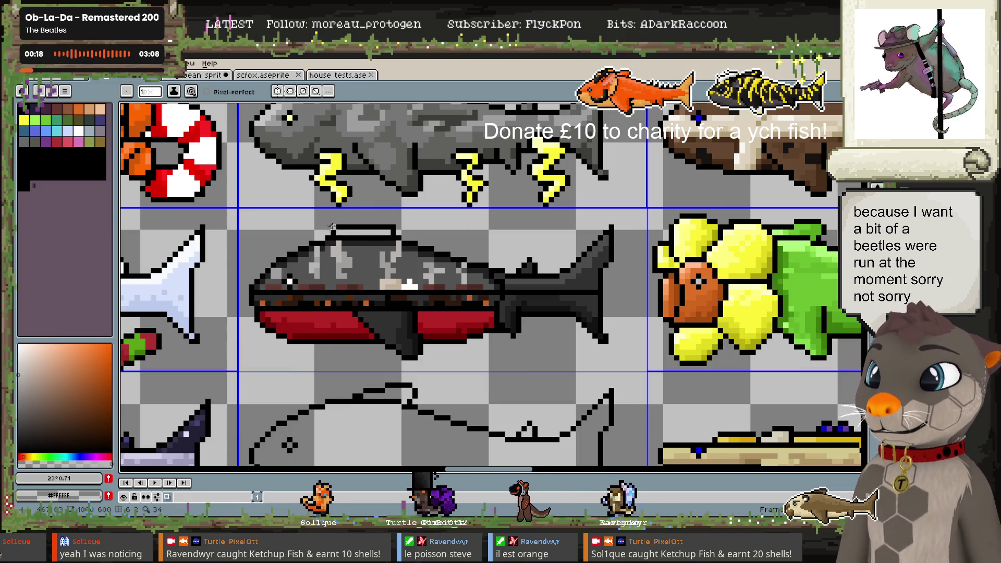
{"action": "key", "text": "e"}
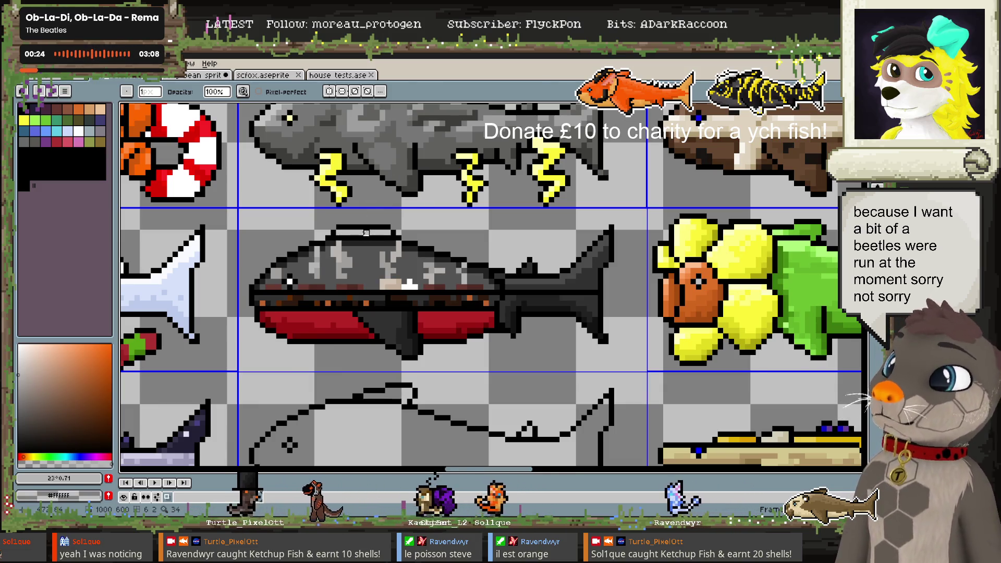
{"action": "left_click", "coordinate": [301, 298], "text": "alt"}
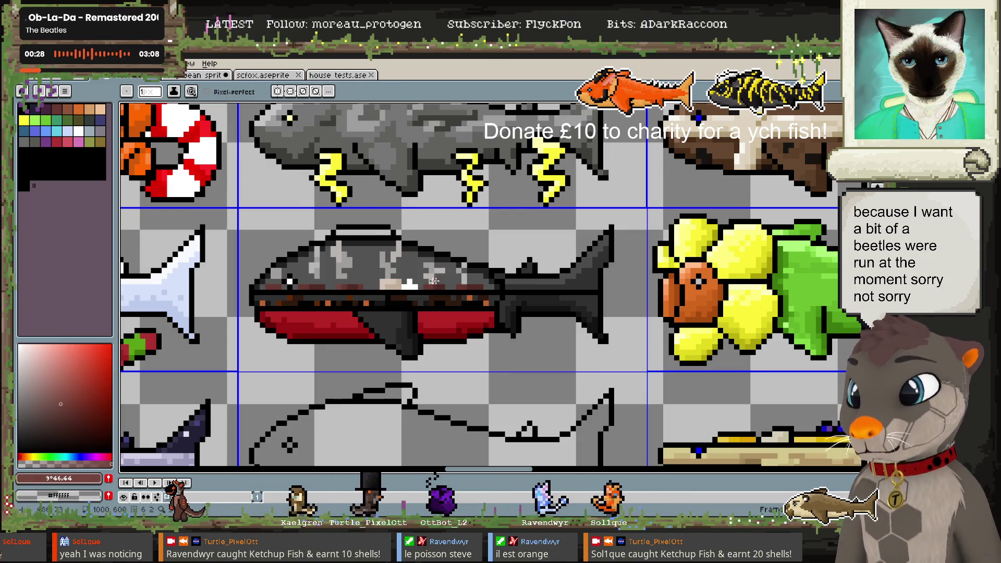
{"action": "left_click", "coordinate": [481, 295], "text": "alt"}
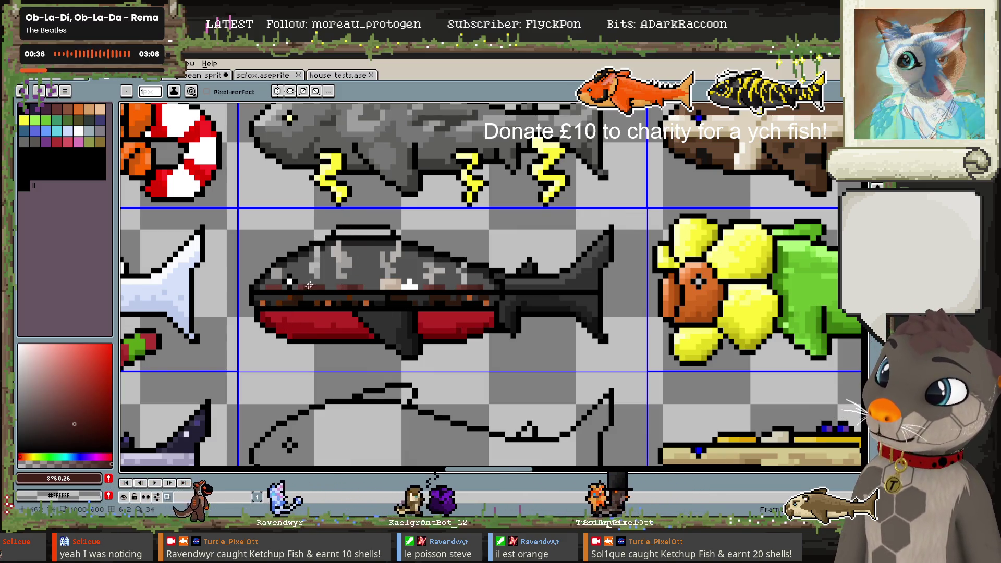
{"action": "key", "text": "e"}
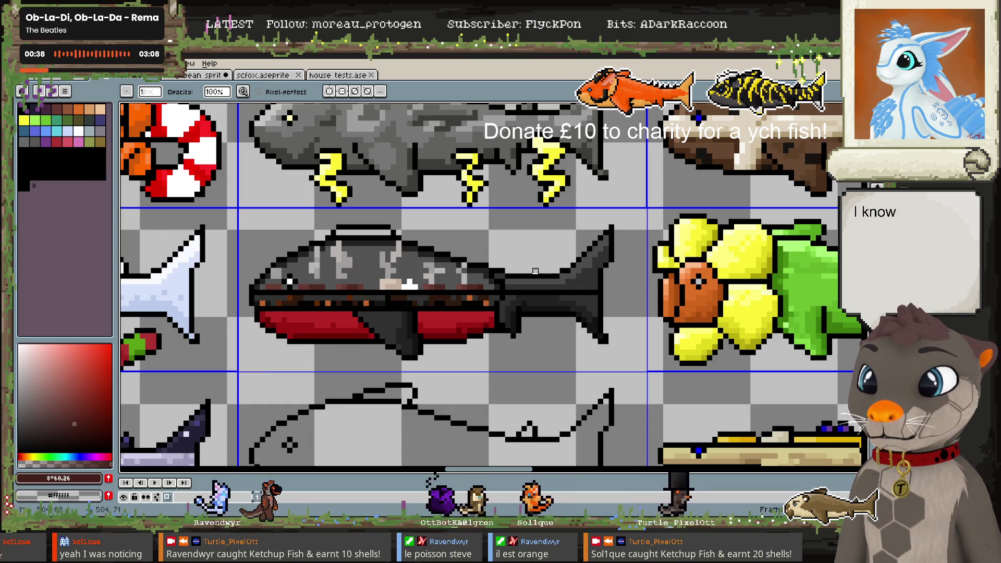
{"action": "key", "text": "b"}
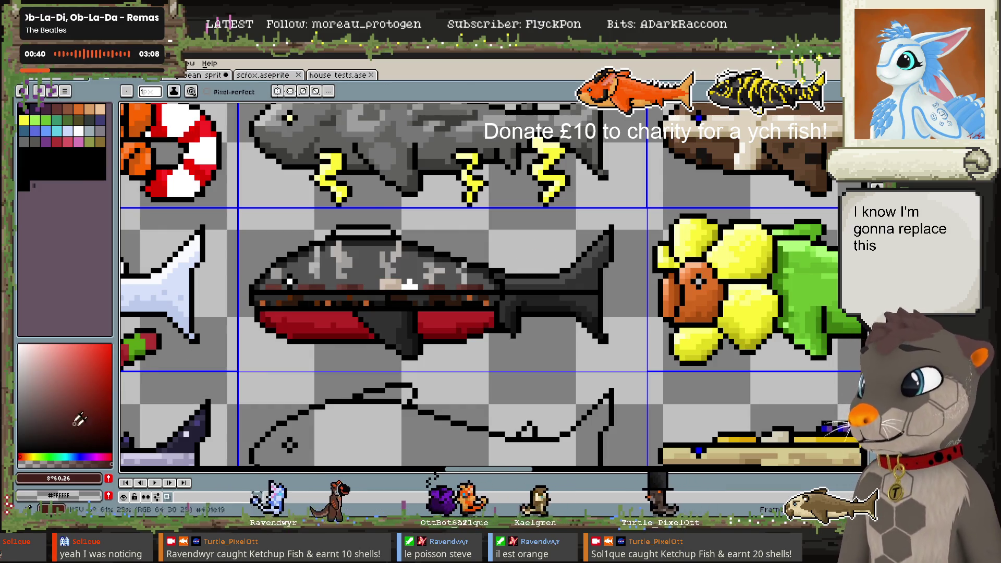
Paint a small yellow beer glass with white froth on the fish's back near its tail
{"action": "left_click", "coordinate": [97, 408]}
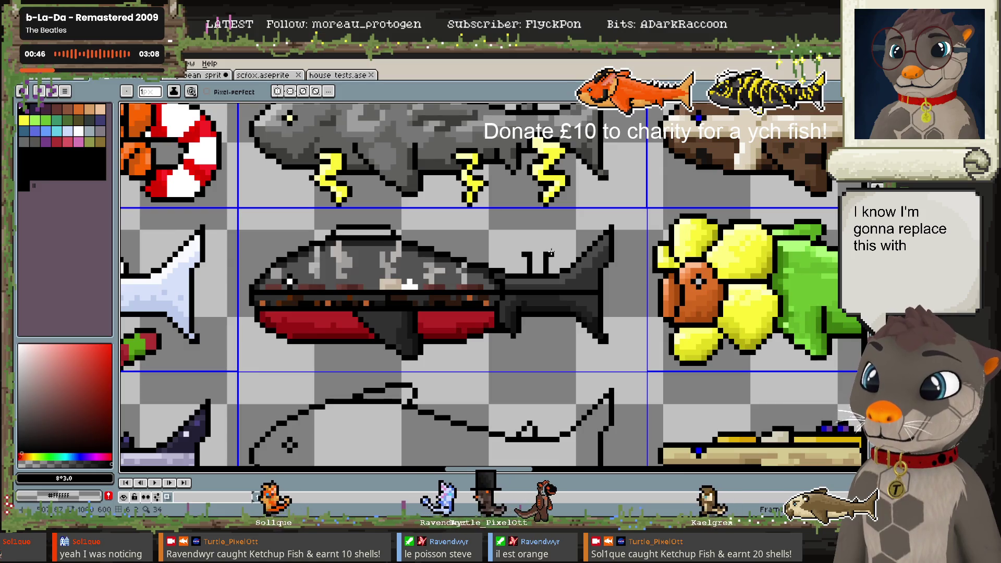
{"action": "key", "text": "e"}
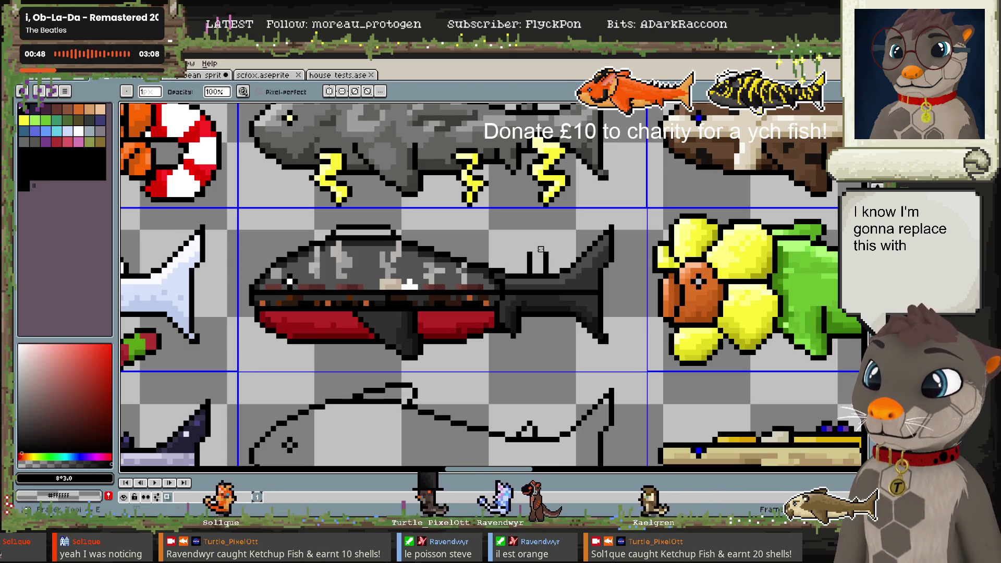
{"action": "left_click", "coordinate": [24, 123]}
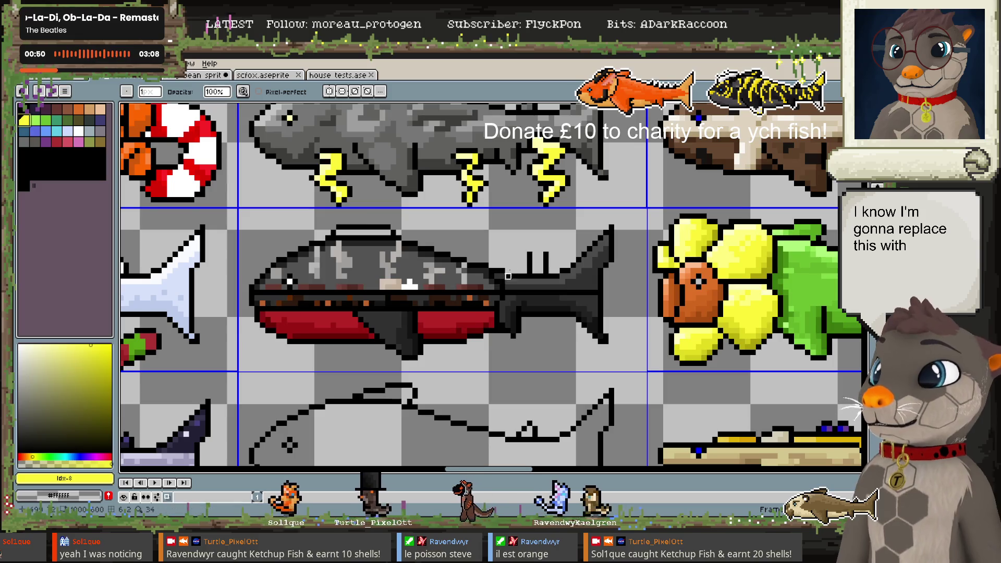
{"action": "key", "text": "b"}
{"action": "left_click_drag", "start_coordinate": [536, 264], "coordinate": [537, 268]}
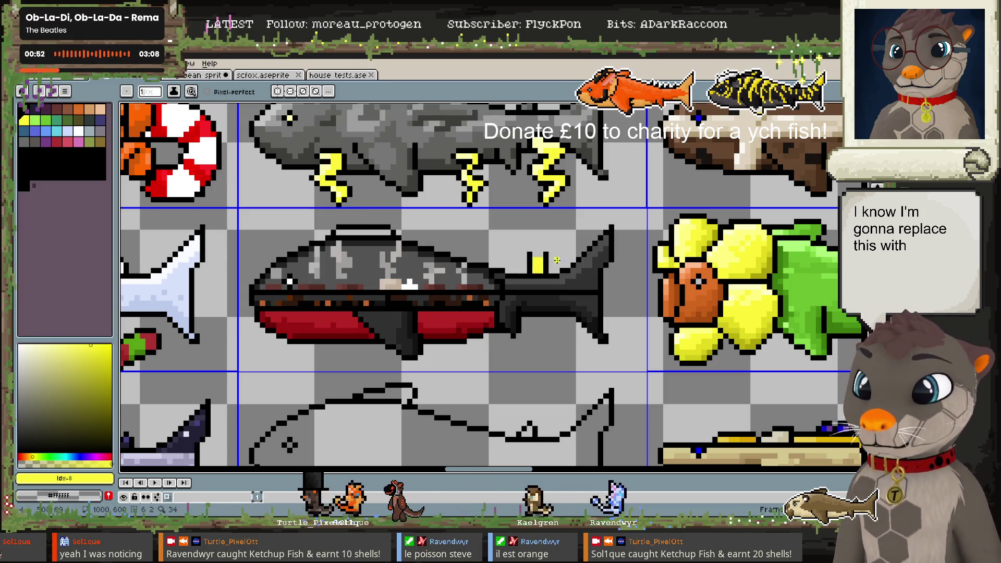
{"action": "left_click", "coordinate": [19, 345]}
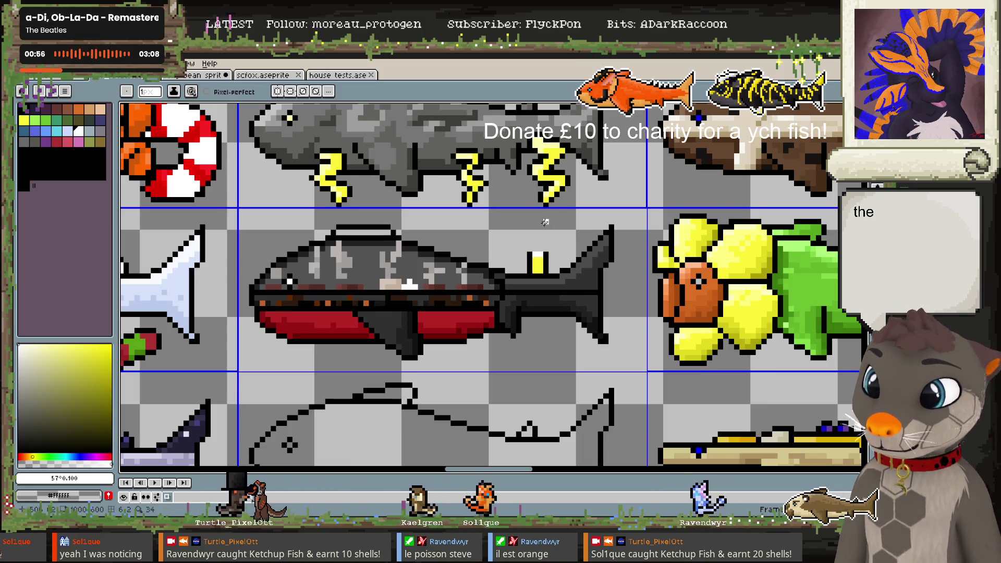
Sample the lightning bolt's yellow and warm it toward a golden hue
{"action": "left_click", "coordinate": [535, 249], "text": "alt"}
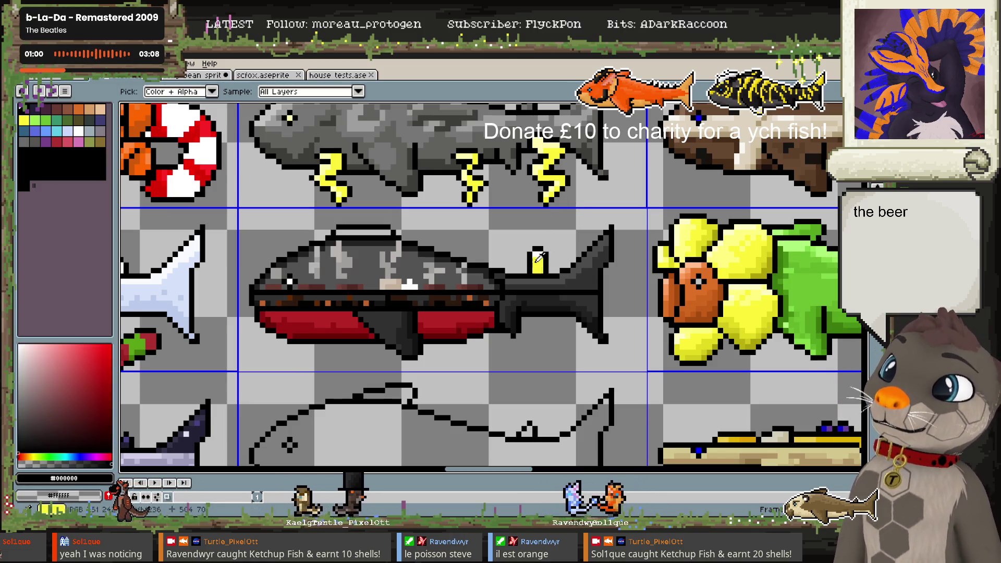
{"action": "left_click", "coordinate": [555, 189], "text": "alt"}
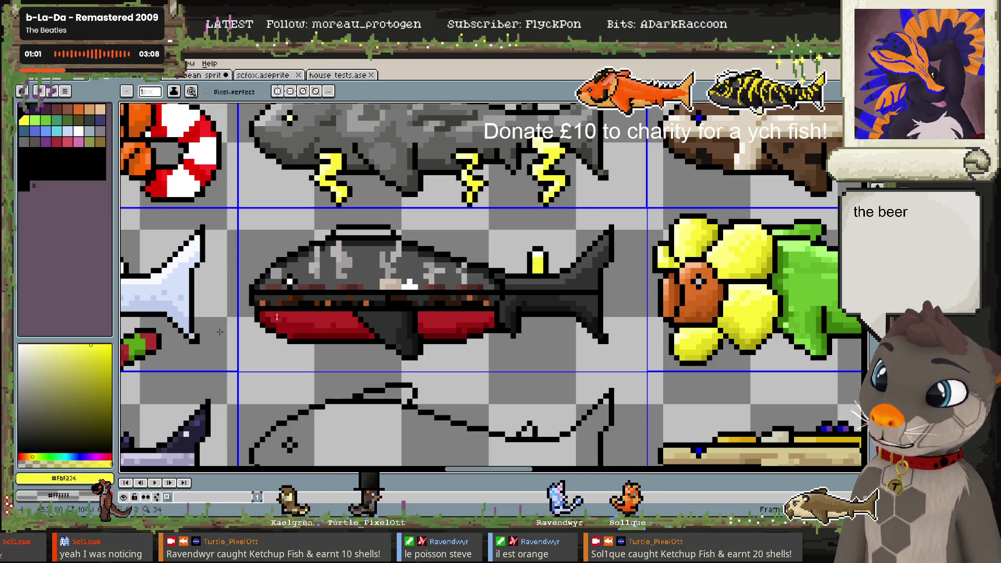
{"action": "left_click", "coordinate": [35, 455]}
Refill the beer glass with deeper golden yellow 49°, 85, 85 and touch up nearby pixels
{"action": "key", "text": "g"}
{"action": "left_click", "coordinate": [535, 261]}
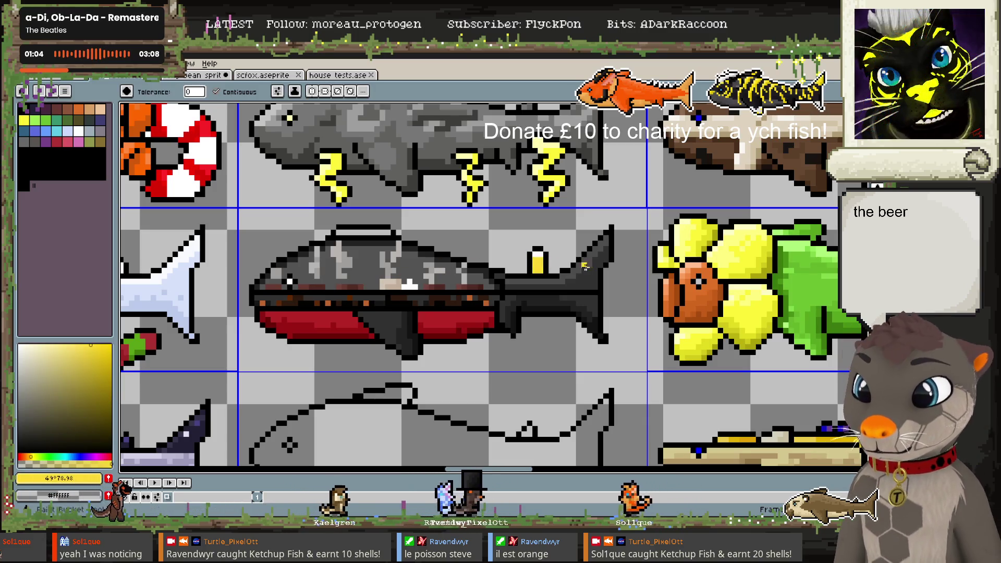
{"action": "left_click", "coordinate": [97, 359]}
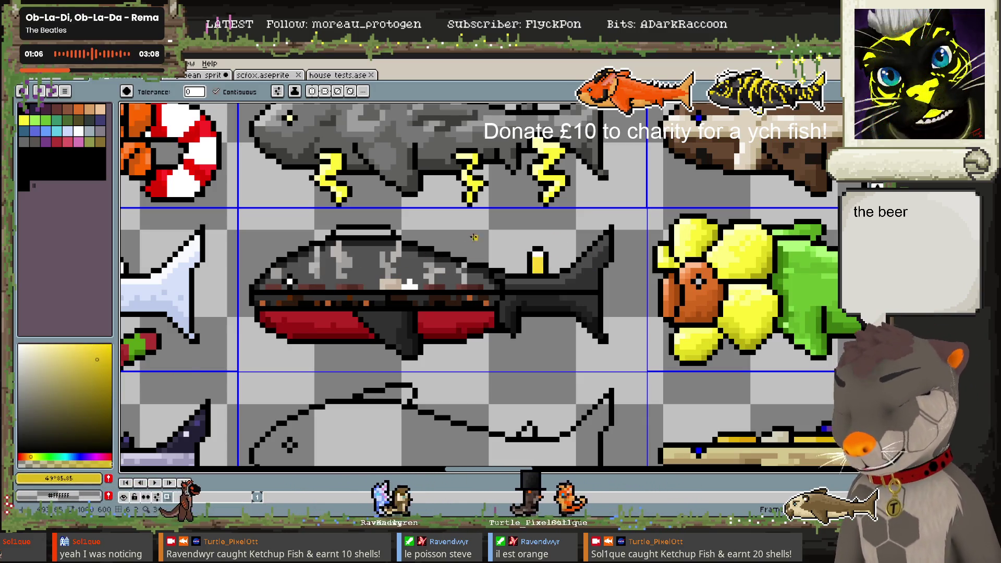
{"action": "key", "text": "b"}
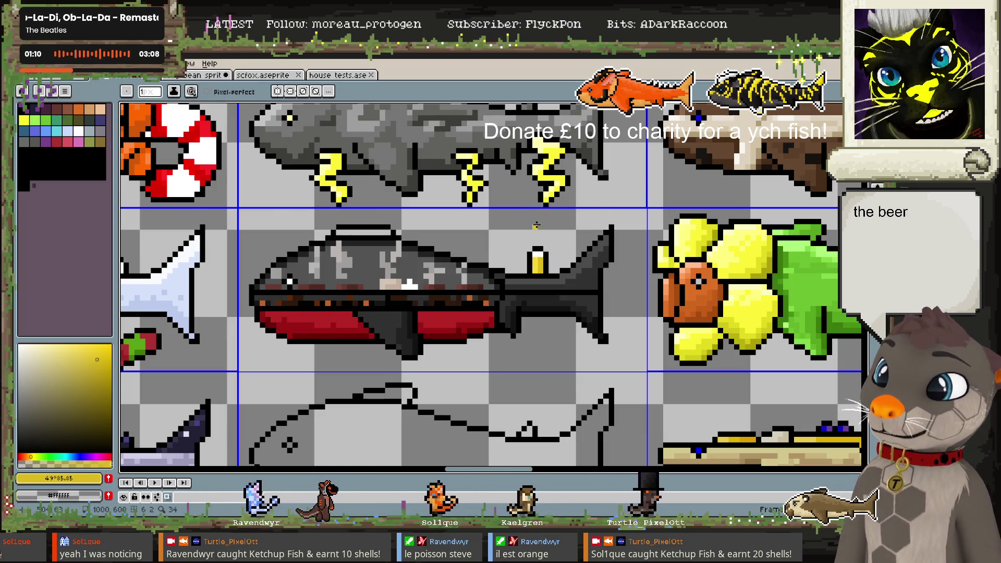
{"action": "left_click", "coordinate": [514, 264]}
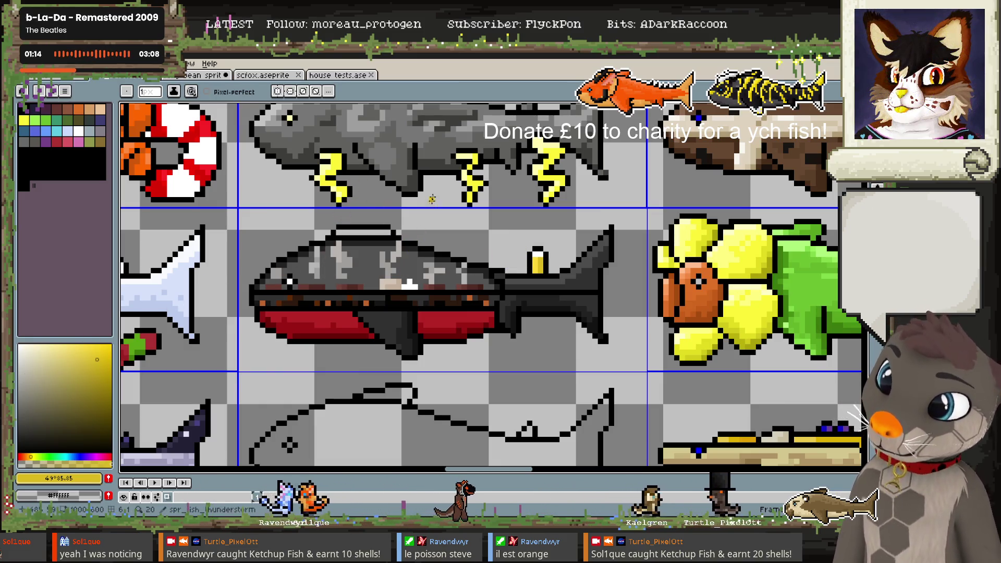
{"action": "left_click", "coordinate": [328, 299], "text": "alt"}
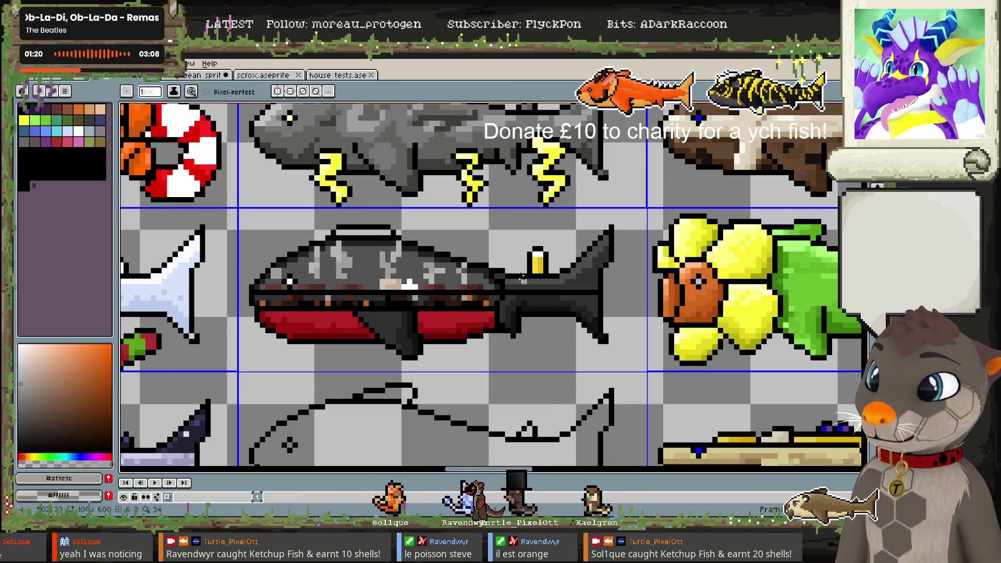
{"action": "left_click", "coordinate": [282, 303], "text": "alt"}
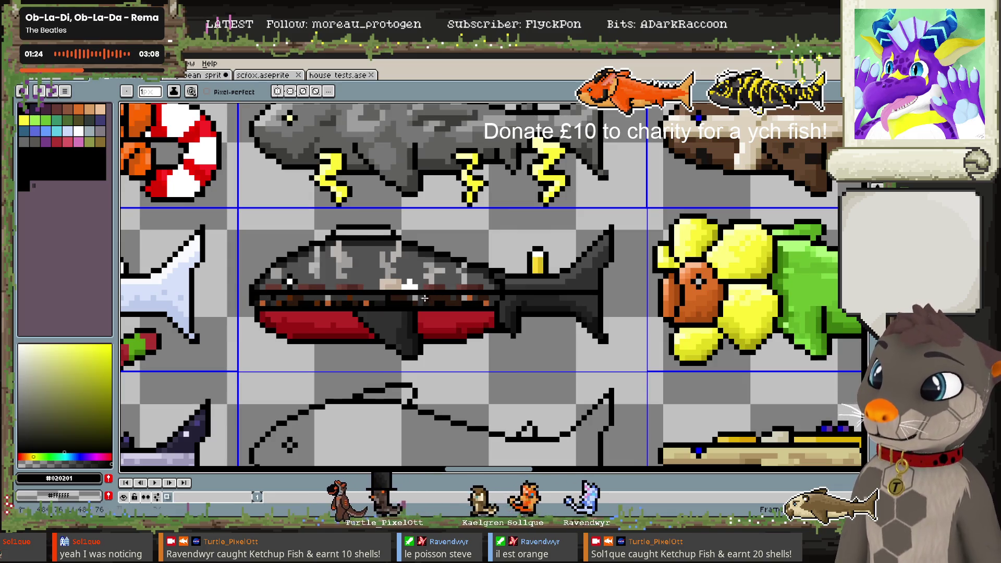
{"action": "scroll", "coordinate": [446, 269], "scroll_direction": "down", "scroll_amount": 2}
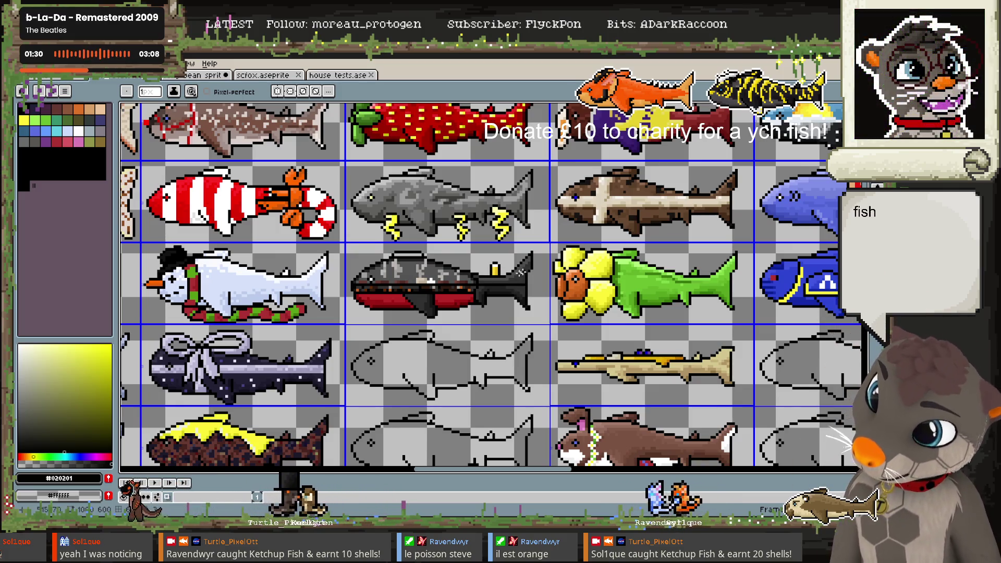
Zoom toward the boat fish and sample dark greys from its body and tail
{"action": "scroll", "coordinate": [508, 282], "scroll_direction": "up", "scroll_amount": 1}
{"action": "scroll", "coordinate": [508, 282], "scroll_direction": "up", "scroll_amount": 1}
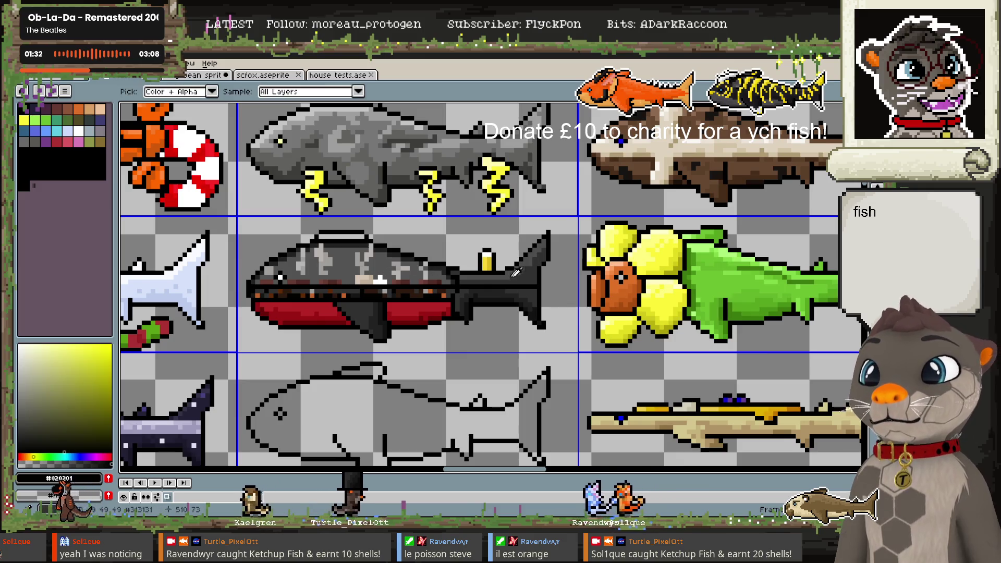
{"action": "left_click", "coordinate": [441, 270], "text": "alt"}
{"action": "left_click", "coordinate": [22, 421]}
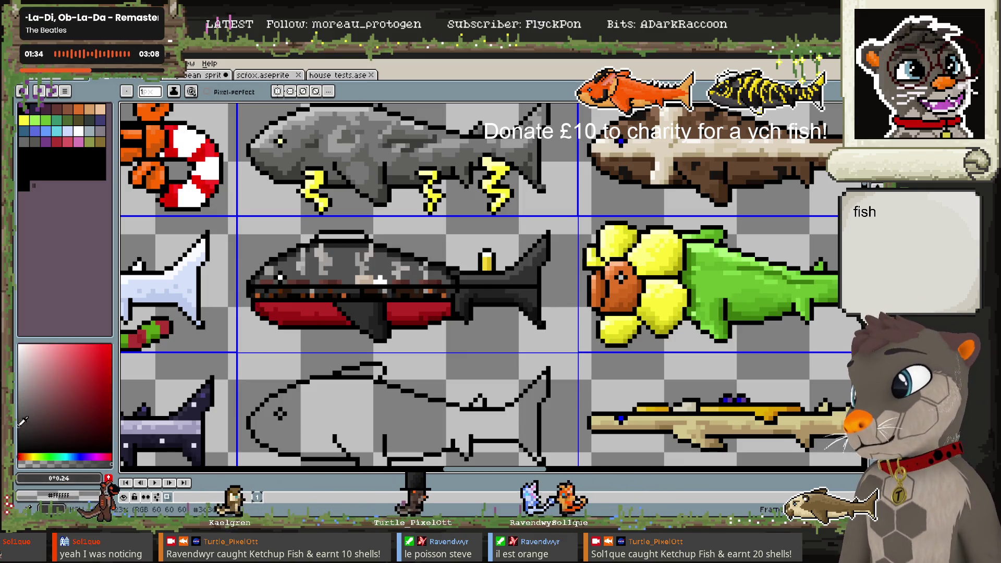
{"action": "left_click", "coordinate": [541, 259], "text": "alt"}
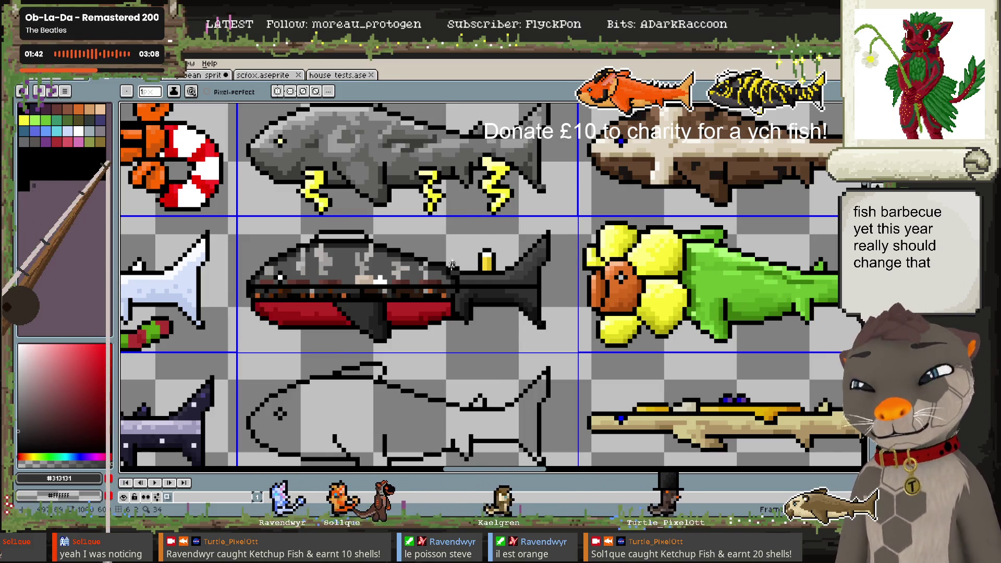
Pick a warm tan and a darker tan shade, zooming in close on the fish
{"action": "left_click", "coordinate": [323, 258], "text": "alt"}
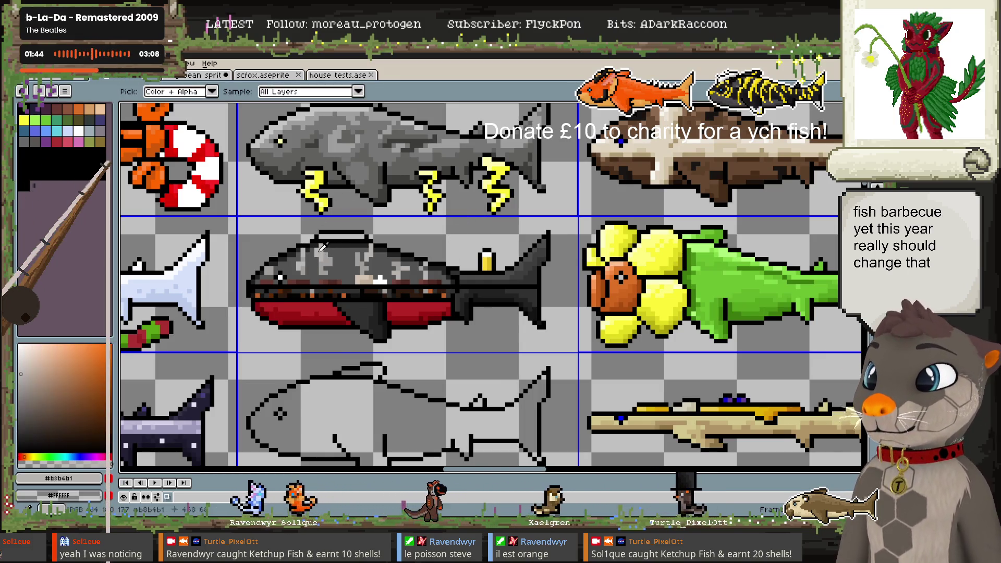
{"action": "left_click", "coordinate": [26, 361]}
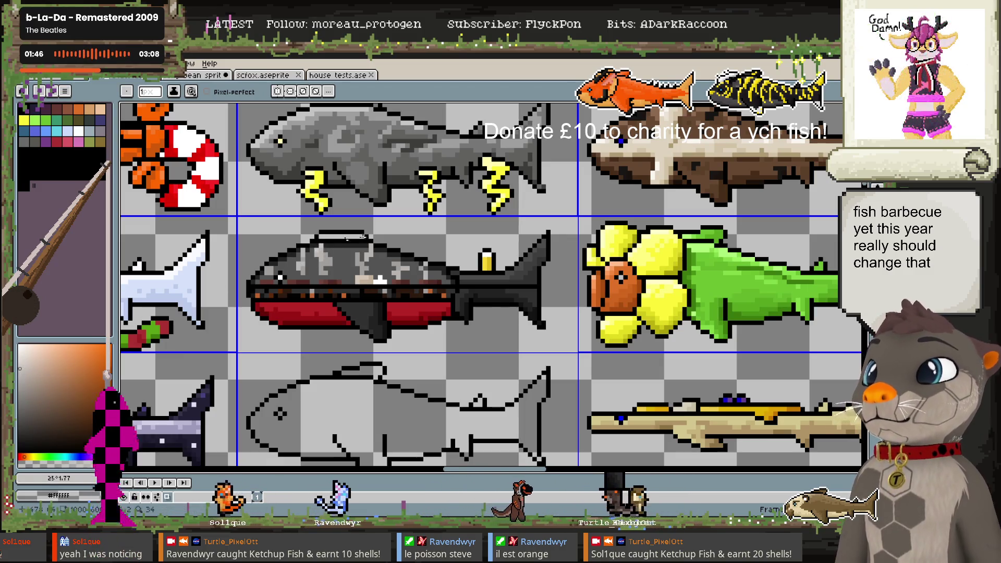
{"action": "left_click", "coordinate": [35, 352]}
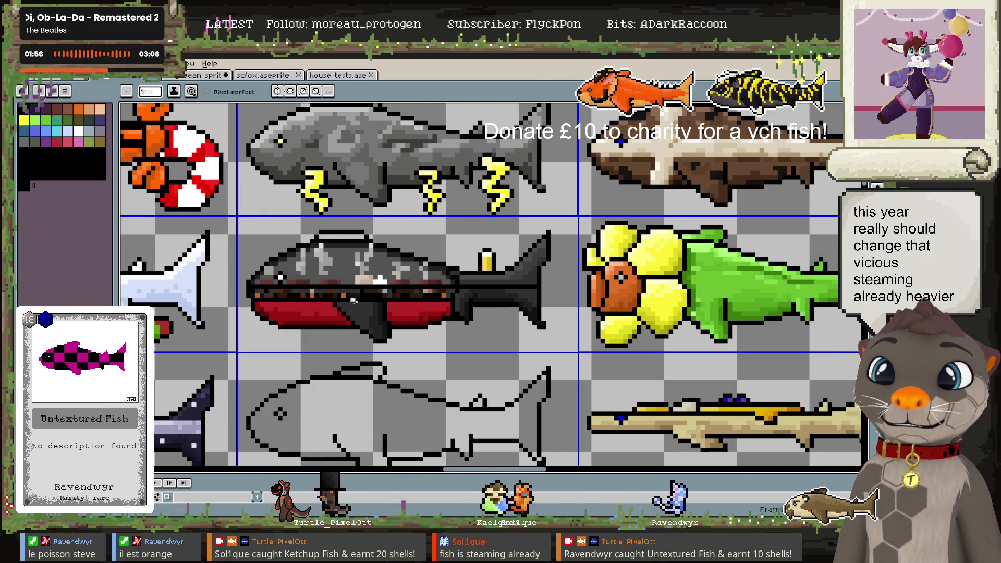
{"action": "scroll", "coordinate": [353, 301], "scroll_direction": "down", "scroll_amount": 3}
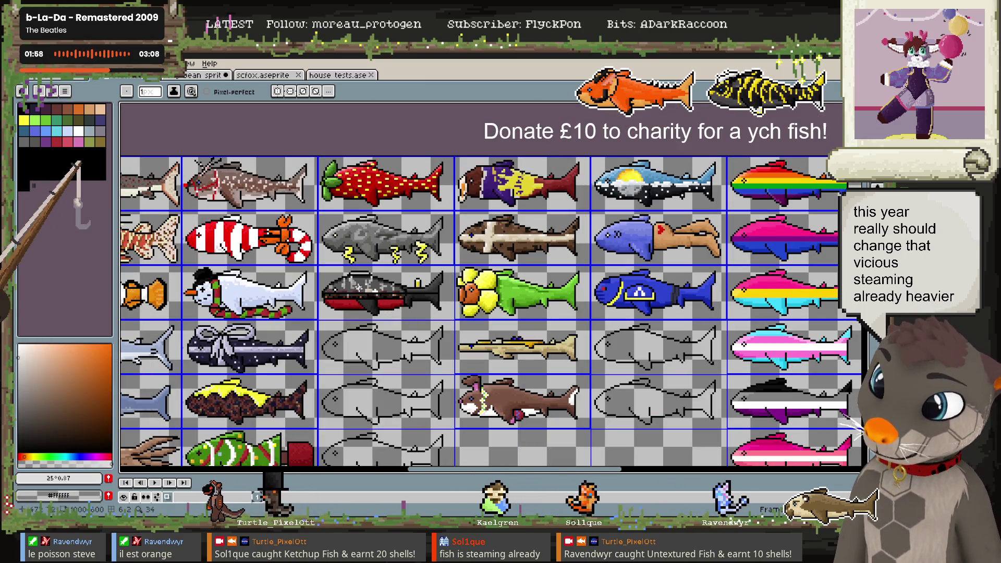
{"action": "scroll", "coordinate": [358, 287], "scroll_direction": "up", "scroll_amount": 1}
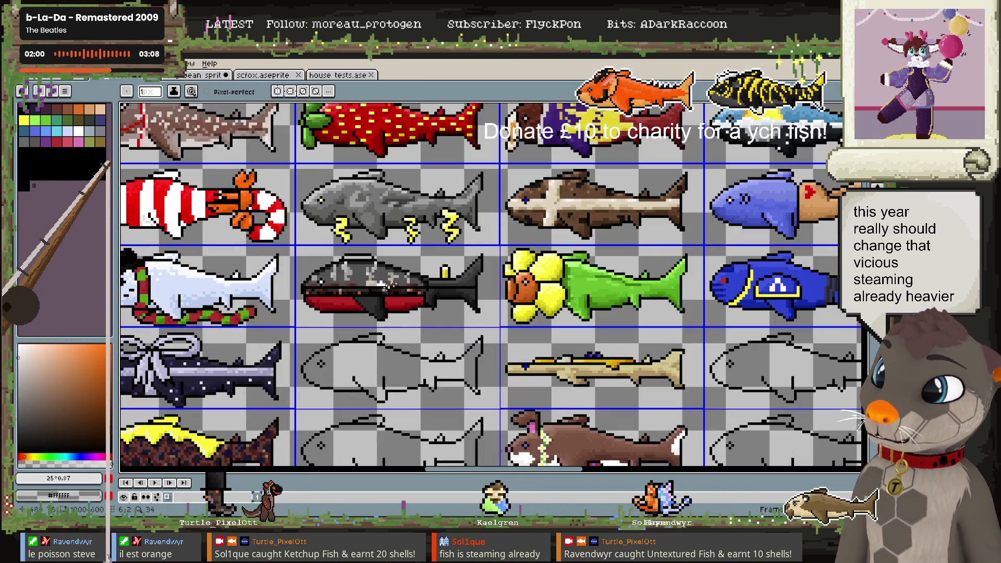
{"action": "scroll", "coordinate": [386, 286], "scroll_direction": "up", "scroll_amount": 1}
{"action": "scroll", "coordinate": [365, 271], "scroll_direction": "up", "scroll_amount": 1}
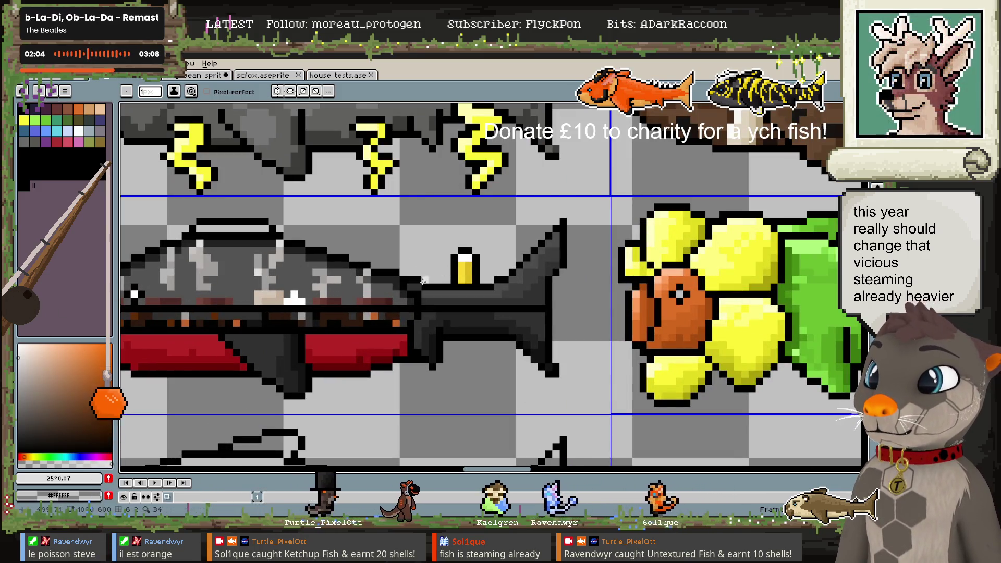
Paint a tan row over the brown pixels beside the beer glass and outline it in black
{"action": "key", "text": "e"}
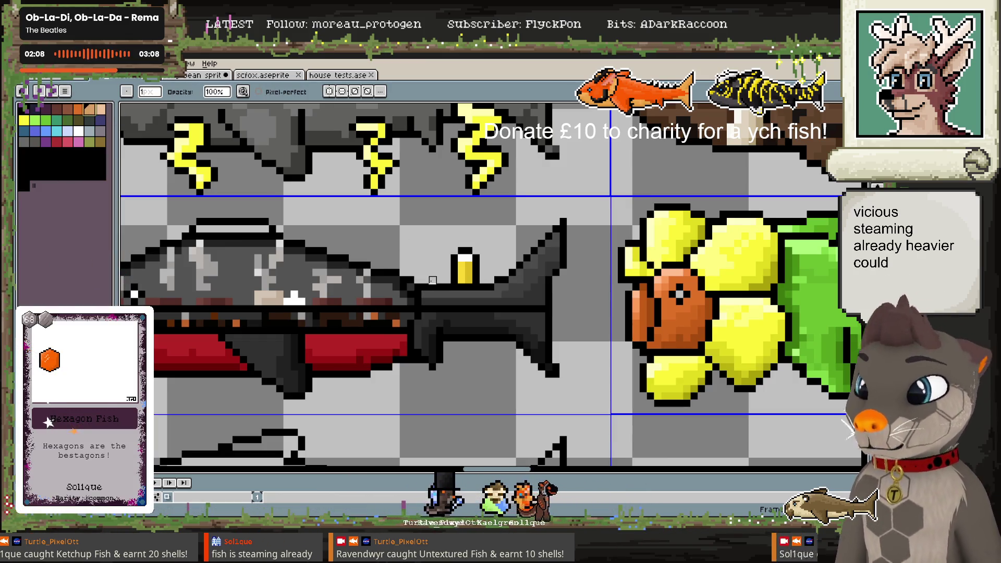
{"action": "key", "text": "b"}
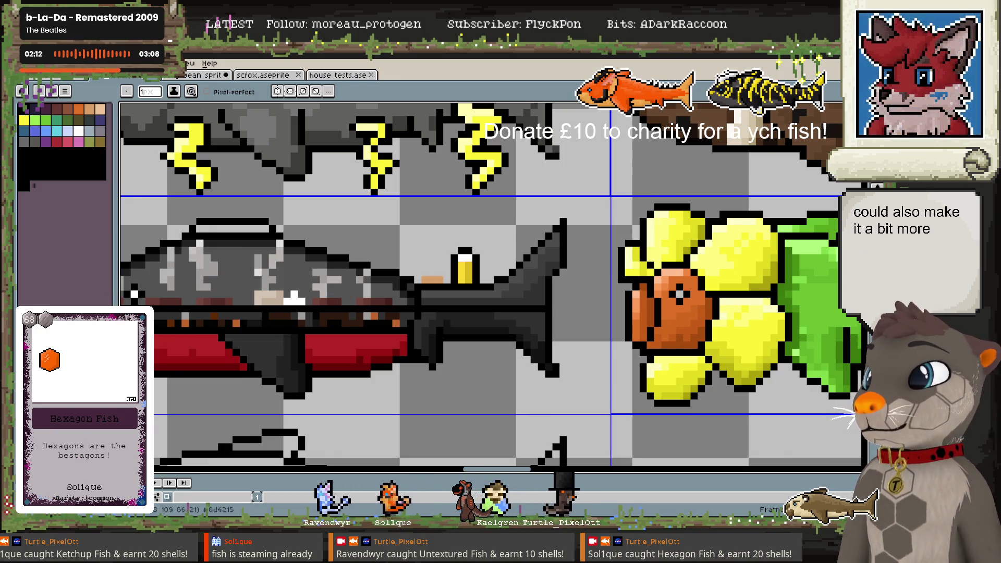
{"action": "key", "text": "i"}
{"action": "key", "text": "b"}
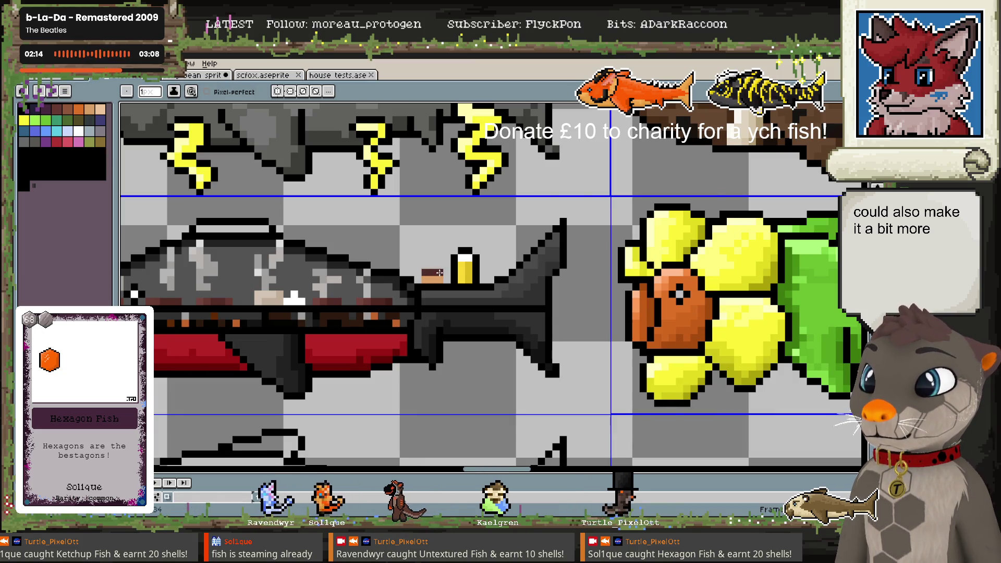
{"action": "left_click", "coordinate": [432, 265]}
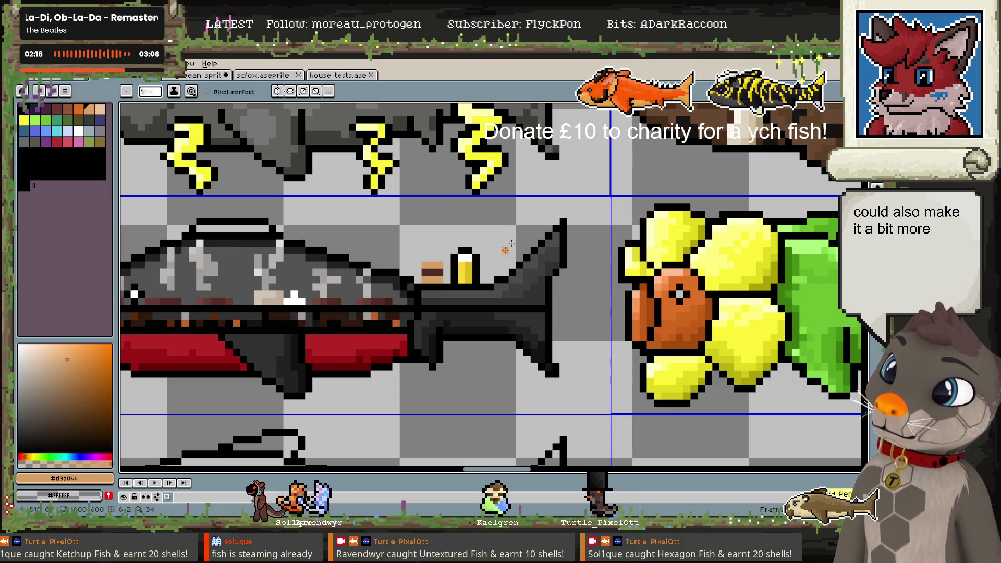
{"action": "left_click", "coordinate": [420, 285], "text": "alt"}
{"action": "left_click_drag", "start_coordinate": [417, 282], "coordinate": [452, 257]}
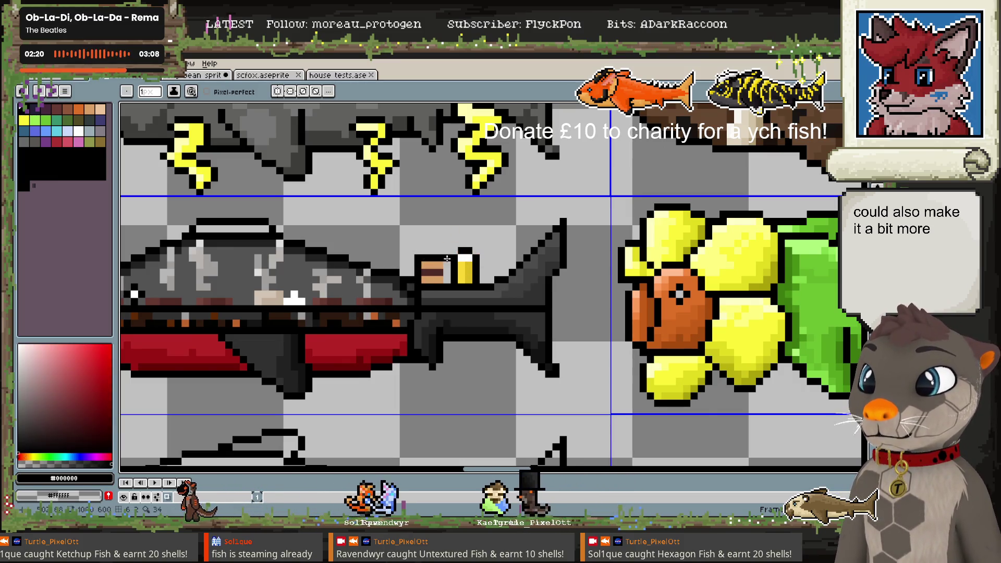
{"action": "scroll", "coordinate": [449, 277], "scroll_direction": "down", "scroll_amount": 2}
{"action": "scroll", "coordinate": [496, 276], "scroll_direction": "down", "scroll_amount": 1}
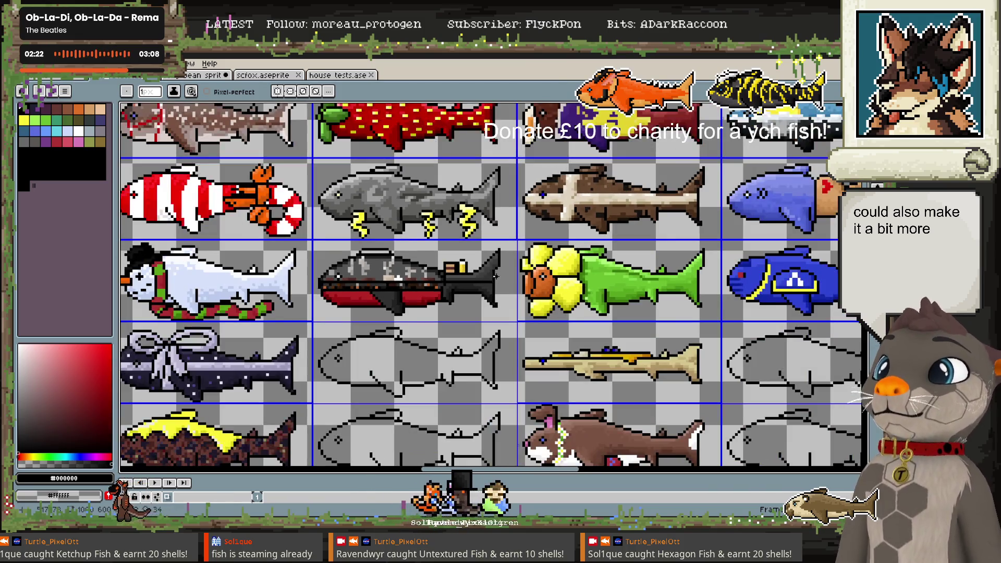
{"action": "scroll", "coordinate": [491, 260], "scroll_direction": "up", "scroll_amount": 3}
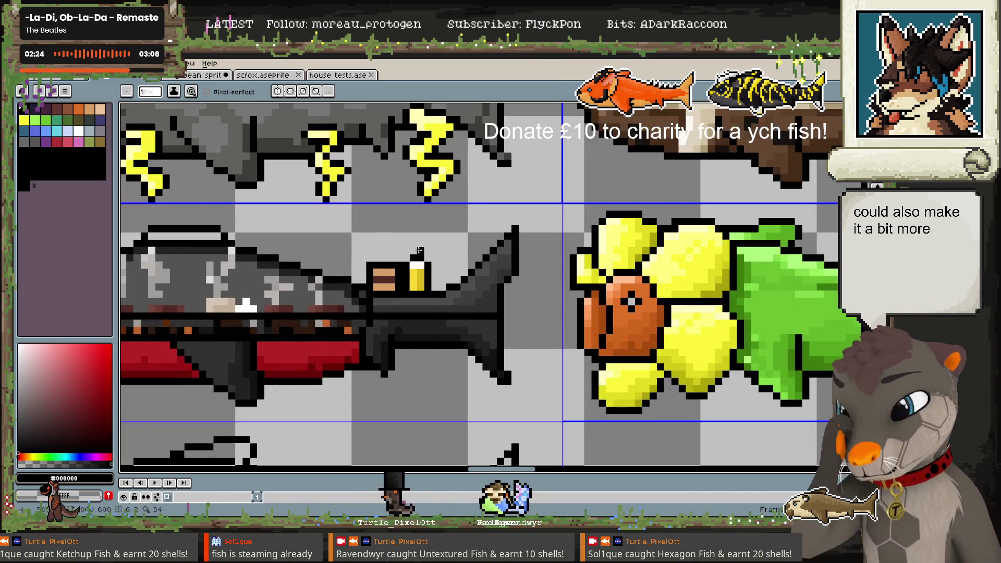
Marquee-select the beer glass and nudge it slightly right, bringing the whole fish into view
{"action": "key", "text": "m"}
{"action": "left_click_drag", "start_coordinate": [423, 267], "coordinate": [424, 271]}
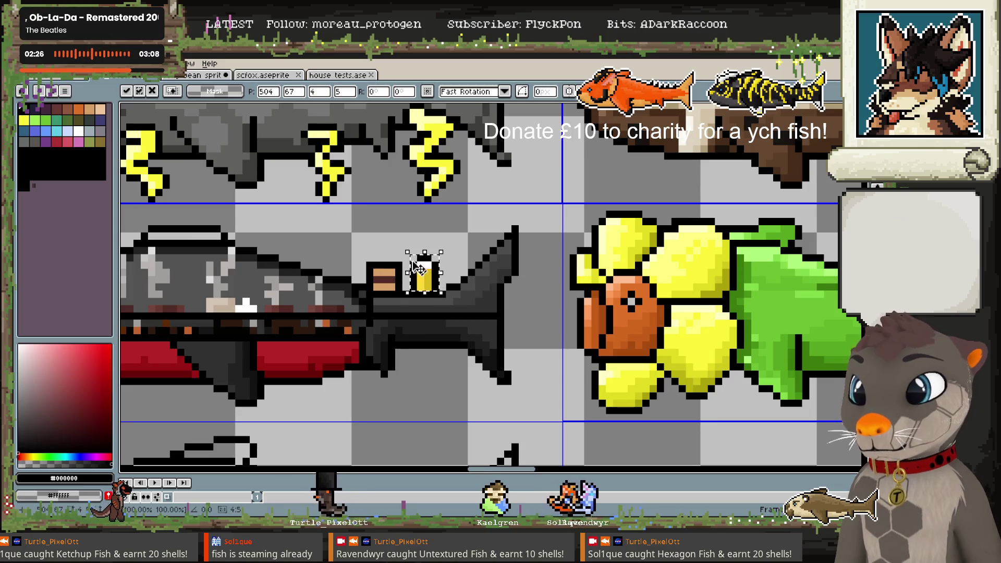
{"action": "key", "text": "e"}
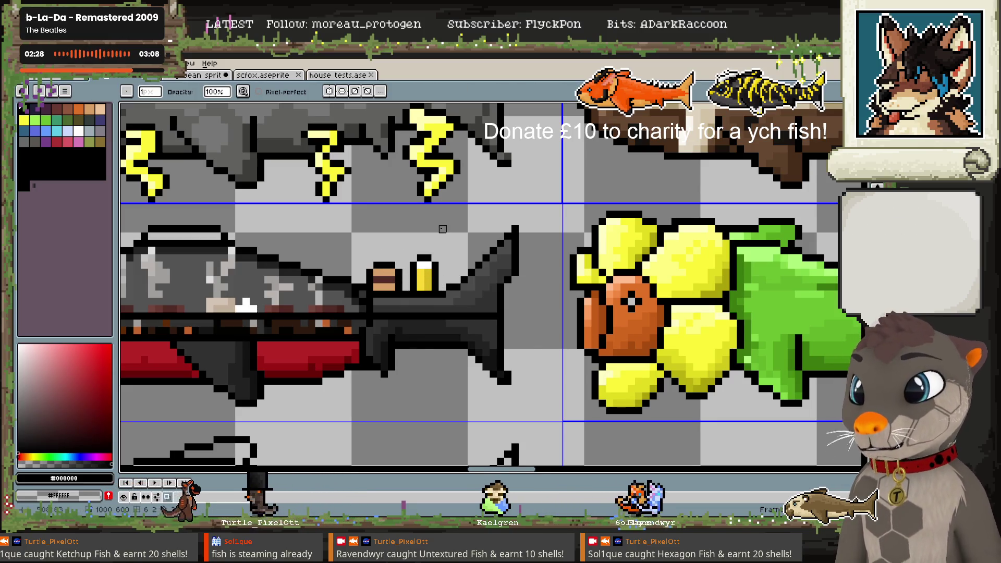
{"action": "left_click_drag", "start_coordinate": [330, 261], "coordinate": [439, 260]}
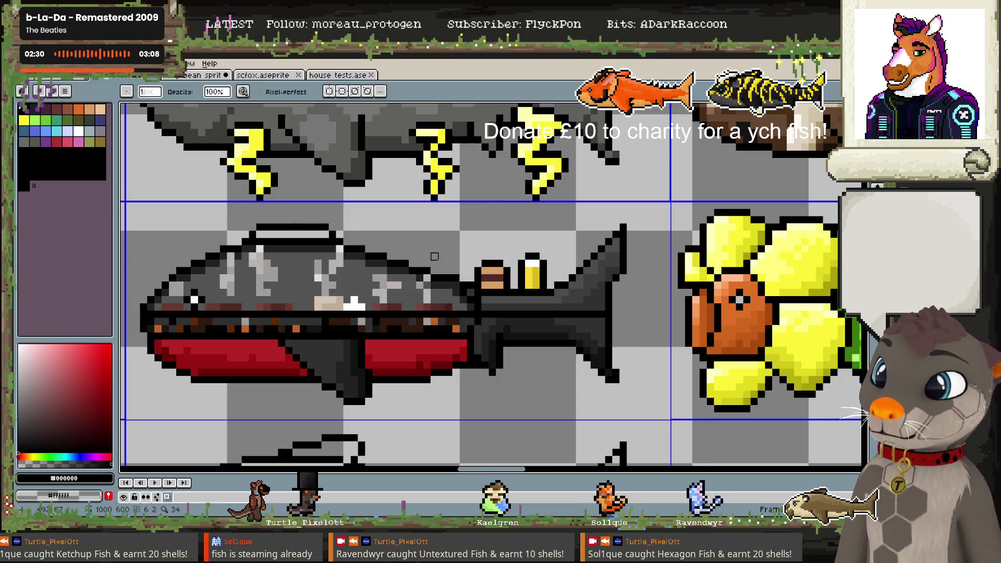
Eyedrop several brown shades and a grey from along the boat fish's body
{"action": "scroll", "coordinate": [438, 260], "scroll_direction": "down", "scroll_amount": 3}
{"action": "scroll", "coordinate": [477, 313], "scroll_direction": "up", "scroll_amount": 1}
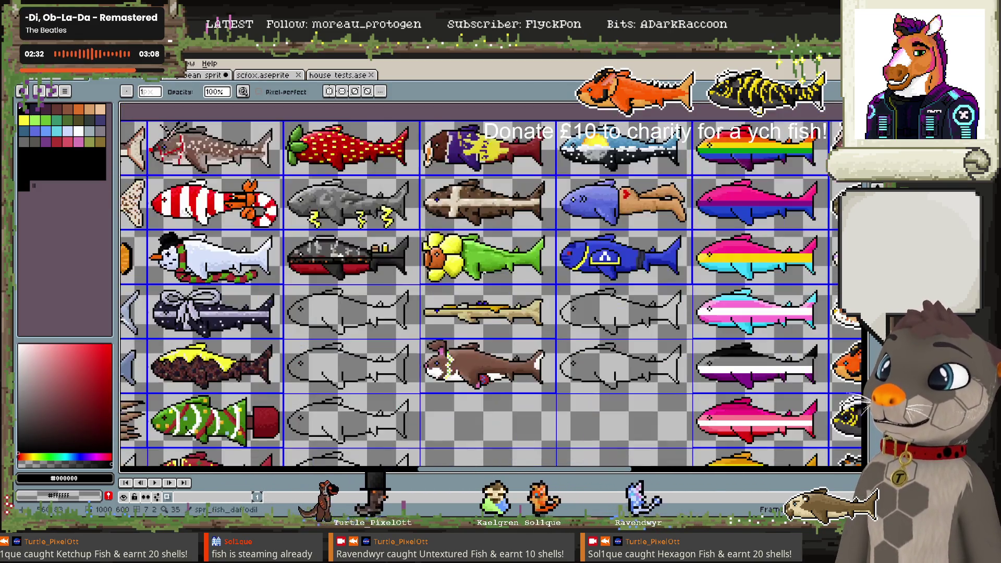
{"action": "scroll", "coordinate": [477, 314], "scroll_direction": "down", "scroll_amount": 1}
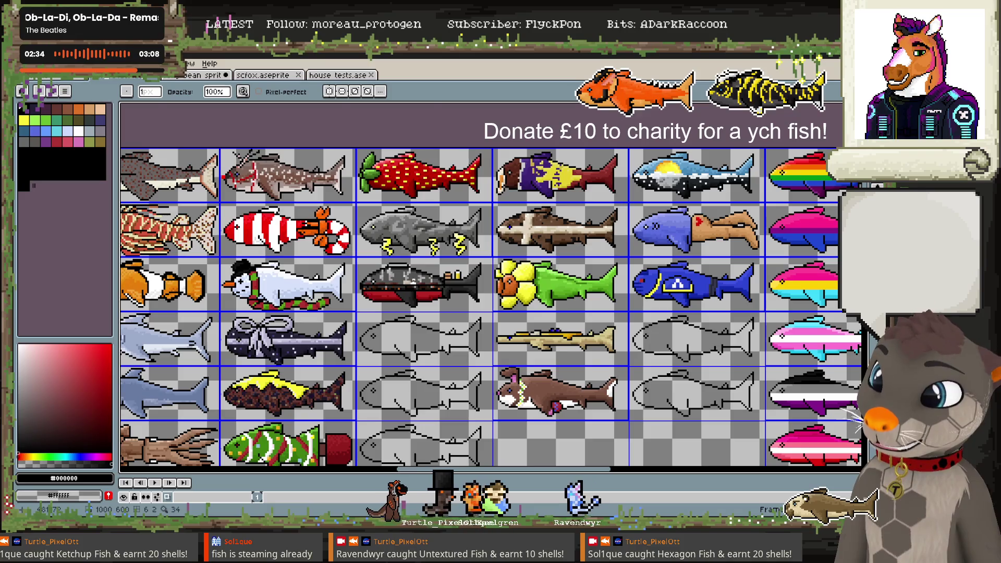
{"action": "scroll", "coordinate": [397, 286], "scroll_direction": "up", "scroll_amount": 2}
{"action": "scroll", "coordinate": [396, 285], "scroll_direction": "up", "scroll_amount": 2}
{"action": "key", "text": "i"}
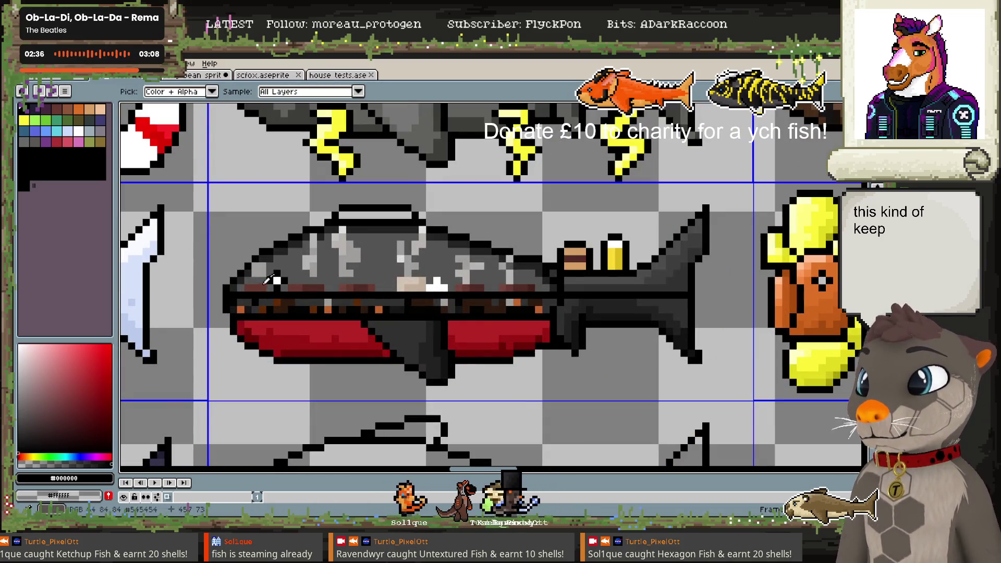
{"action": "left_click", "coordinate": [264, 284], "text": "alt"}
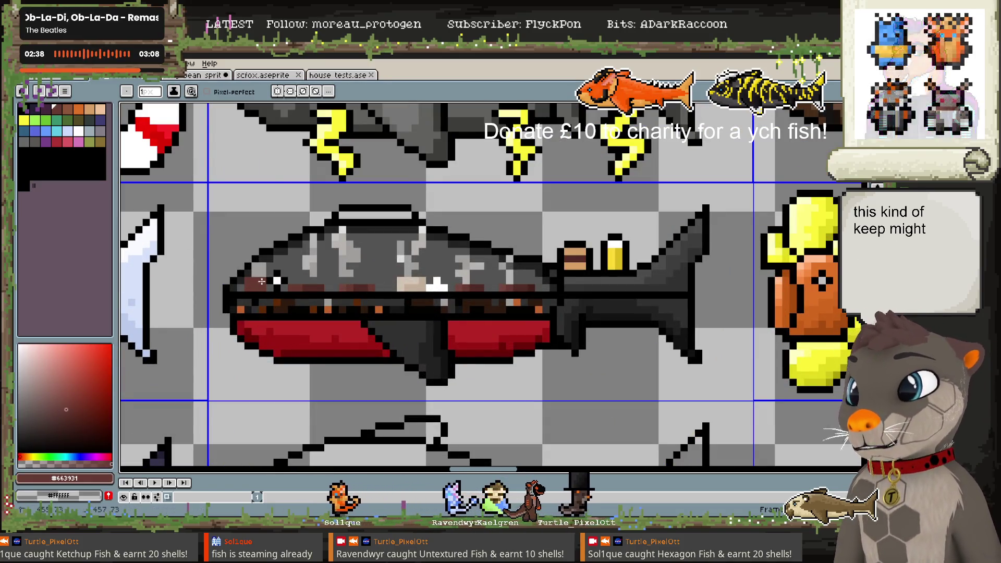
{"action": "left_click", "coordinate": [307, 282], "text": "alt"}
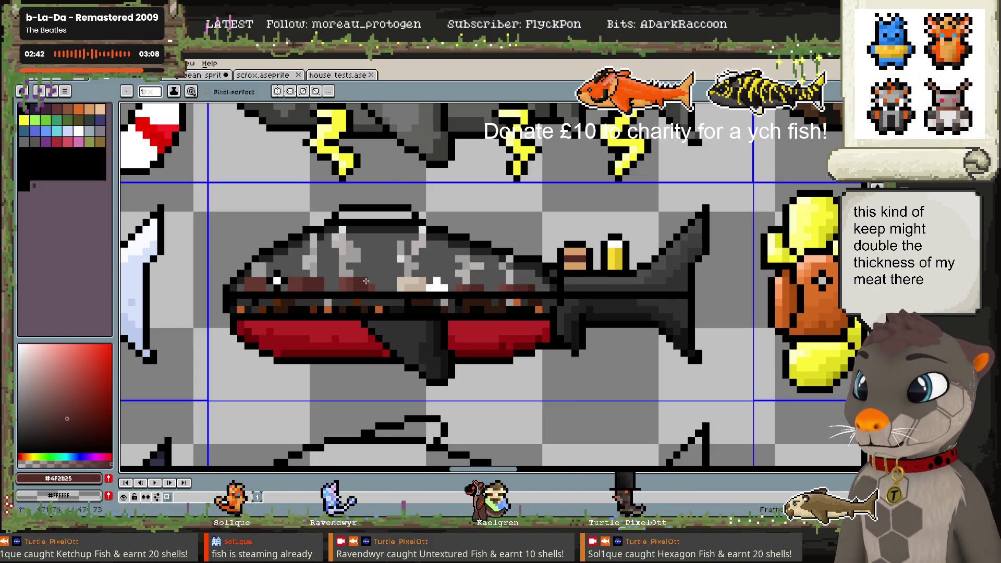
{"action": "left_click", "coordinate": [375, 281], "text": "alt"}
{"action": "scroll", "coordinate": [376, 281], "scroll_direction": "right", "scroll_amount": 2}
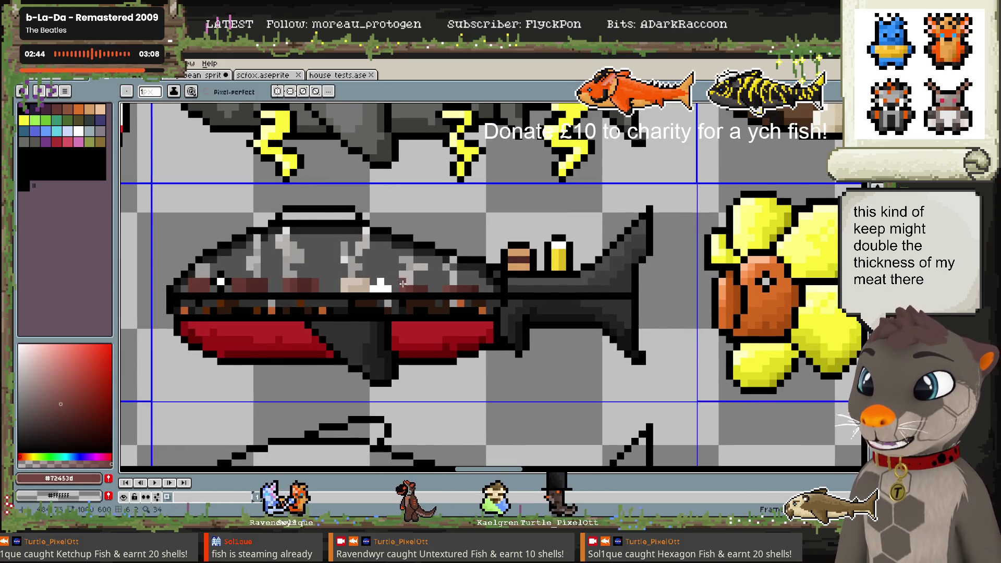
{"action": "left_click", "coordinate": [414, 284], "text": "alt"}
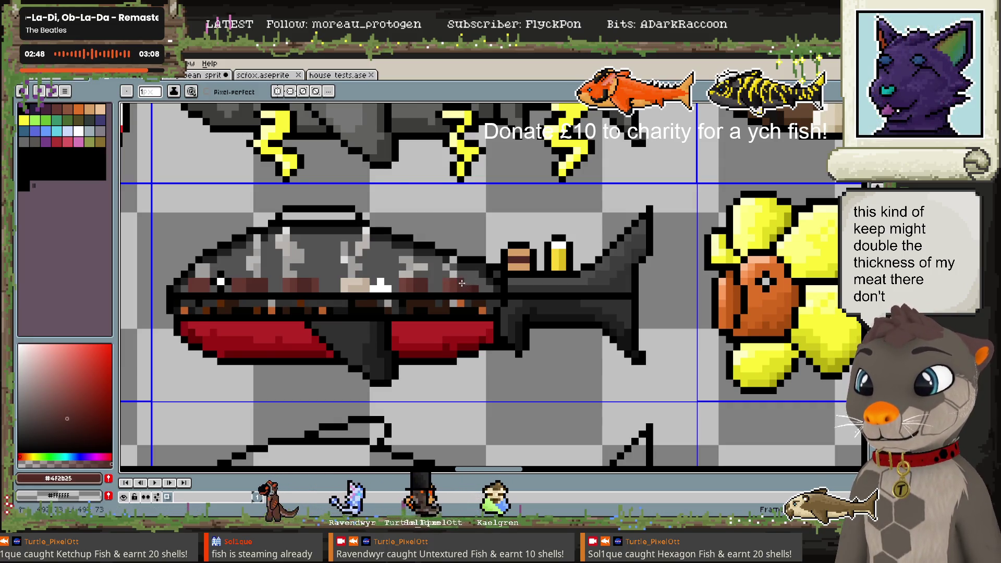
{"action": "left_click", "coordinate": [479, 281], "text": "alt"}
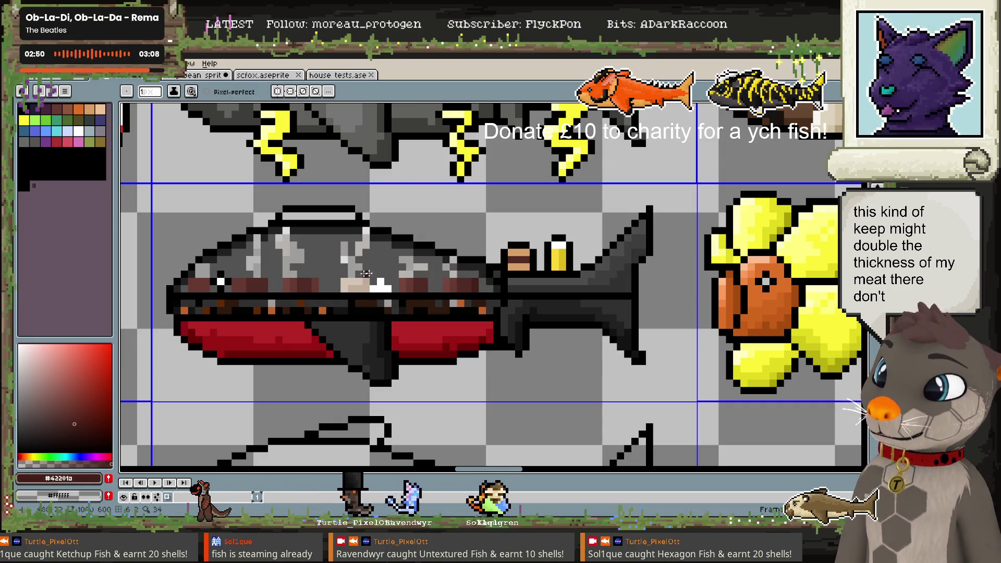
{"action": "left_click", "coordinate": [322, 281], "text": "alt"}
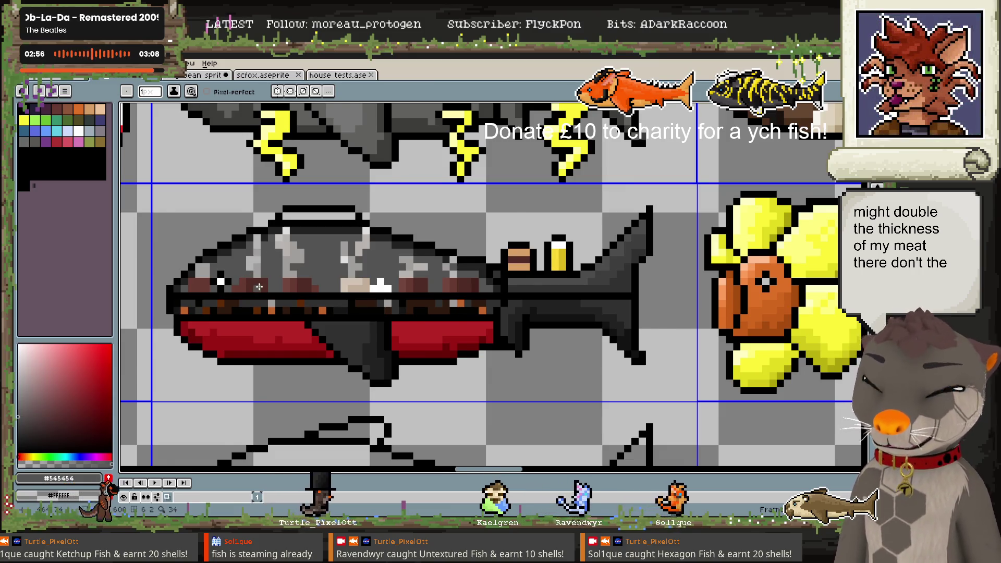
Set the pencil colour to very dark grey and zoom out to show the whole fish sheet
{"action": "scroll", "coordinate": [300, 287], "scroll_direction": "down", "scroll_amount": 4}
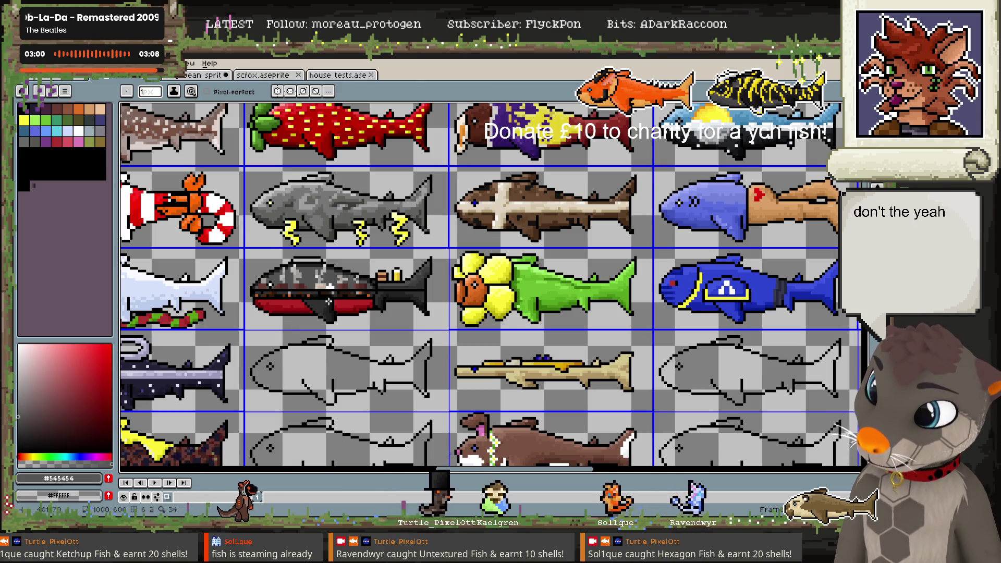
{"action": "left_click_drag", "start_coordinate": [319, 308], "coordinate": [343, 302]}
{"action": "scroll", "coordinate": [360, 292], "scroll_direction": "up", "scroll_amount": 2}
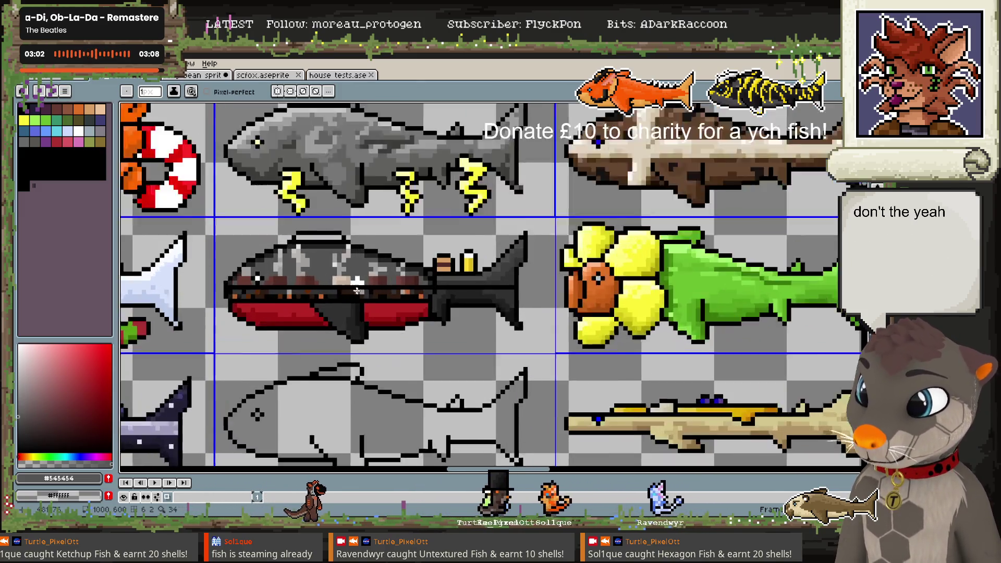
{"action": "scroll", "coordinate": [365, 296], "scroll_direction": "up", "scroll_amount": 2}
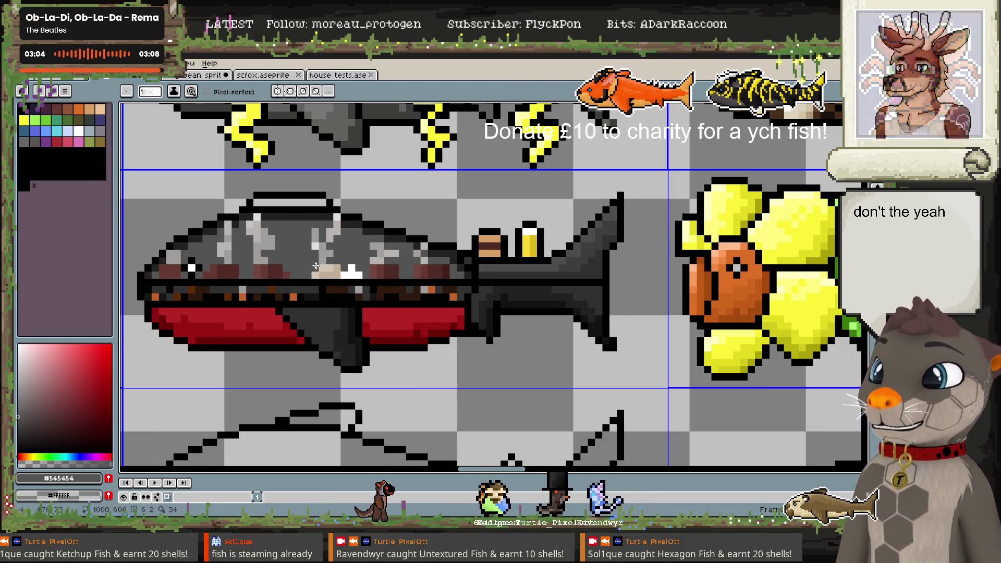
{"action": "key", "text": "i"}
{"action": "left_click", "coordinate": [301, 277]}
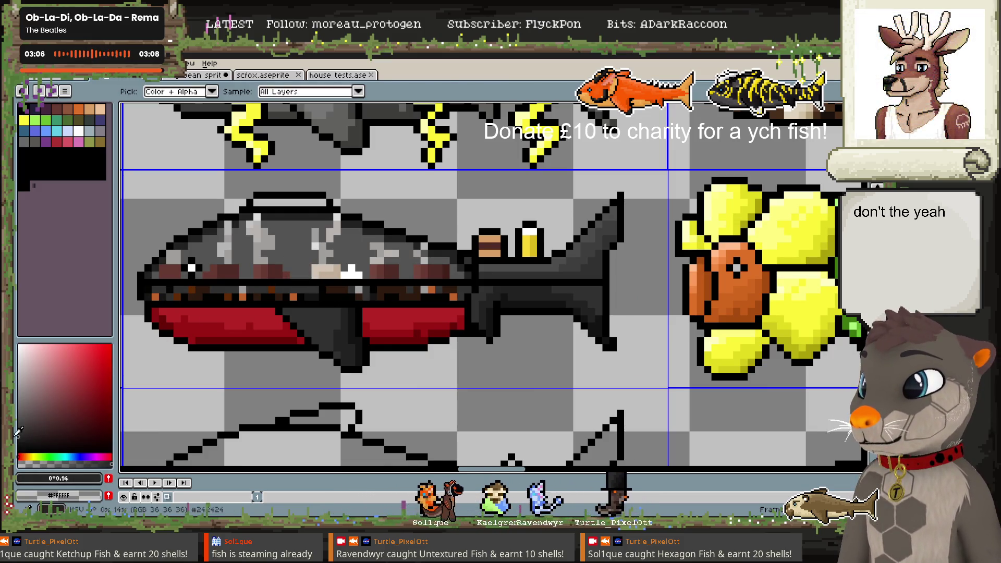
{"action": "key", "text": "b"}
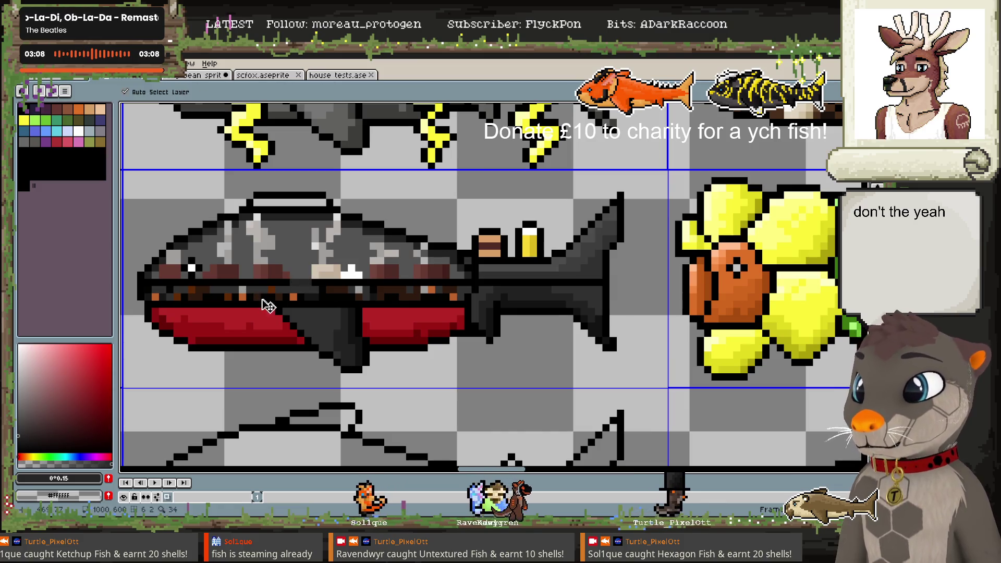
{"action": "left_click", "coordinate": [22, 439]}
{"action": "left_click", "coordinate": [21, 438]}
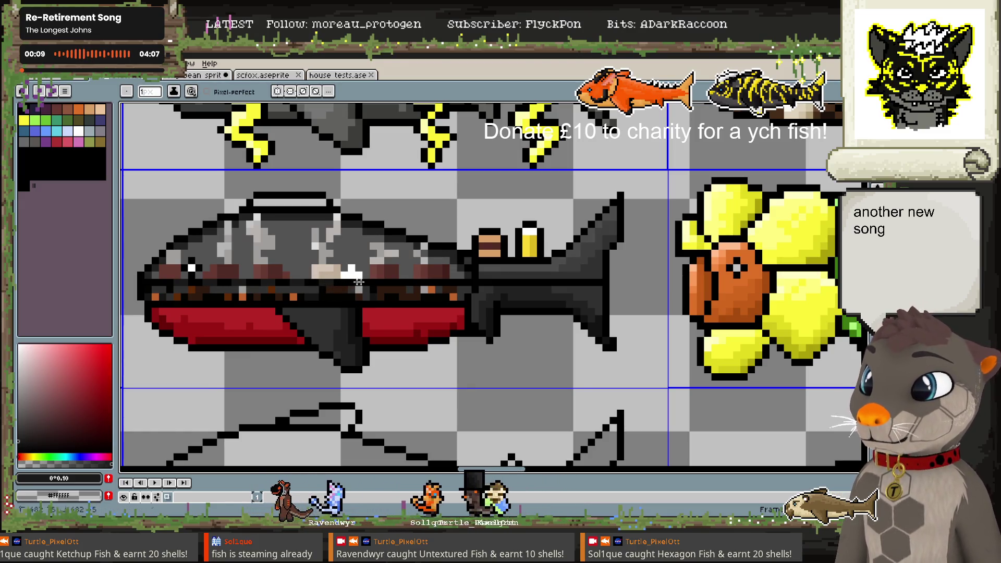
{"action": "scroll", "coordinate": [493, 273], "scroll_direction": "down", "scroll_amount": 2}
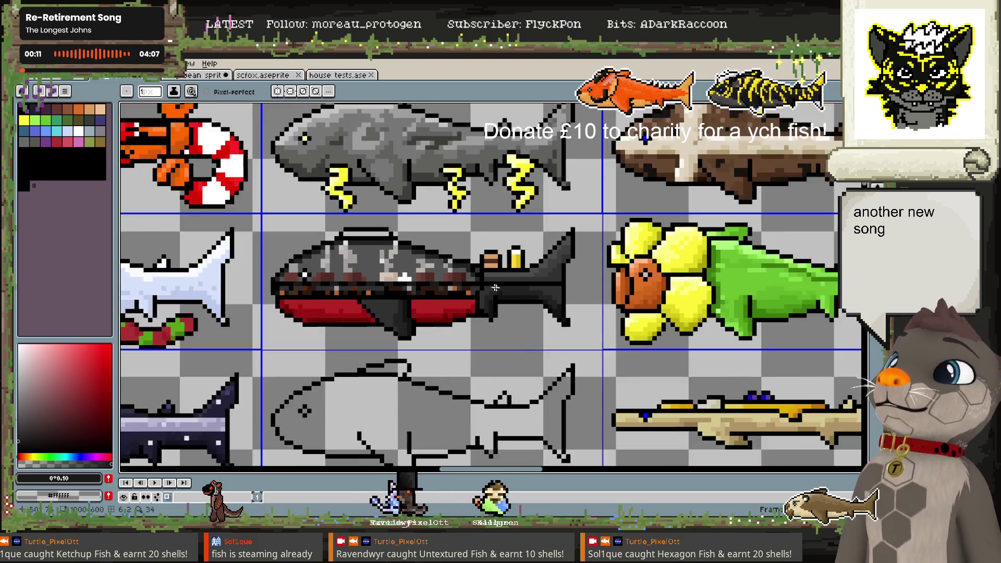
{"action": "scroll", "coordinate": [493, 273], "scroll_direction": "down", "scroll_amount": 2}
{"action": "left_click_drag", "start_coordinate": [516, 314], "coordinate": [478, 310]}
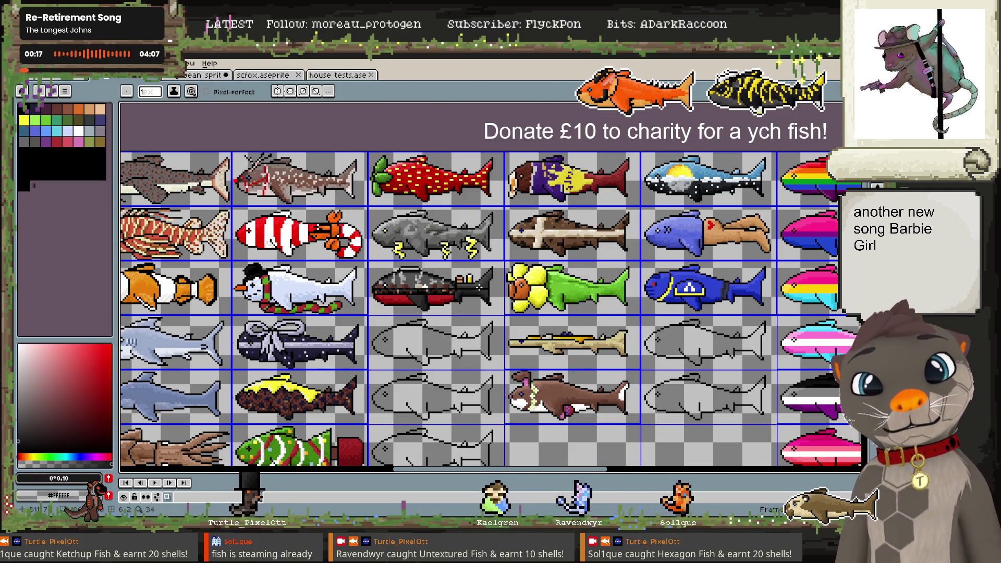
Save the sheet with Ctrl+S and pan to view the unfinished outline fish and bottom row
{"action": "key", "text": "v"}
{"action": "key", "text": "ctrl+s"}
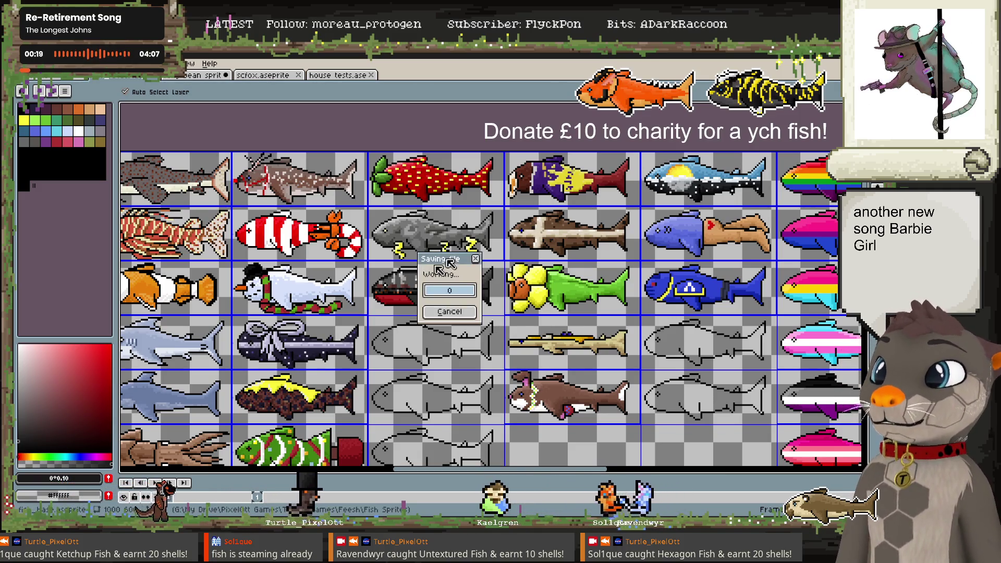
{"action": "key", "text": "b"}
{"action": "mouse_move", "coordinate": [529, 362]}
{"action": "left_mouse_down"}
{"action": "mouse_move", "coordinate": [508, 334]}
{"action": "mouse_move", "coordinate": [505, 368]}
{"action": "left_mouse_up"}
{"action": "scroll", "coordinate": [508, 334], "scroll_direction": "down", "scroll_amount": 2}
{"action": "scroll", "coordinate": [506, 331], "scroll_direction": "up", "scroll_amount": 2}
{"action": "scroll", "coordinate": [497, 322], "scroll_direction": "up", "scroll_amount": 1}
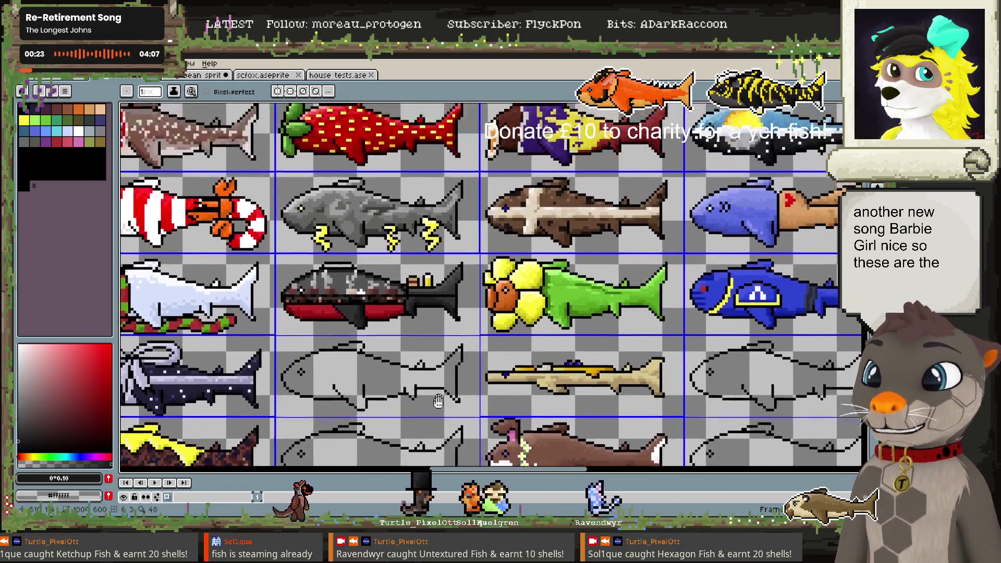
{"action": "mouse_move", "coordinate": [641, 312]}
{"action": "left_mouse_down"}
{"action": "mouse_move", "coordinate": [195, 232]}
{"action": "mouse_move", "coordinate": [558, 326]}
{"action": "left_mouse_up"}
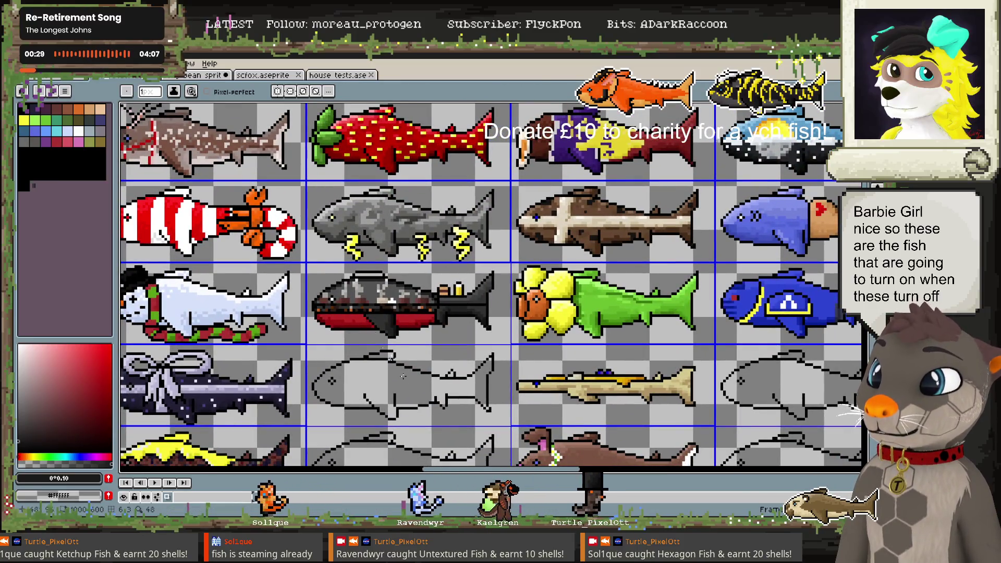
{"action": "left_click_drag", "start_coordinate": [435, 399], "coordinate": [427, 356]}
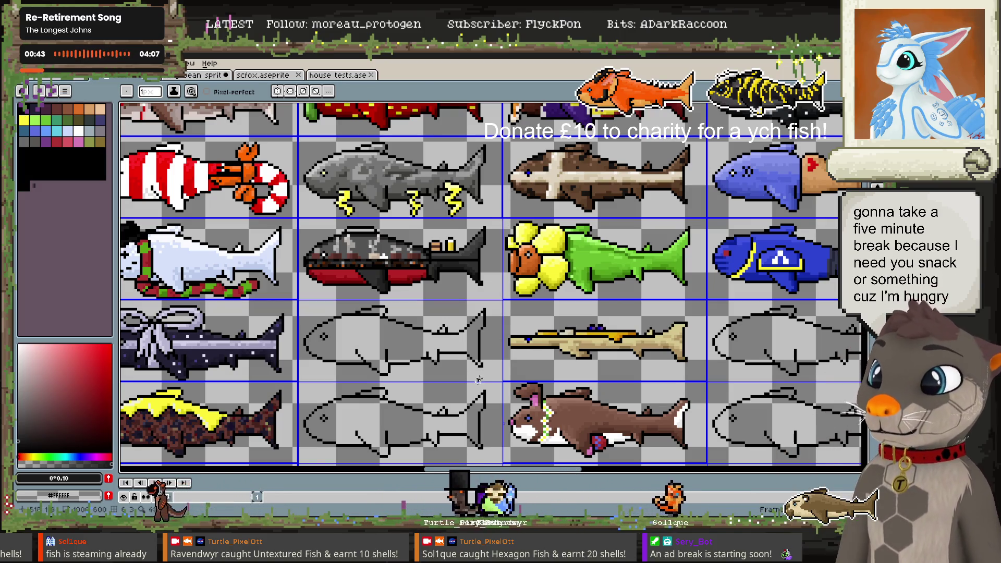
Zoom in and paint over the stray tail pixel with #000000 black eyedropped from the outline
{"action": "scroll", "coordinate": [478, 380], "scroll_direction": "up", "scroll_amount": 1}
{"action": "scroll", "coordinate": [441, 274], "scroll_direction": "up", "scroll_amount": 1}
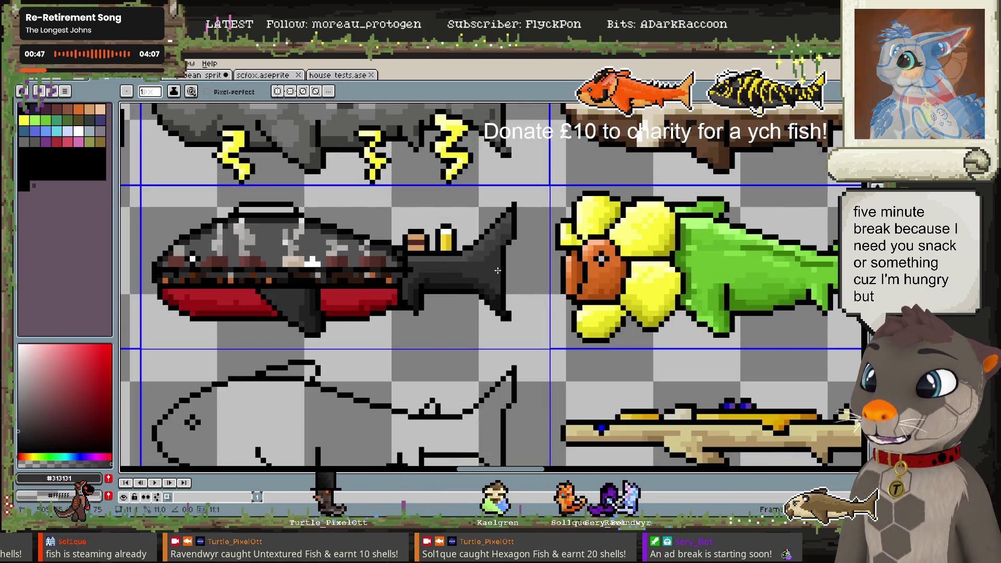
{"action": "scroll", "coordinate": [484, 277], "scroll_direction": "down", "scroll_amount": 1}
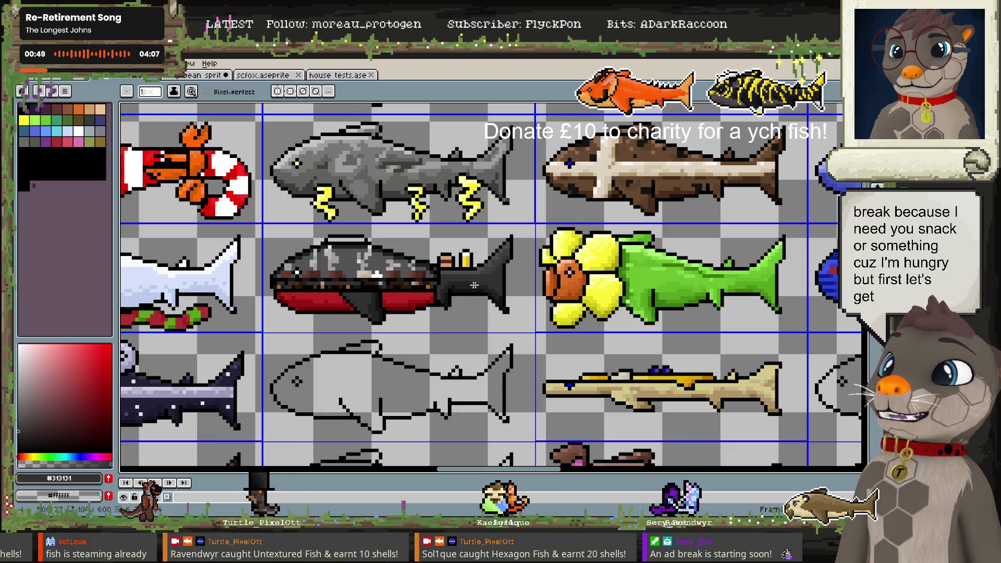
{"action": "scroll", "coordinate": [474, 285], "scroll_direction": "up", "scroll_amount": 1}
{"action": "left_click", "coordinate": [422, 299], "text": "alt"}
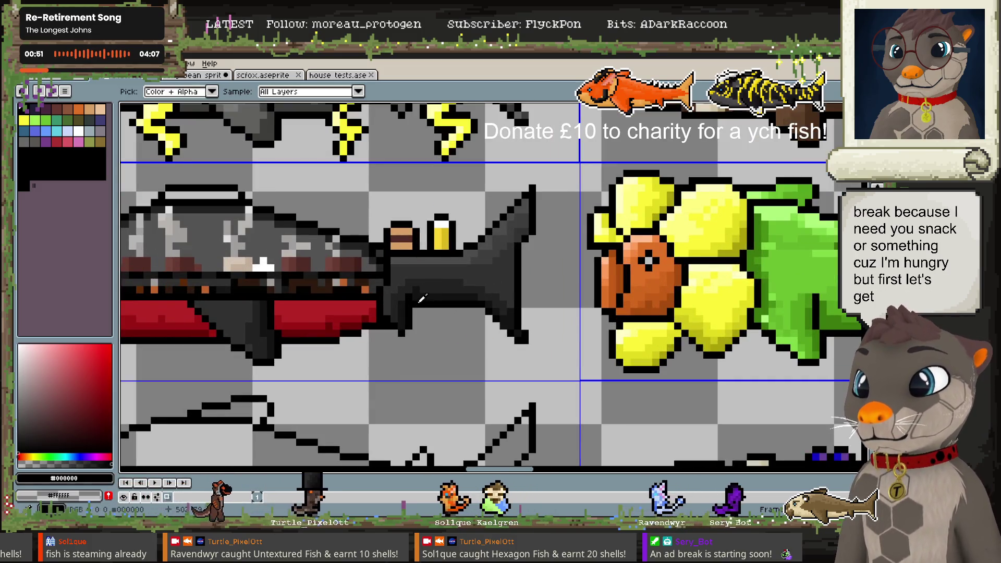
{"action": "left_click_drag", "start_coordinate": [408, 277], "coordinate": [431, 277]}
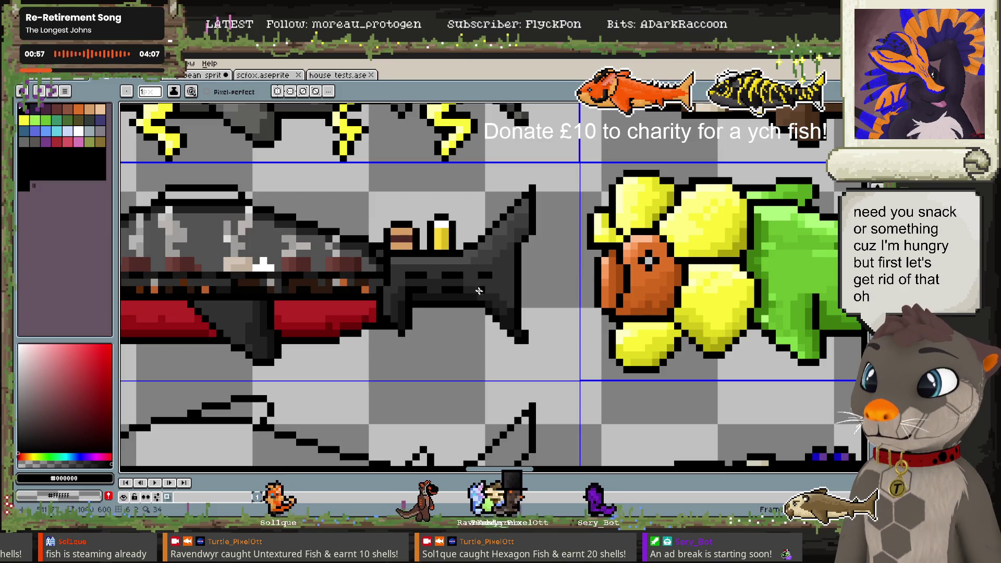
{"action": "scroll", "coordinate": [623, 260], "scroll_direction": "down", "scroll_amount": 1}
{"action": "scroll", "coordinate": [584, 295], "scroll_direction": "down", "scroll_amount": 1}
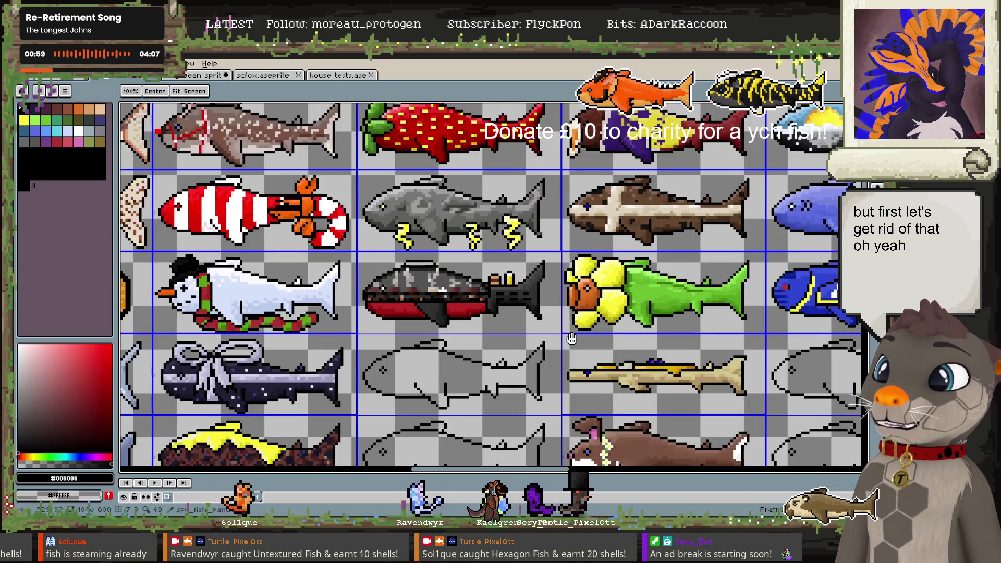
{"action": "scroll", "coordinate": [540, 329], "scroll_direction": "down", "scroll_amount": 1}
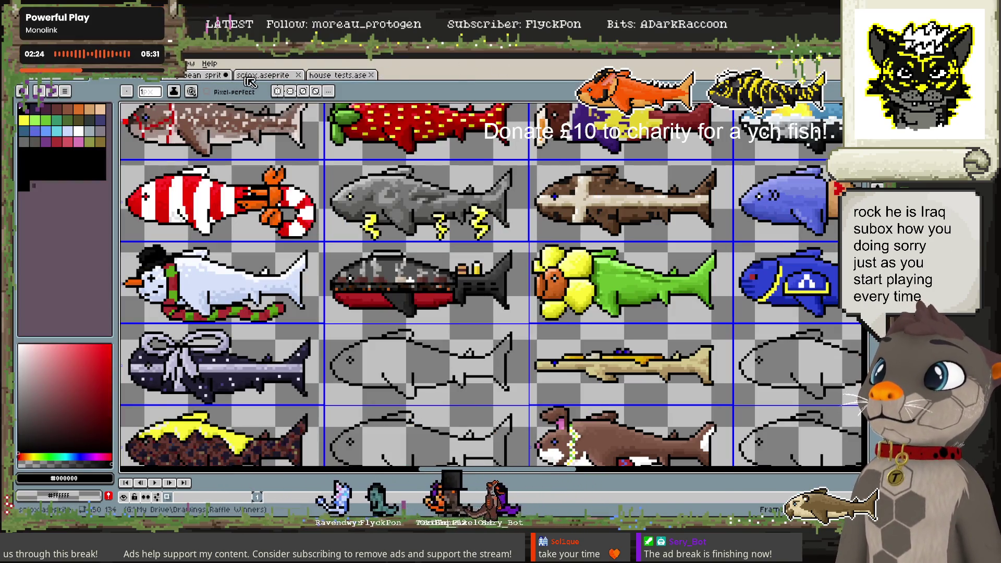
{"action": "left_click", "coordinate": [261, 79]}
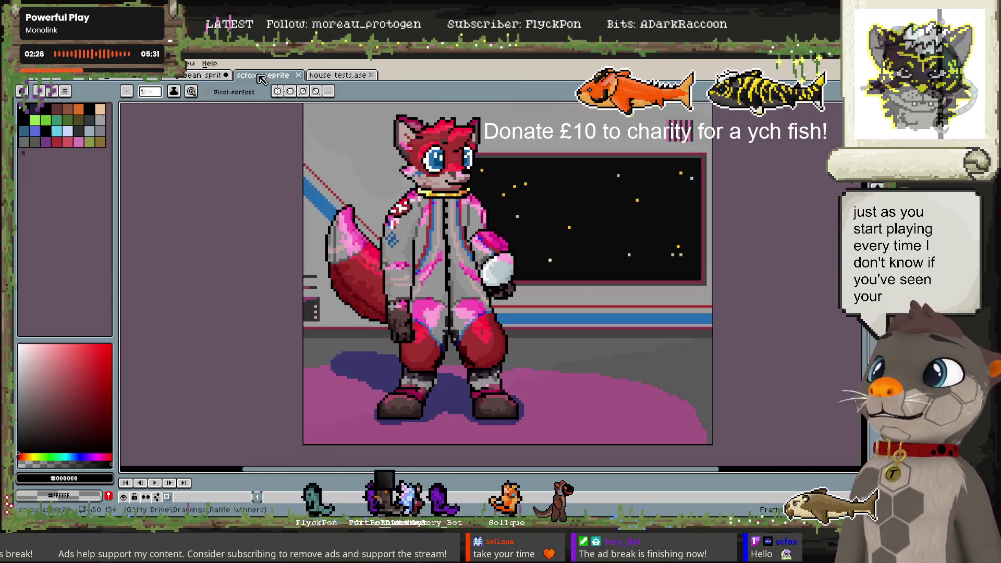
{"action": "left_click_drag", "start_coordinate": [446, 300], "coordinate": [388, 317]}
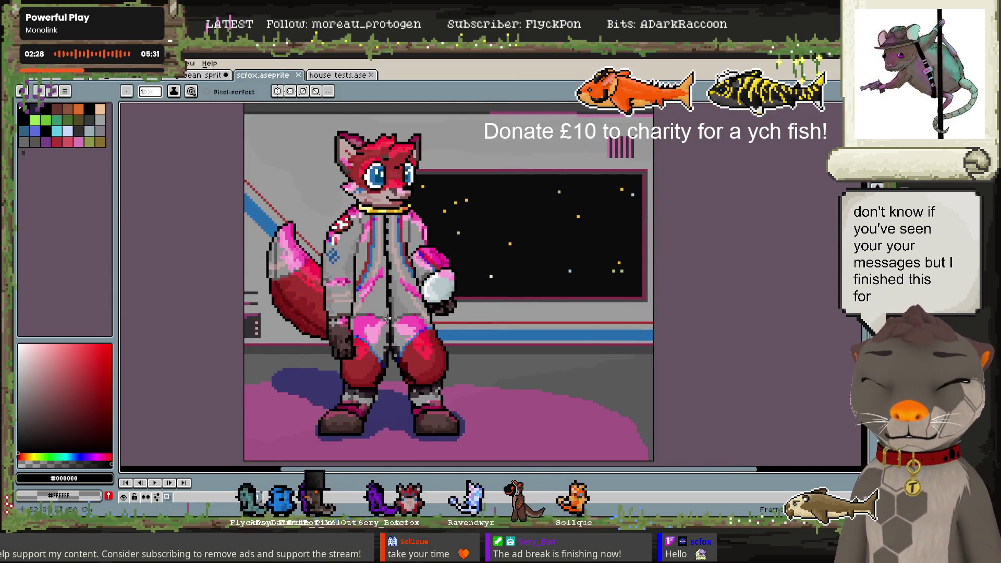
{"action": "scroll", "coordinate": [387, 318], "scroll_direction": "down", "scroll_amount": 1}
{"action": "scroll", "coordinate": [391, 321], "scroll_direction": "up", "scroll_amount": 1}
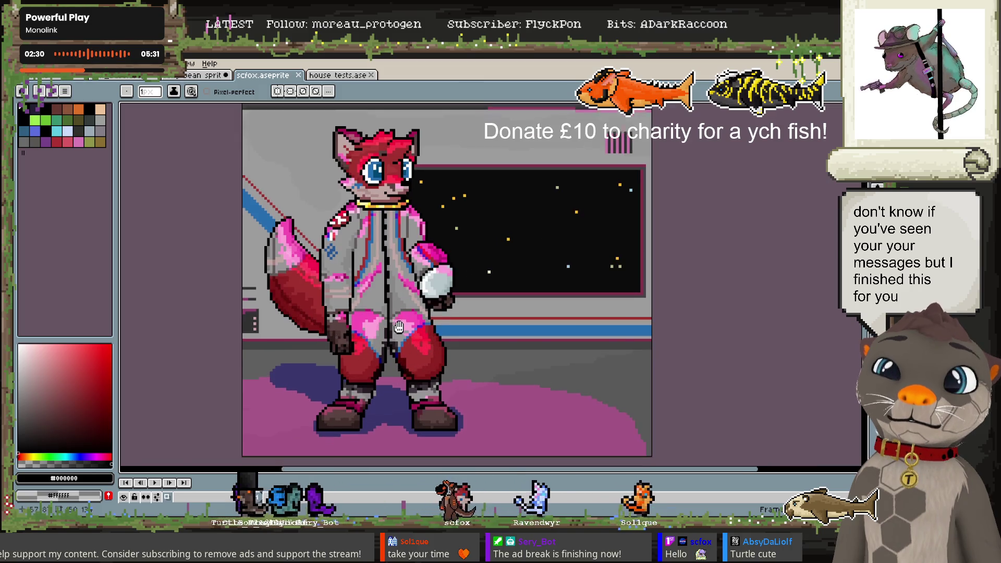
{"action": "left_click_drag", "start_coordinate": [398, 327], "coordinate": [400, 327]}
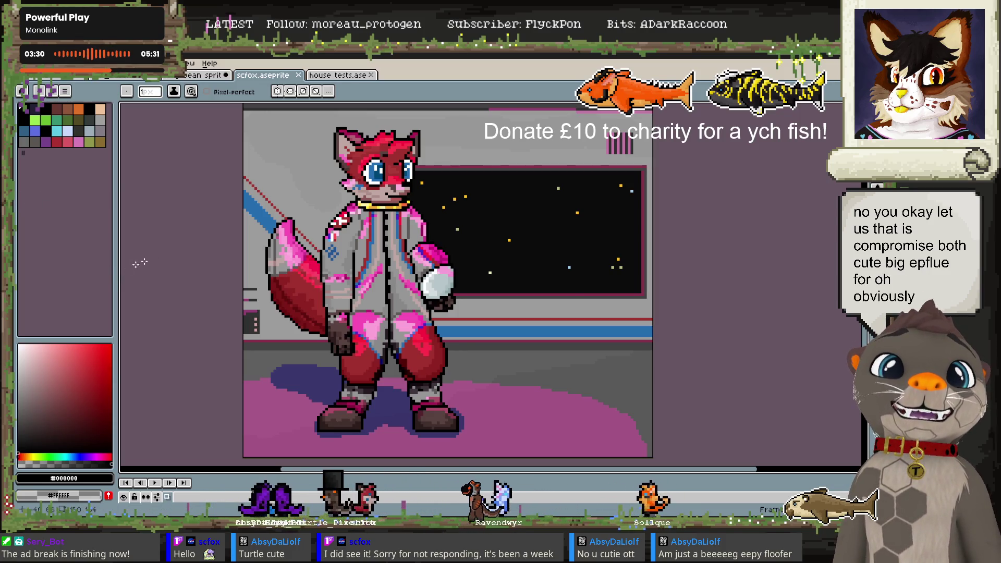
Cycle through the house tests and character tabs to reach the fish sprite sheet
{"action": "left_click", "coordinate": [335, 76]}
{"action": "left_click", "coordinate": [166, 78]}
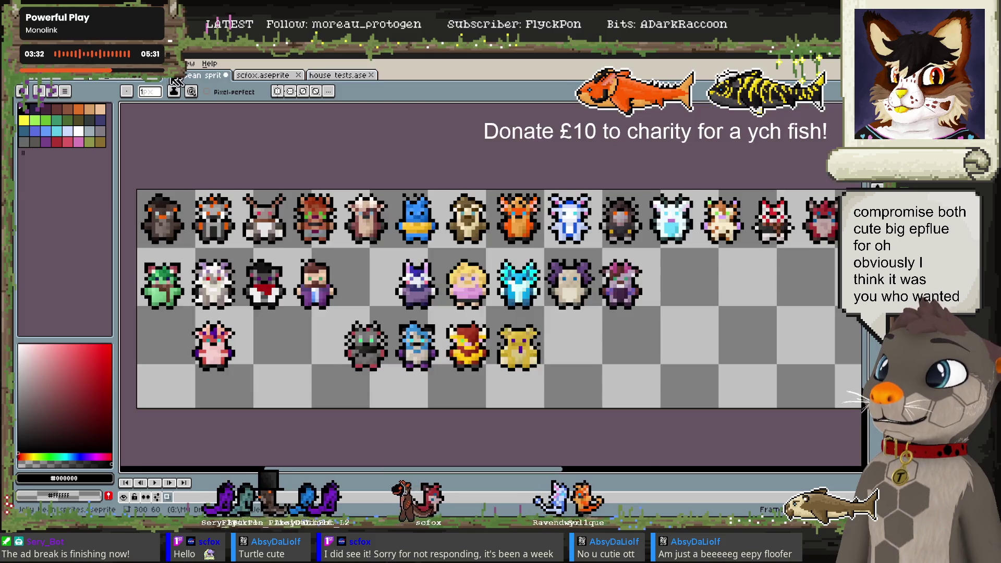
{"action": "left_click", "coordinate": [172, 79]}
Zoom and pan over the pride fish rows, then return to the scfox tab
{"action": "scroll", "coordinate": [421, 285], "scroll_direction": "up", "scroll_amount": 2}
{"action": "scroll", "coordinate": [421, 286], "scroll_direction": "left", "scroll_amount": 3}
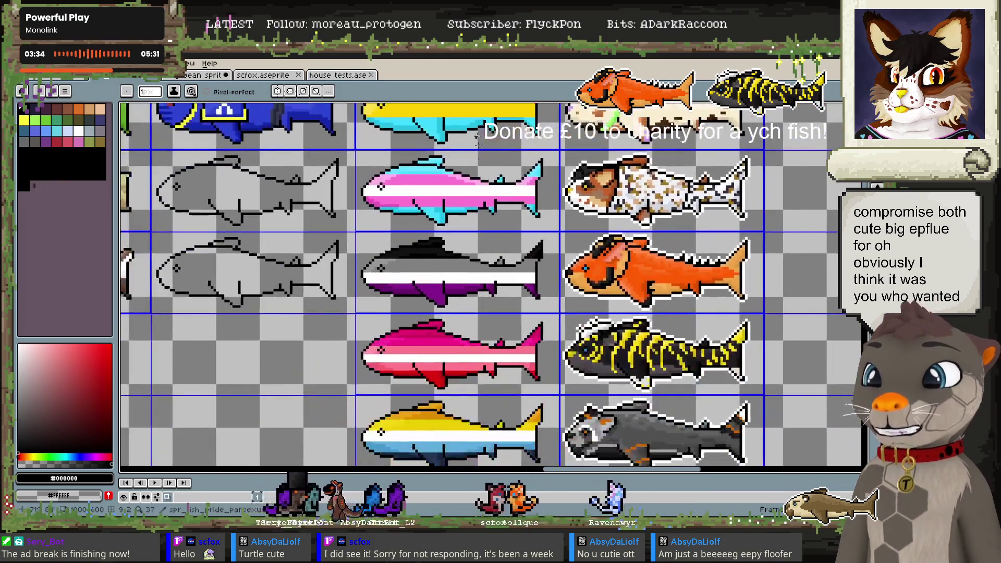
{"action": "scroll", "coordinate": [527, 191], "scroll_direction": "down", "scroll_amount": 10}
{"action": "scroll", "coordinate": [528, 191], "scroll_direction": "up", "scroll_amount": 2}
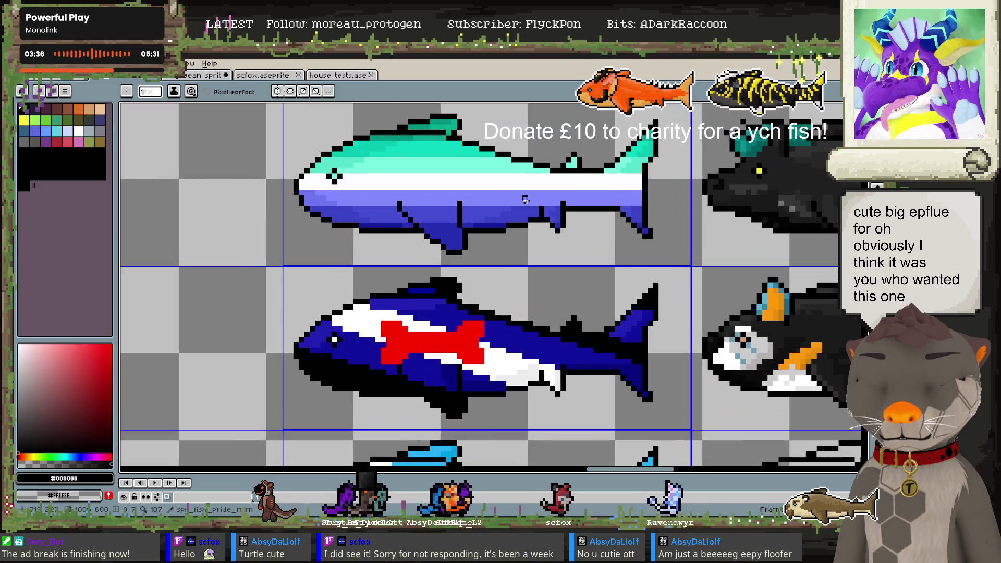
{"action": "scroll", "coordinate": [508, 186], "scroll_direction": "down", "scroll_amount": 3}
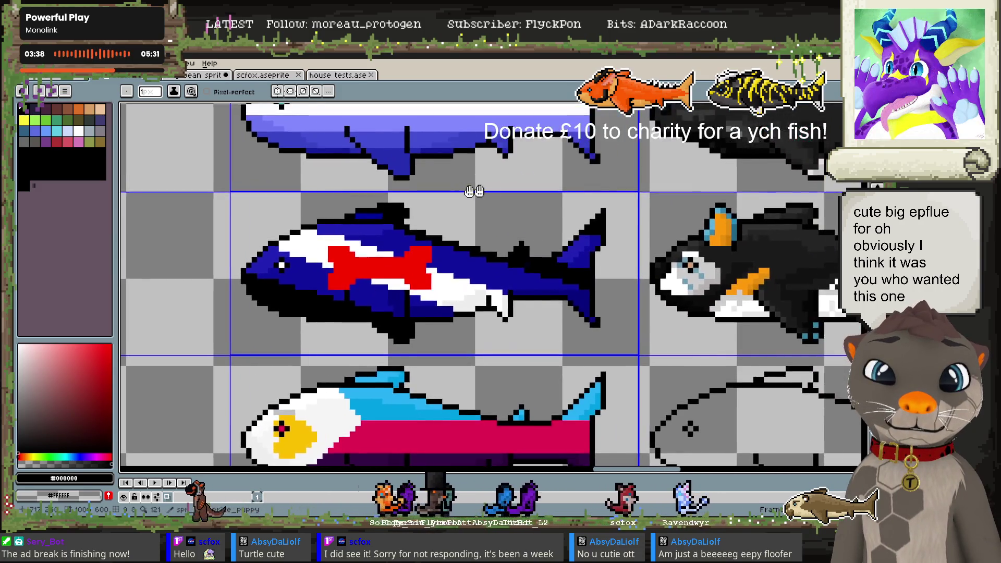
{"action": "scroll", "coordinate": [469, 219], "scroll_direction": "up", "scroll_amount": 2}
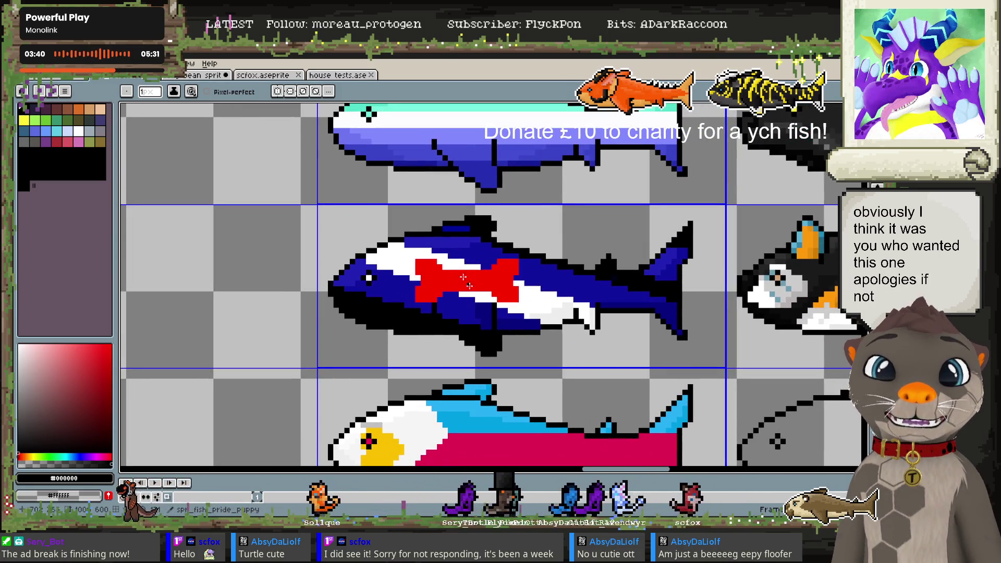
{"action": "scroll", "coordinate": [453, 198], "scroll_direction": "down", "scroll_amount": 1}
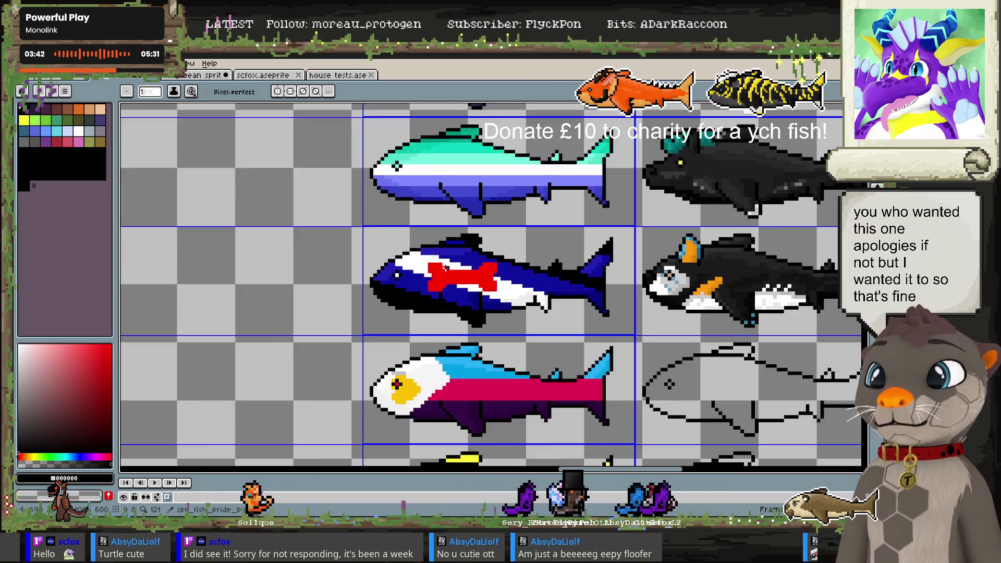
{"action": "scroll", "coordinate": [449, 245], "scroll_direction": "down", "scroll_amount": 1}
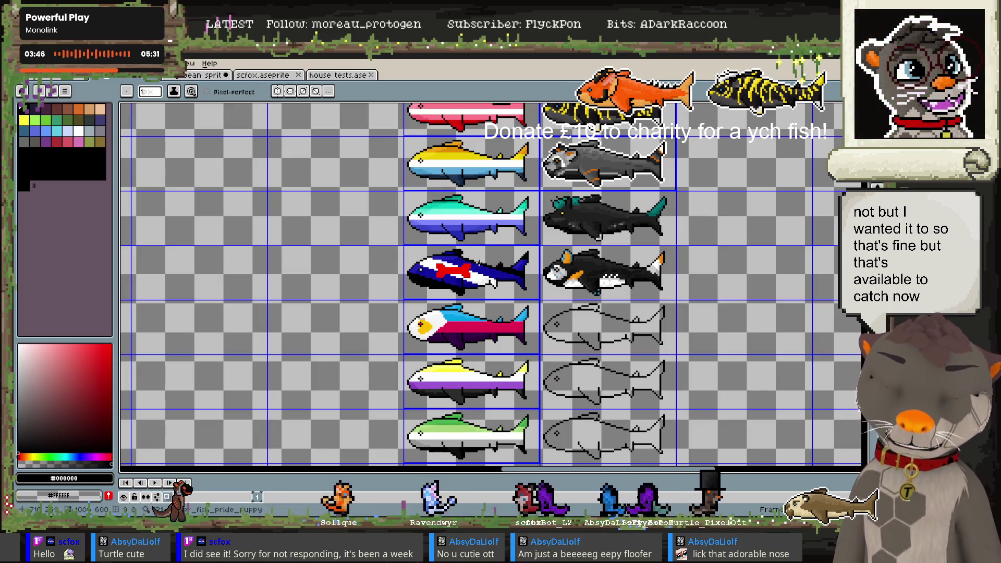
{"action": "left_click_drag", "start_coordinate": [470, 240], "coordinate": [472, 333]}
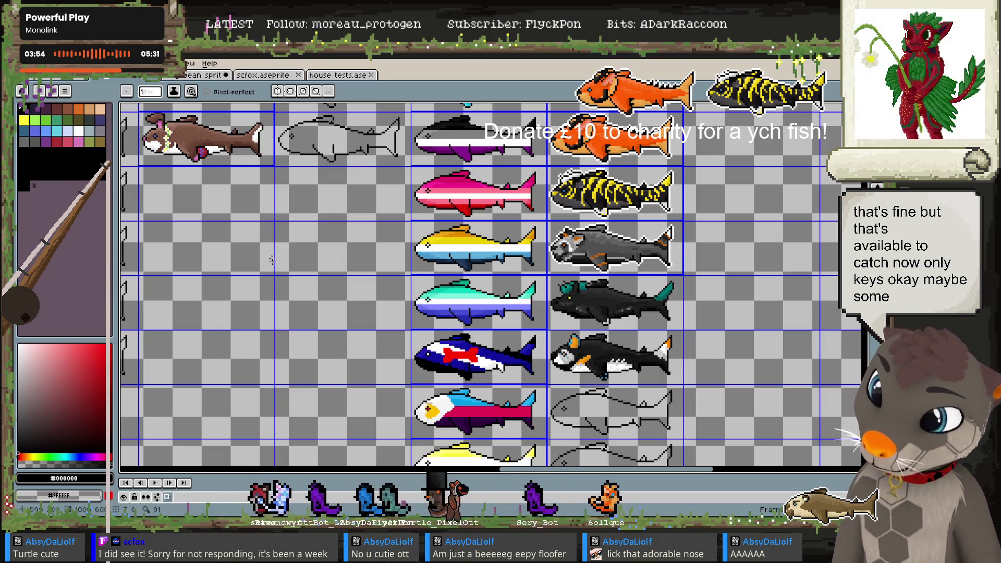
{"action": "left_click_drag", "start_coordinate": [271, 260], "coordinate": [281, 194]}
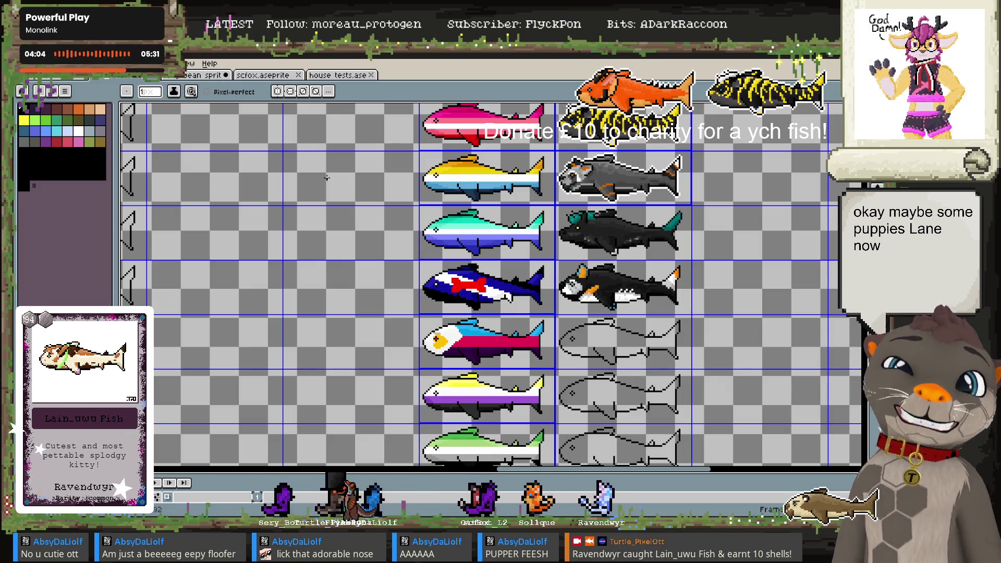
{"action": "left_click_drag", "start_coordinate": [291, 163], "coordinate": [300, 162]}
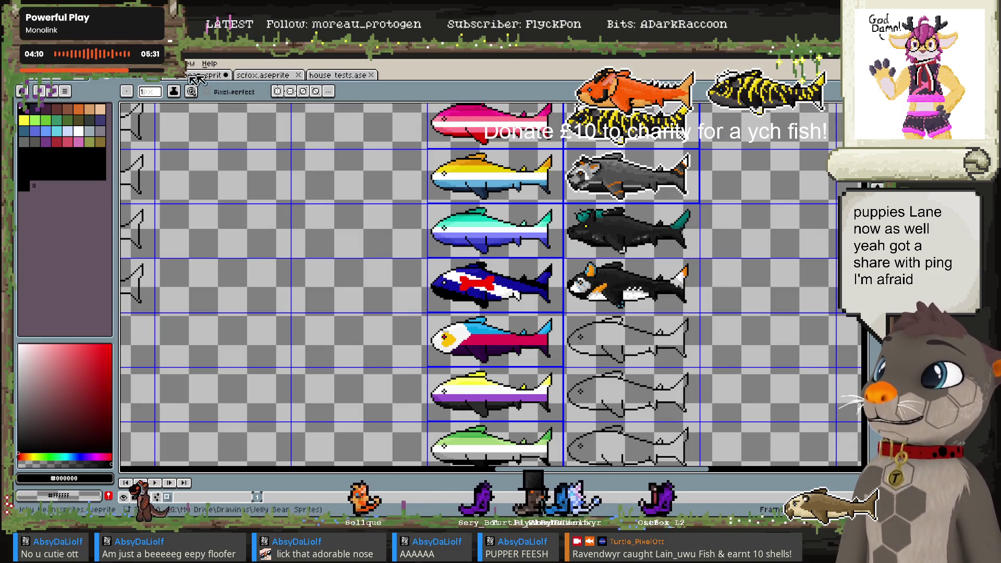
{"action": "left_click", "coordinate": [247, 76]}
Reveal the fox sprite's layer list and reposition the fox within the canvas
{"action": "left_click_drag", "start_coordinate": [392, 249], "coordinate": [402, 248]}
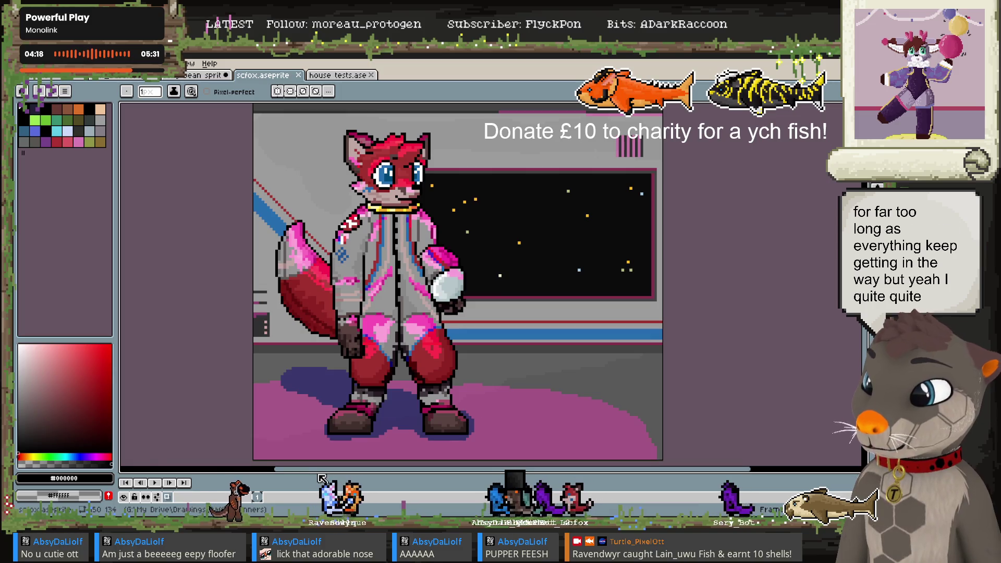
{"action": "left_click_drag", "start_coordinate": [320, 478], "coordinate": [319, 400]}
{"action": "scroll", "coordinate": [387, 300], "scroll_direction": "down", "scroll_amount": 1}
{"action": "scroll", "coordinate": [388, 300], "scroll_direction": "down", "scroll_amount": 2}
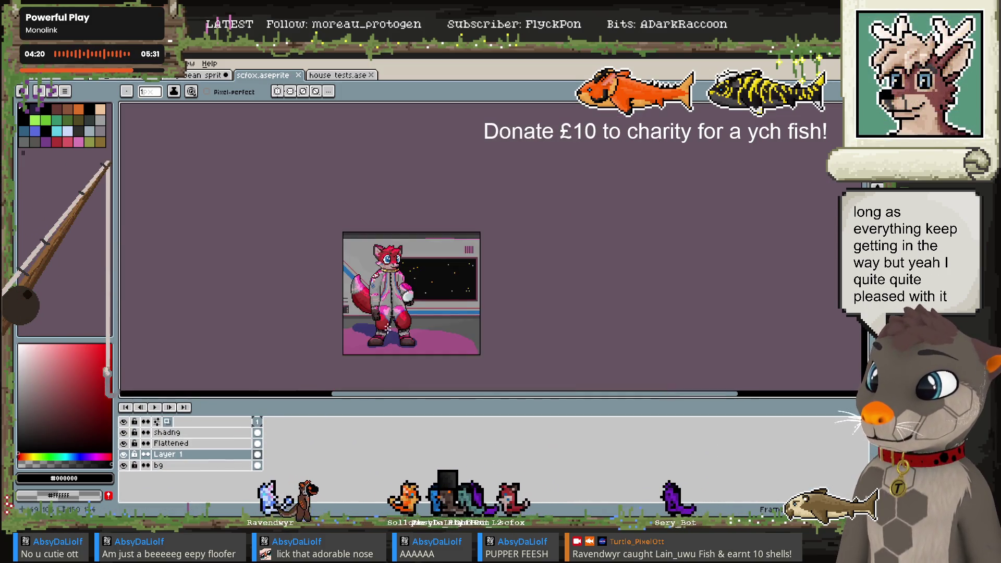
{"action": "scroll", "coordinate": [381, 323], "scroll_direction": "up", "scroll_amount": 2}
{"action": "left_click_drag", "start_coordinate": [378, 318], "coordinate": [367, 348]}
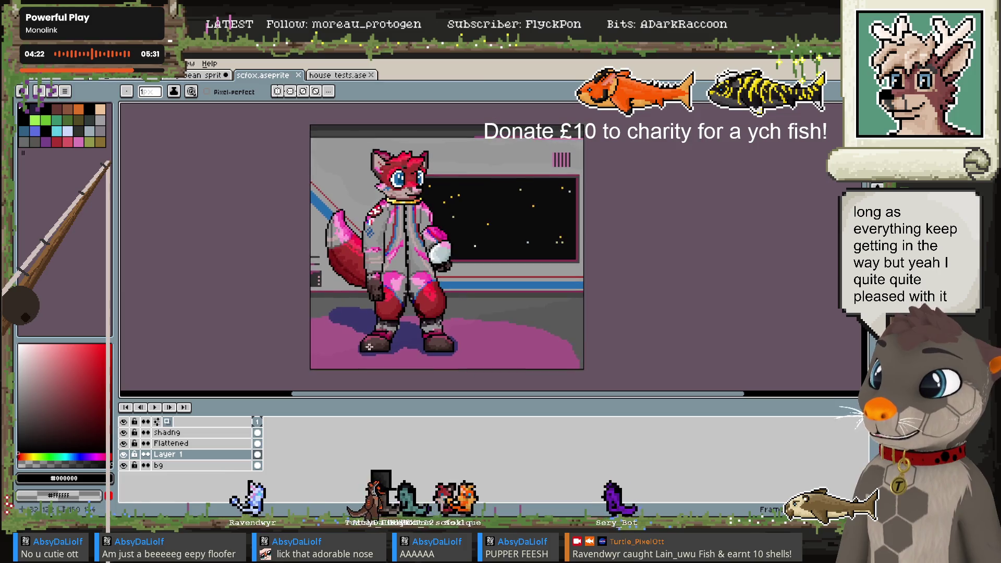
Toggle Layer 1 and shadng visibility off and on to compare, then select shadng
{"action": "left_click", "coordinate": [125, 455]}
{"action": "left_click", "coordinate": [125, 454]}
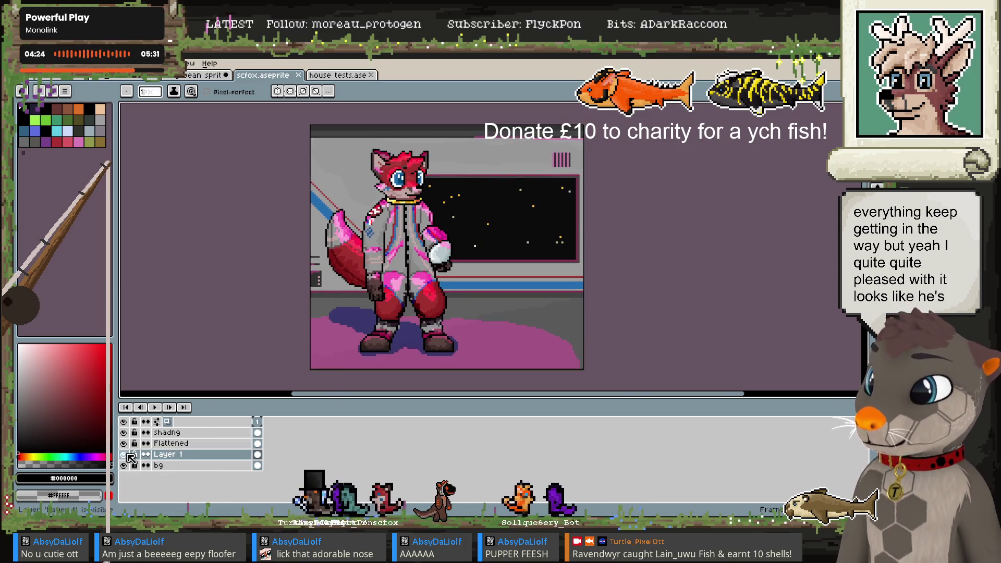
{"action": "left_click", "coordinate": [124, 432]}
{"action": "left_click", "coordinate": [124, 432]}
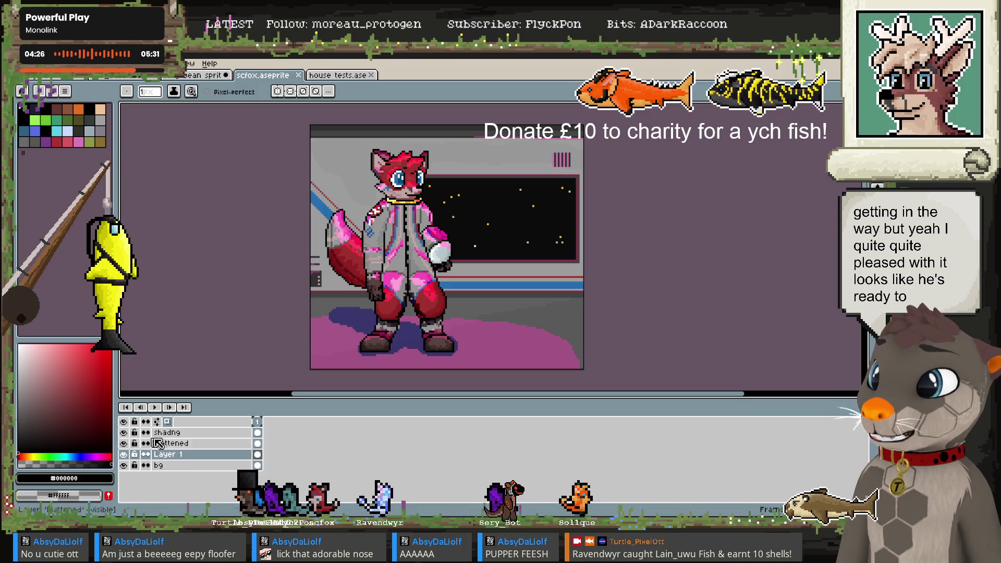
{"action": "left_click", "coordinate": [172, 432]}
{"action": "left_click", "coordinate": [65, 63]}
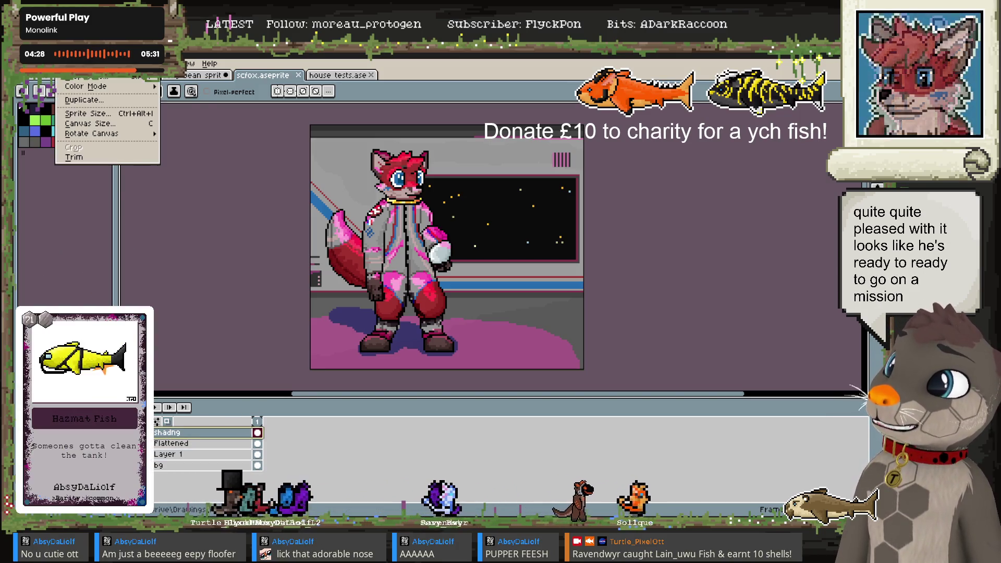
{"action": "mouse_move", "coordinate": [44, 63]}
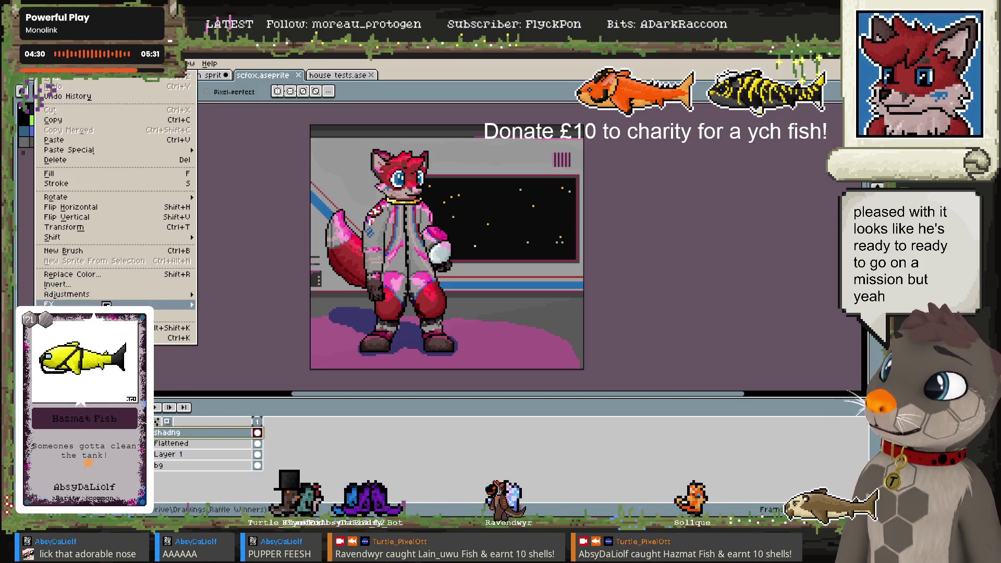
{"action": "key", "text": "Escape"}
{"action": "key", "text": "ctrl+u"}
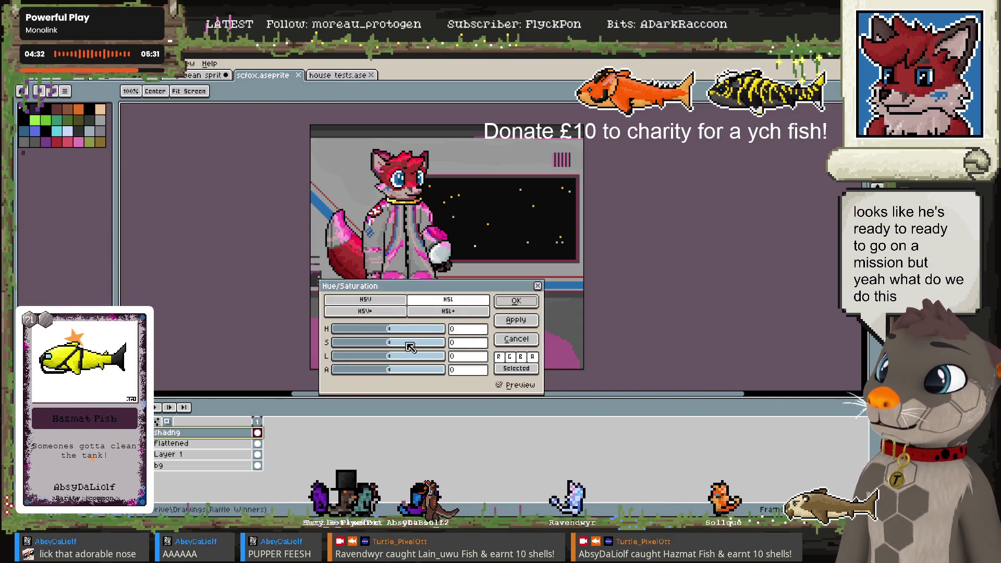
{"action": "left_click_drag", "start_coordinate": [399, 333], "coordinate": [363, 328]}
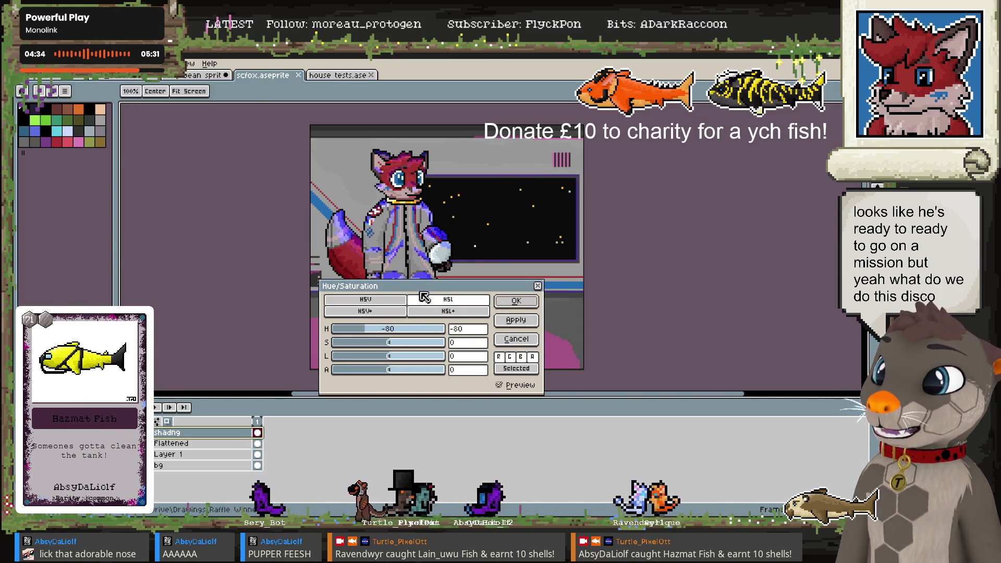
{"action": "left_click_drag", "start_coordinate": [396, 245], "coordinate": [674, 223]}
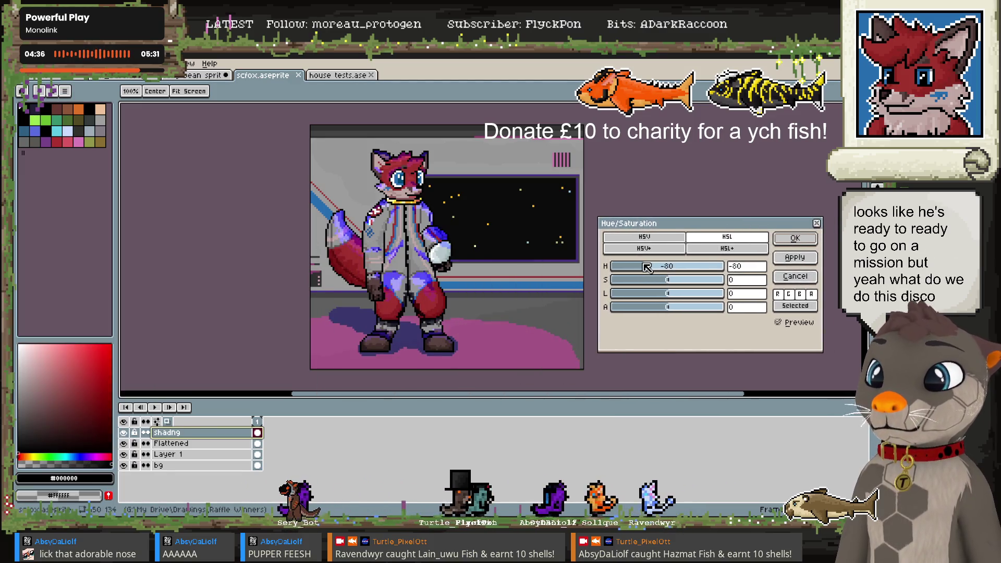
{"action": "left_click_drag", "start_coordinate": [648, 266], "coordinate": [659, 268]}
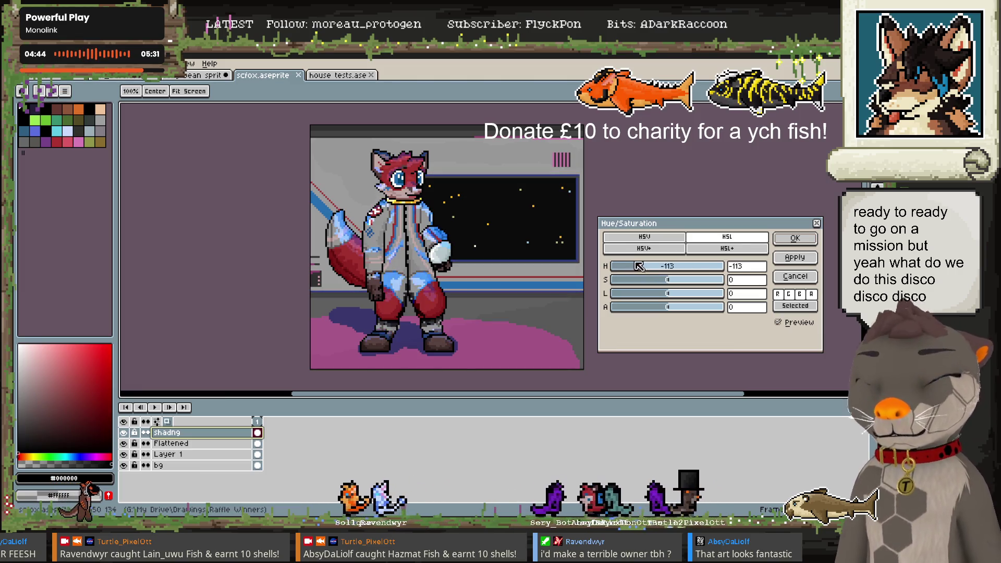
{"action": "mouse_move", "coordinate": [659, 267]}
{"action": "left_mouse_down"}
{"action": "mouse_move", "coordinate": [693, 264]}
{"action": "mouse_move", "coordinate": [659, 272]}
{"action": "left_mouse_up"}
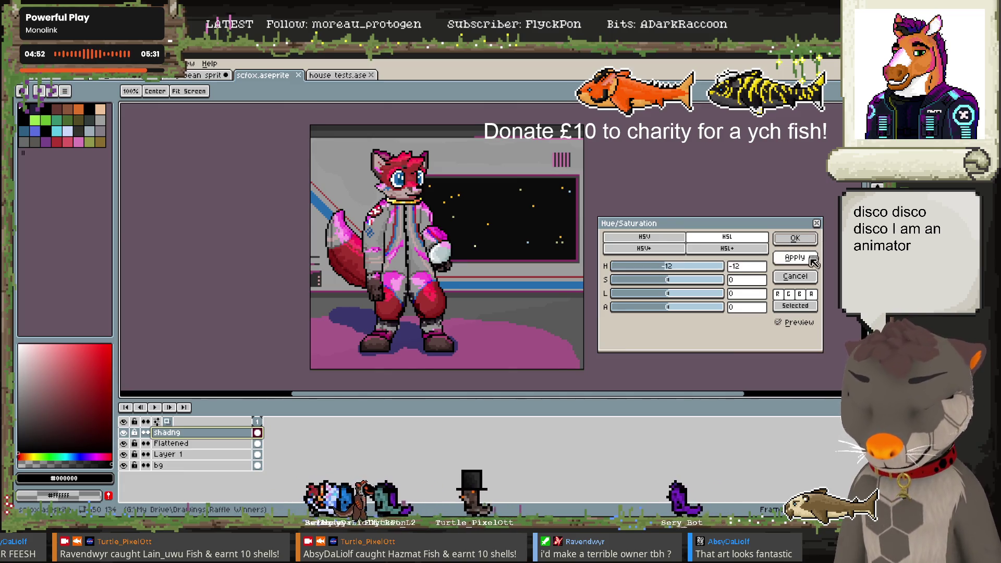
{"action": "left_click", "coordinate": [806, 277]}
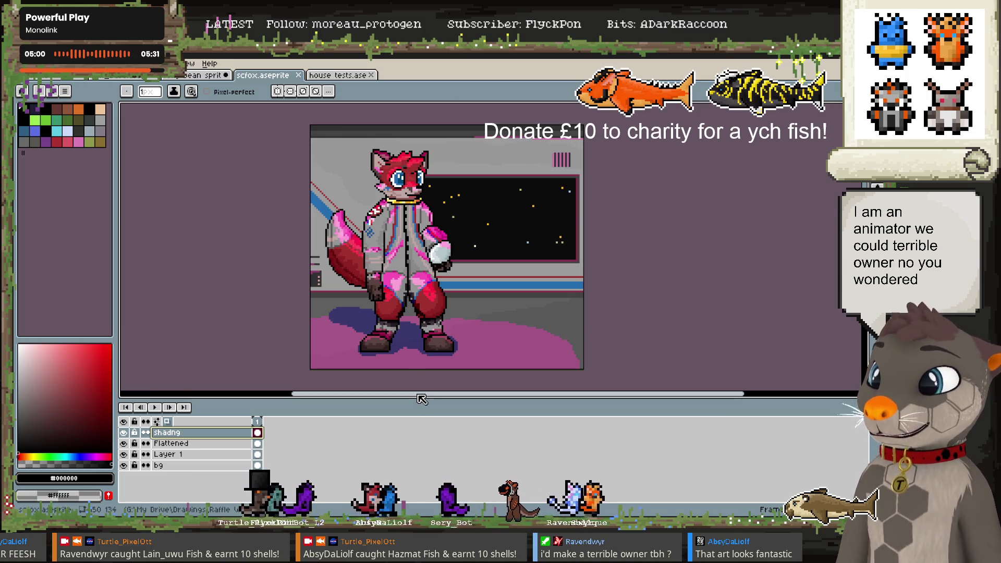
Enlarge the canvas above the timeline, frame the fox, and open shadng's Layer Properties
{"action": "left_click_drag", "start_coordinate": [425, 399], "coordinate": [425, 448]}
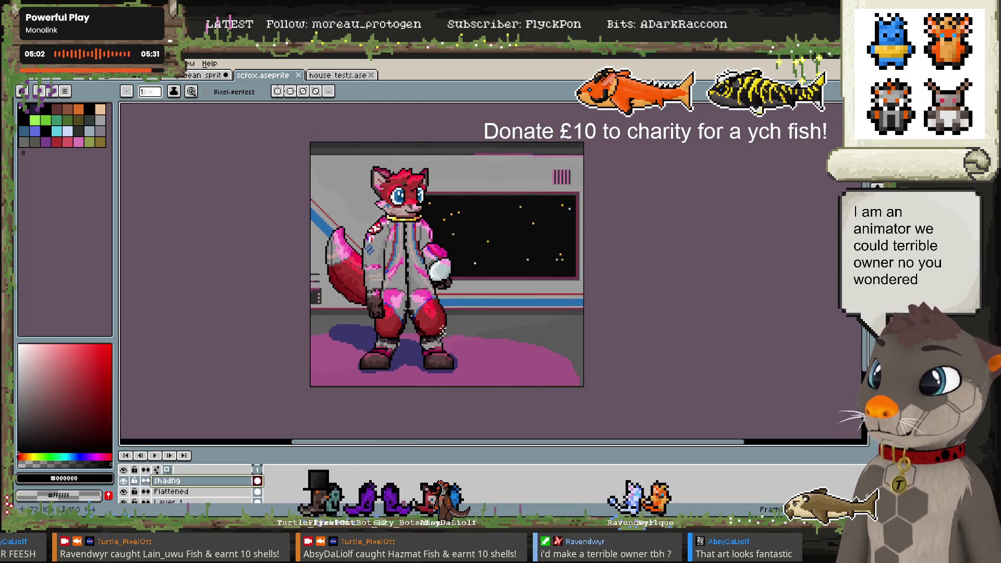
{"action": "scroll", "coordinate": [432, 324], "scroll_direction": "up", "scroll_amount": 2}
{"action": "left_click_drag", "start_coordinate": [424, 325], "coordinate": [426, 317]}
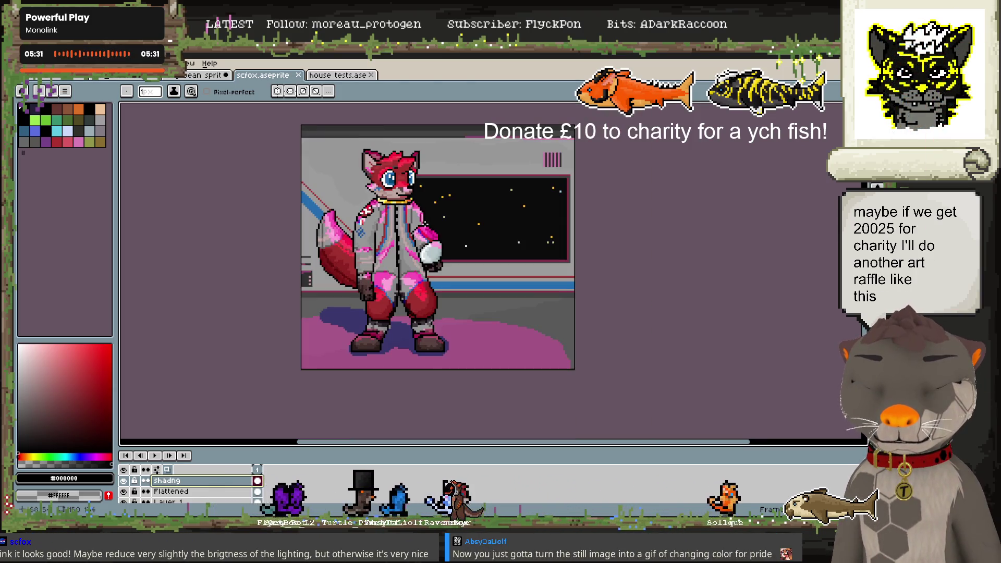
{"action": "scroll", "coordinate": [426, 222], "scroll_direction": "down", "scroll_amount": 1}
{"action": "scroll", "coordinate": [469, 233], "scroll_direction": "up", "scroll_amount": 1}
{"action": "scroll", "coordinate": [305, 391], "scroll_direction": "down", "scroll_amount": 1}
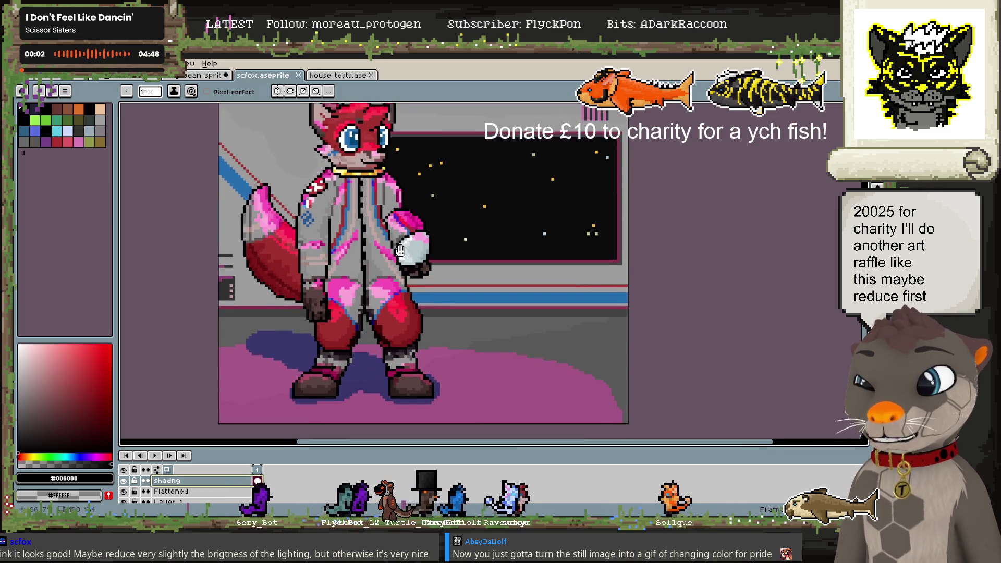
{"action": "scroll", "coordinate": [305, 391], "scroll_direction": "up", "scroll_amount": 1}
{"action": "left_click_drag", "start_coordinate": [301, 446], "coordinate": [300, 417]}
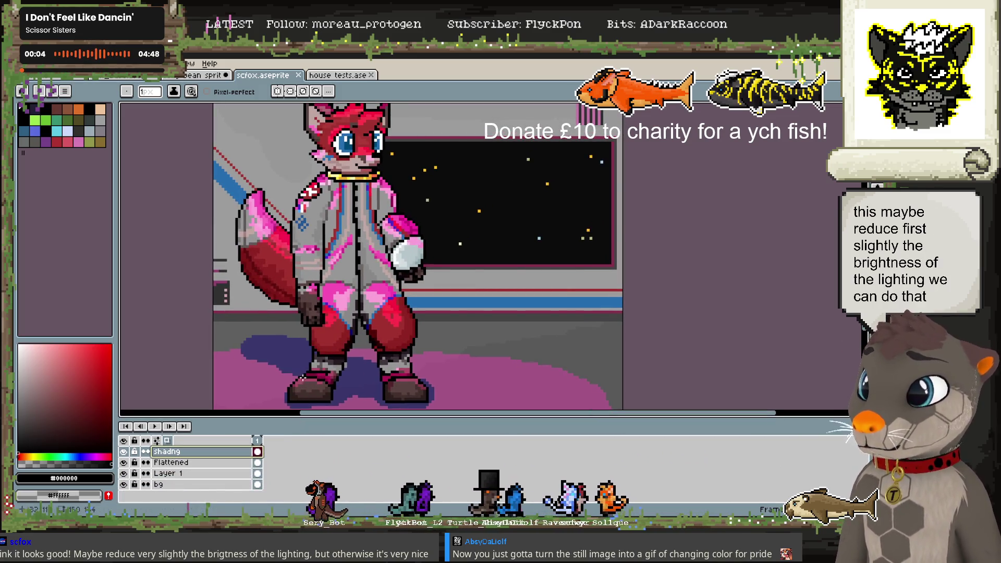
{"action": "double_click", "coordinate": [172, 451]}
Lower shadng's opacity to about 52% and Layer 1's to 35%, then reframe the sprite
{"action": "left_click_drag", "start_coordinate": [602, 305], "coordinate": [575, 305]}
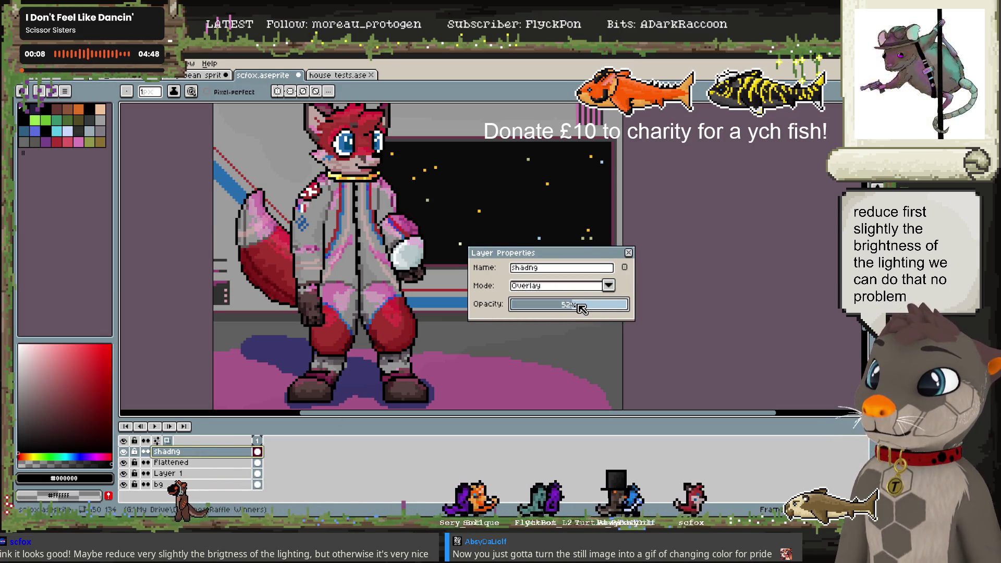
{"action": "left_click", "coordinate": [628, 253]}
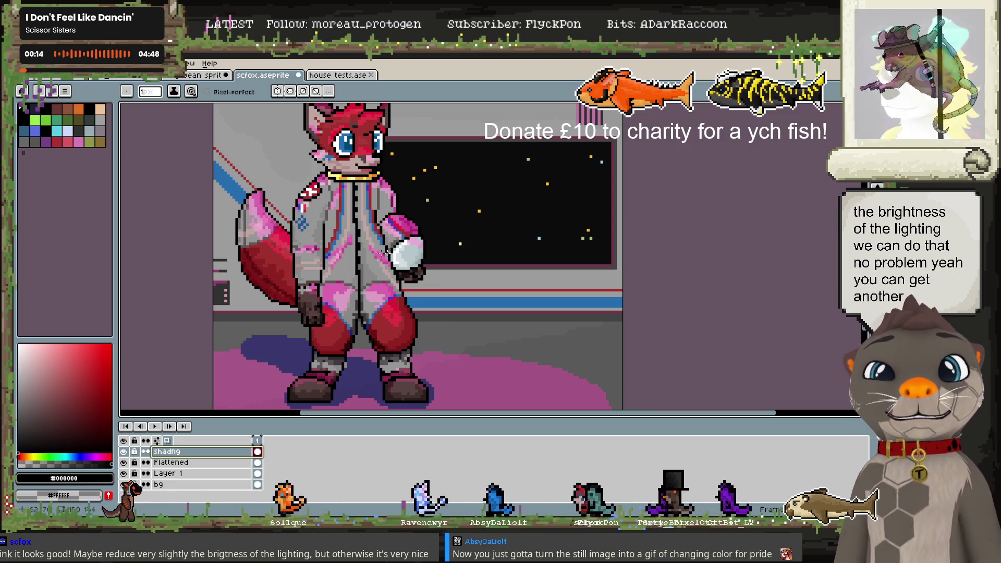
{"action": "double_click", "coordinate": [172, 473]}
{"action": "left_click_drag", "start_coordinate": [568, 306], "coordinate": [556, 307]}
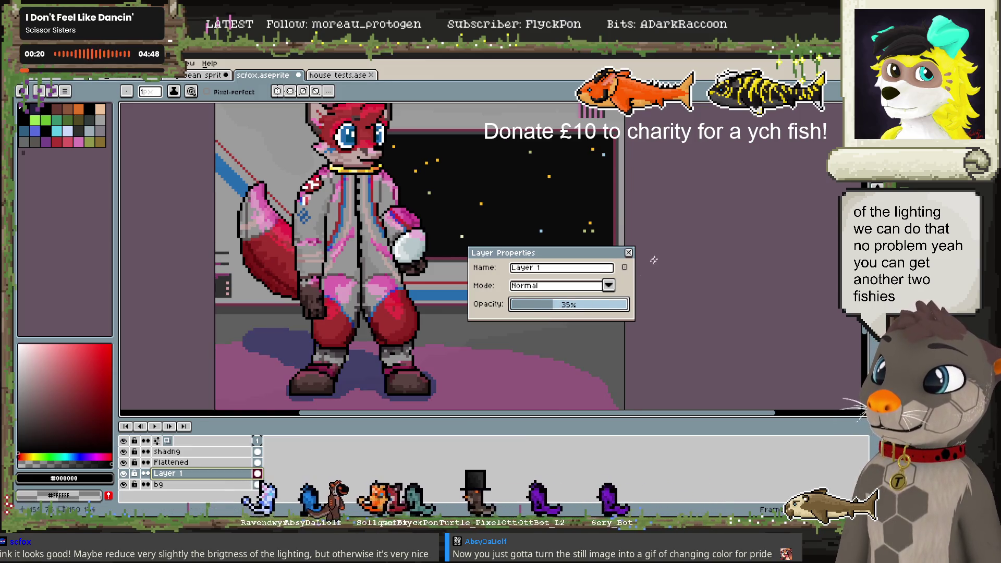
{"action": "left_click", "coordinate": [631, 253]}
{"action": "scroll", "coordinate": [655, 257], "scroll_direction": "down", "scroll_amount": 3}
{"action": "left_click_drag", "start_coordinate": [665, 256], "coordinate": [533, 259]}
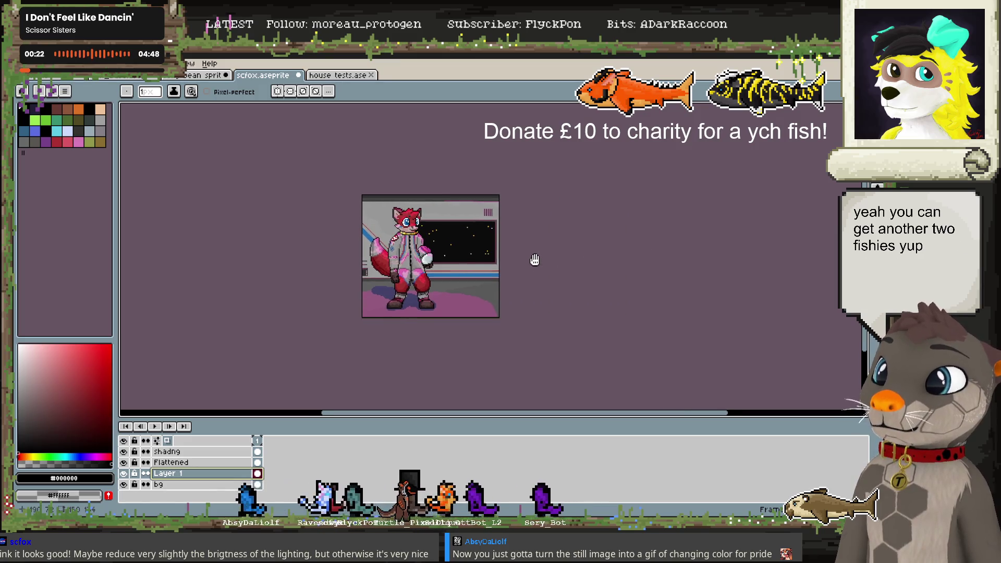
{"action": "scroll", "coordinate": [331, 221], "scroll_direction": "up", "scroll_amount": 1}
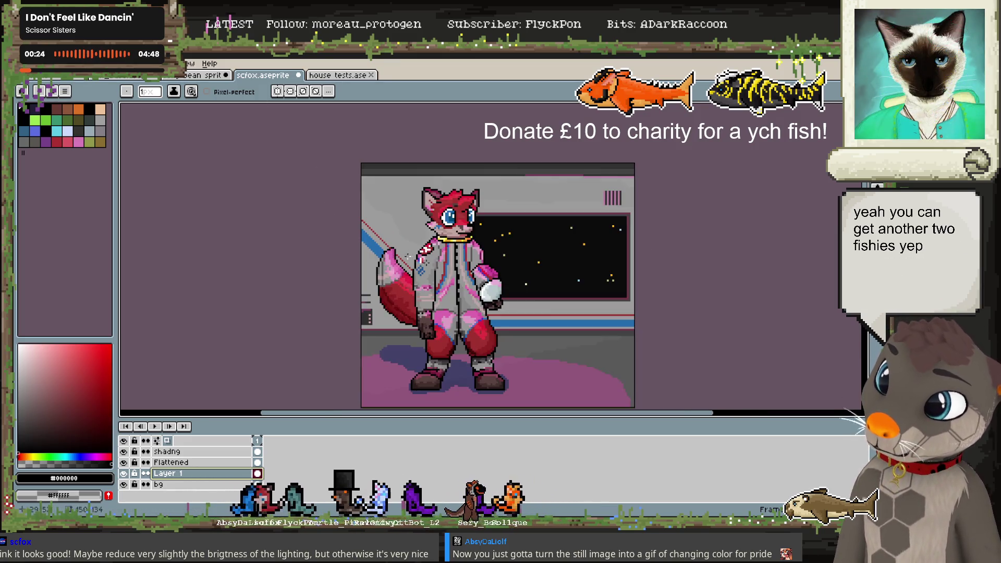
{"action": "left_click_drag", "start_coordinate": [460, 262], "coordinate": [420, 244]}
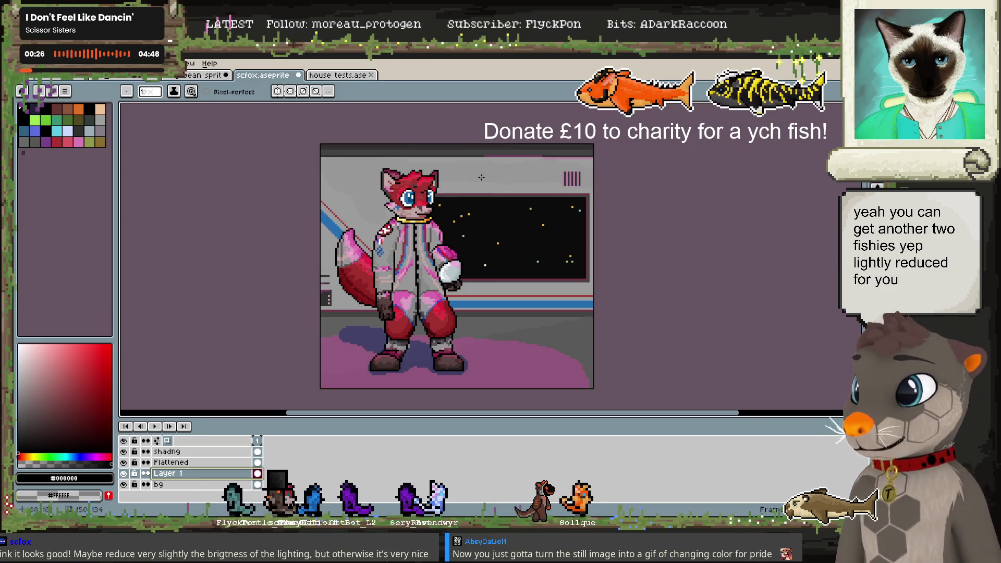
{"action": "key", "text": "ctrl+s"}
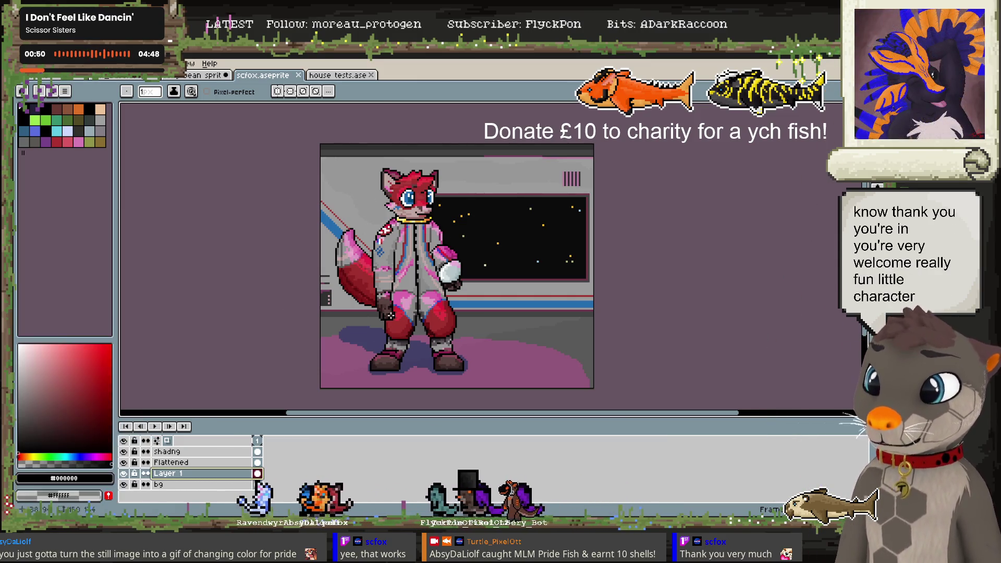
{"action": "scroll", "coordinate": [415, 284], "scroll_direction": "up", "scroll_amount": 1}
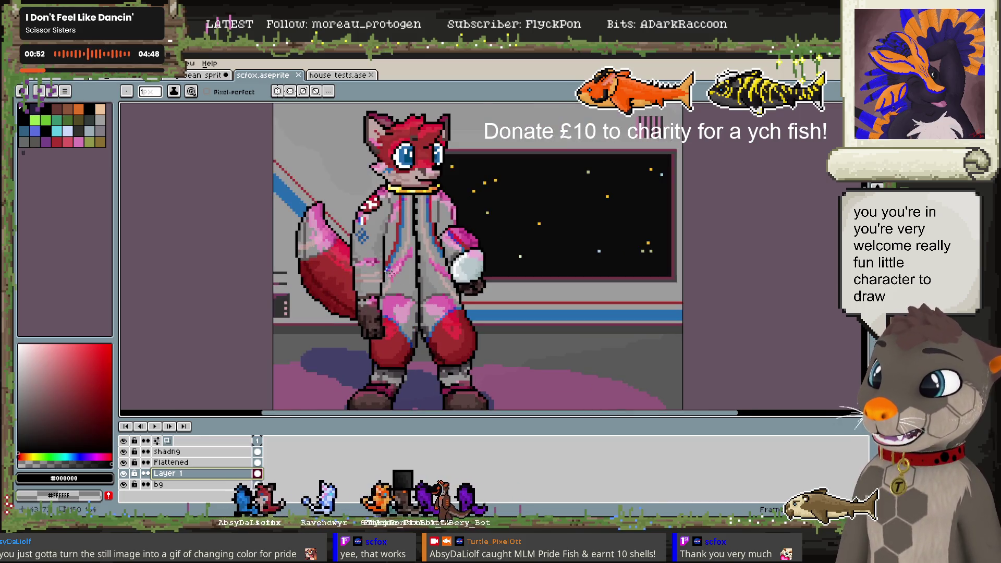
{"action": "scroll", "coordinate": [342, 212], "scroll_direction": "up", "scroll_amount": 1}
{"action": "scroll", "coordinate": [374, 247], "scroll_direction": "up", "scroll_amount": 1}
{"action": "scroll", "coordinate": [344, 243], "scroll_direction": "up", "scroll_amount": 1}
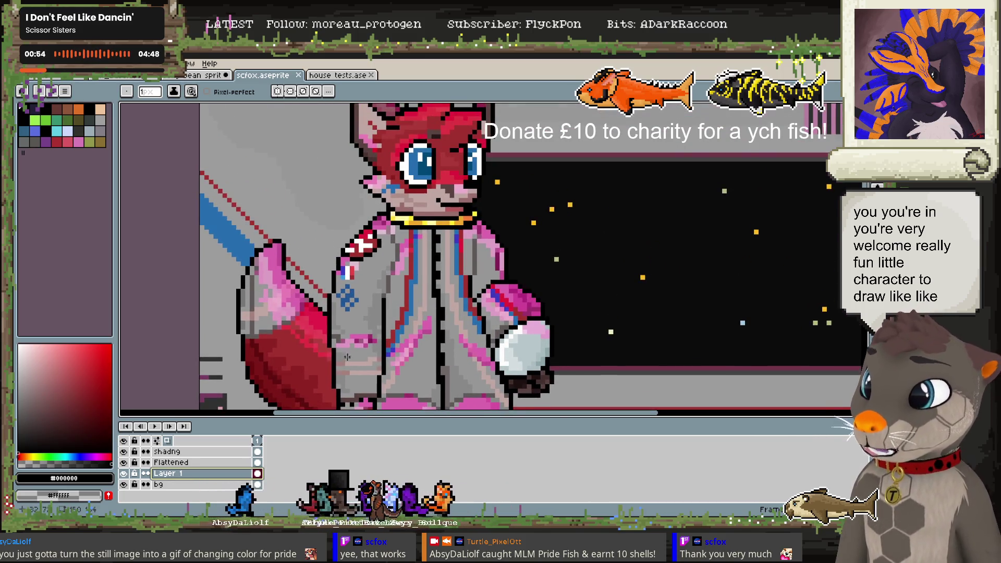
{"action": "scroll", "coordinate": [346, 357], "scroll_direction": "down", "scroll_amount": 2}
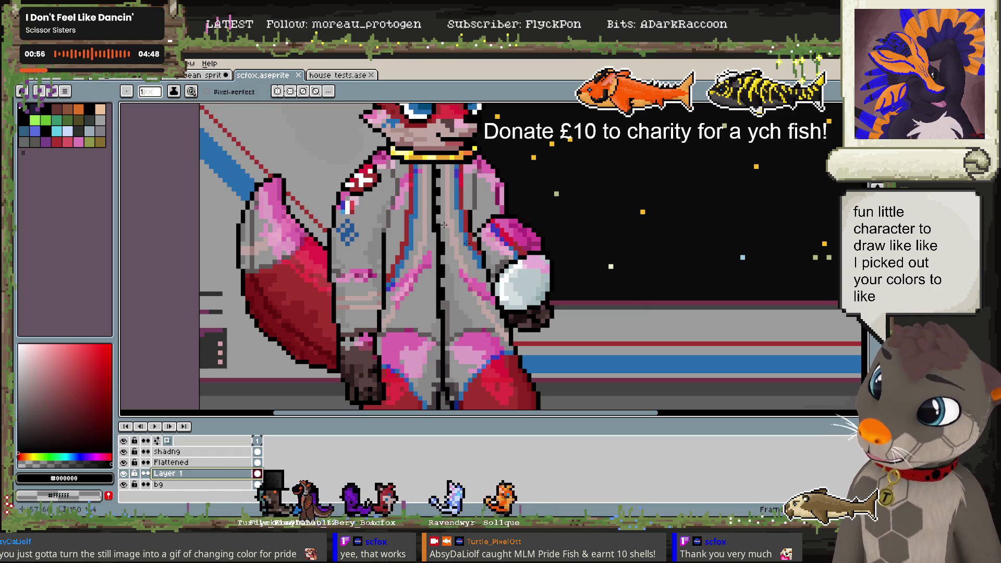
{"action": "scroll", "coordinate": [433, 261], "scroll_direction": "down", "scroll_amount": 1}
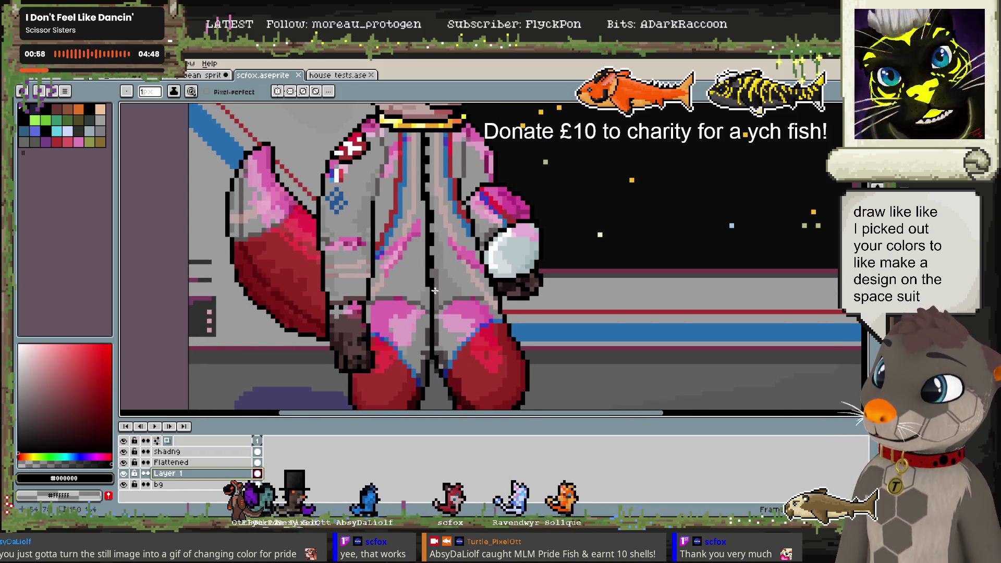
{"action": "scroll", "coordinate": [462, 332], "scroll_direction": "down", "scroll_amount": 1}
{"action": "scroll", "coordinate": [462, 332], "scroll_direction": "down", "scroll_amount": 2}
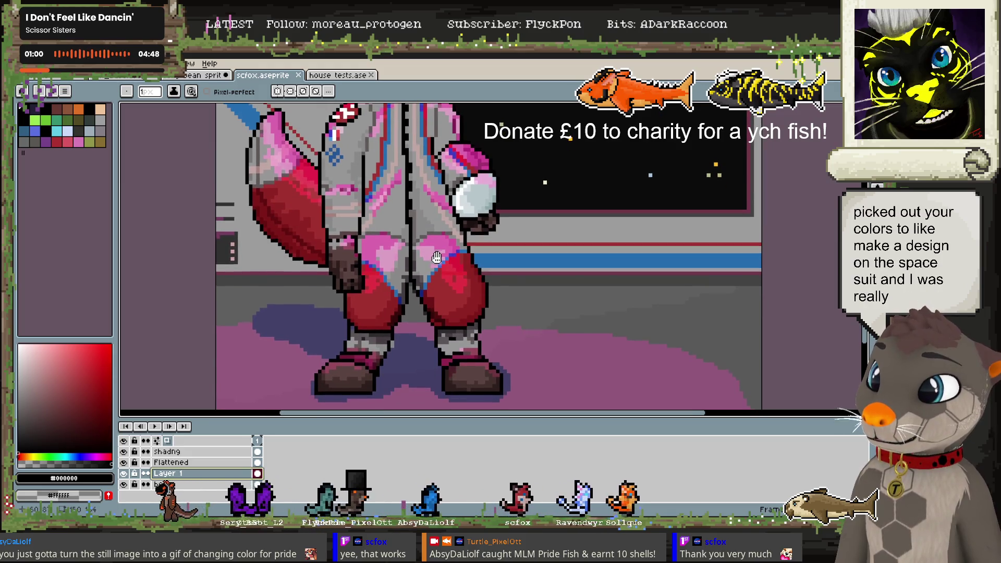
{"action": "scroll", "coordinate": [433, 258], "scroll_direction": "down", "scroll_amount": 1}
{"action": "scroll", "coordinate": [433, 258], "scroll_direction": "down", "scroll_amount": 1}
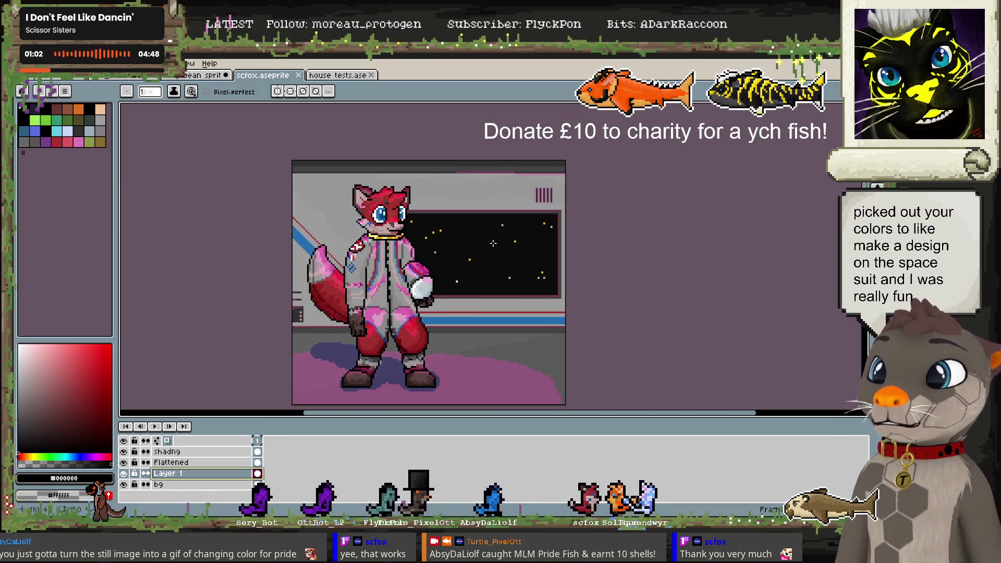
{"action": "scroll", "coordinate": [493, 243], "scroll_direction": "up", "scroll_amount": 2}
{"action": "scroll", "coordinate": [469, 250], "scroll_direction": "up", "scroll_amount": 1}
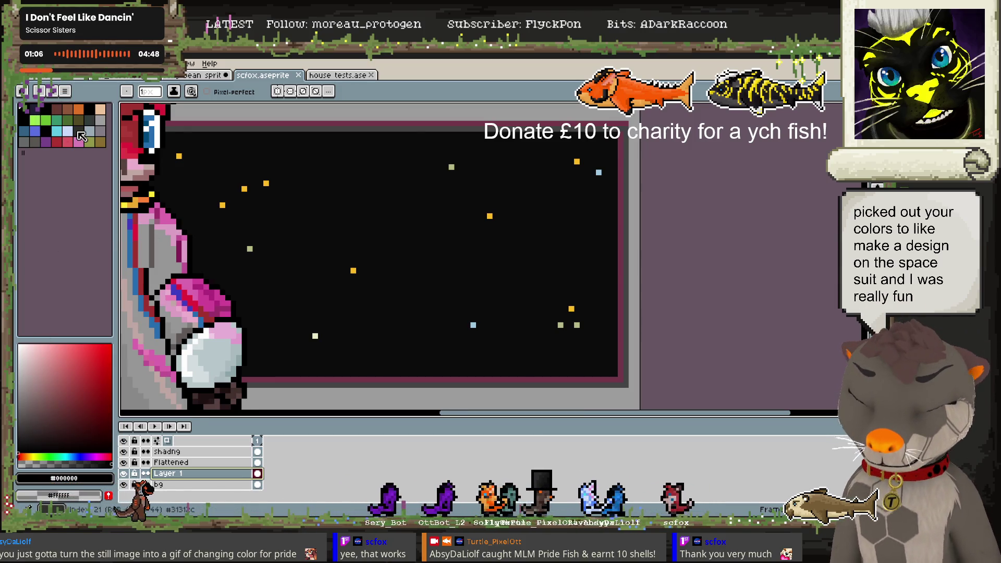
{"action": "left_click", "coordinate": [68, 109]}
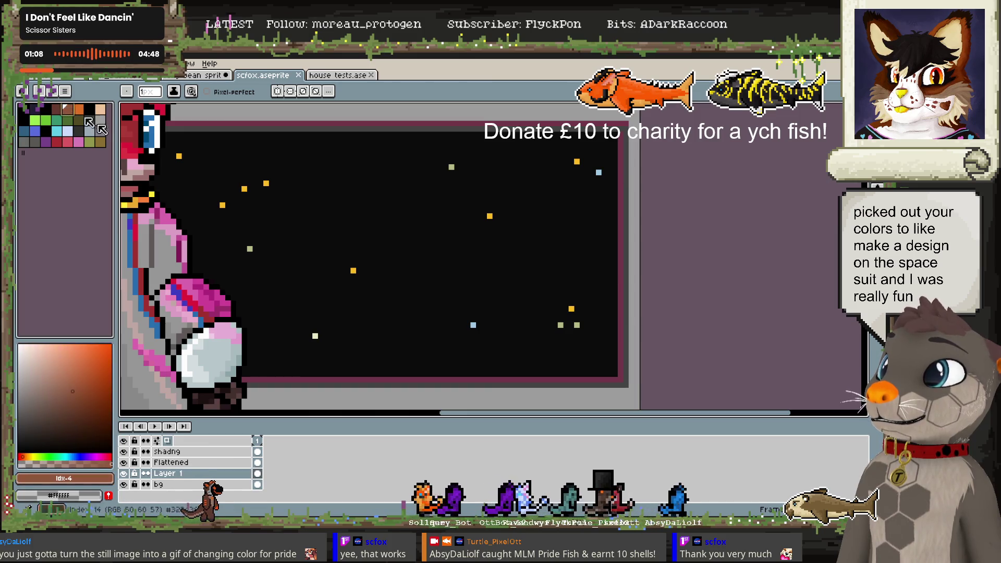
{"action": "left_click_drag", "start_coordinate": [537, 374], "coordinate": [551, 361]}
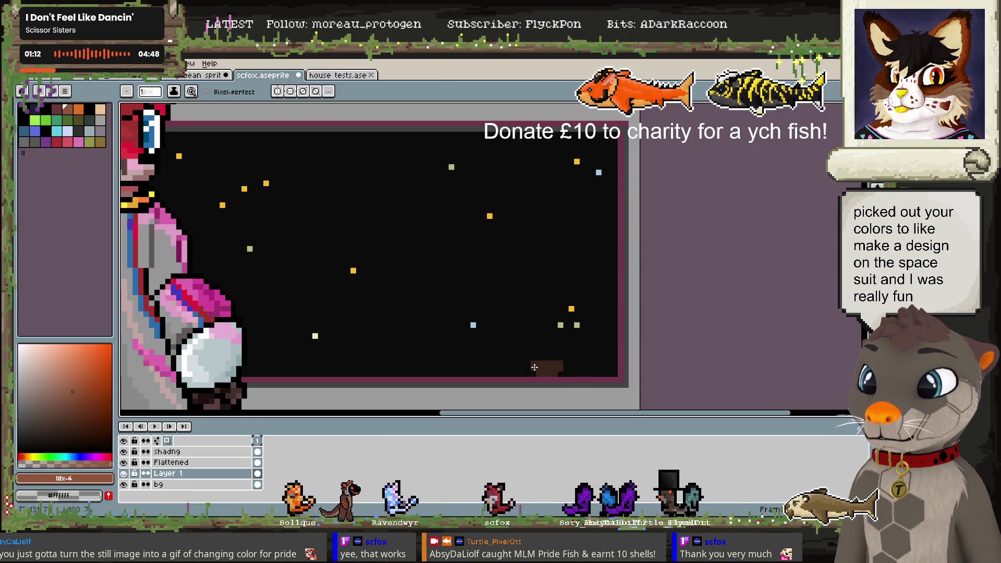
{"action": "left_click_drag", "start_coordinate": [116, 371], "coordinate": [415, 340]}
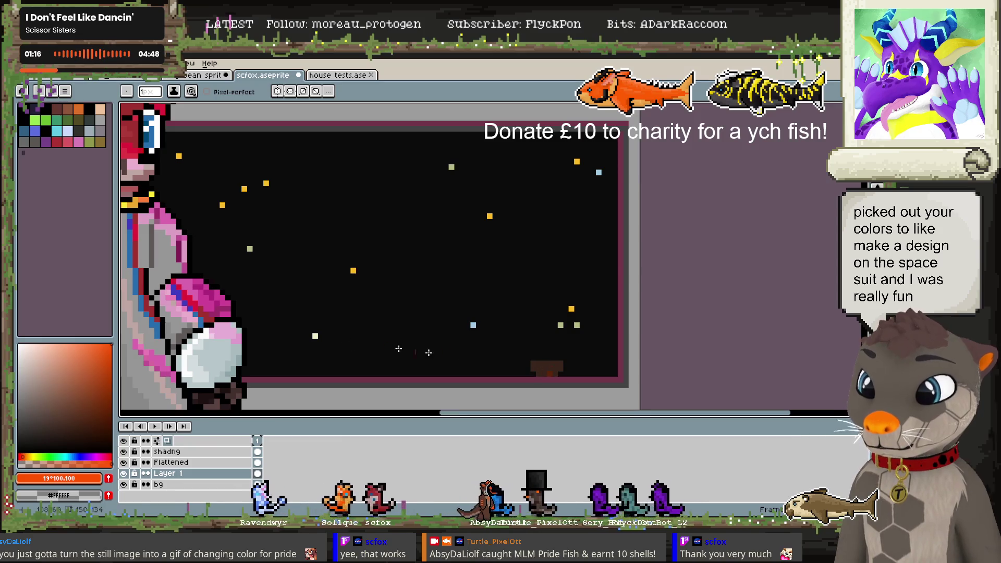
{"action": "left_click", "coordinate": [85, 454]}
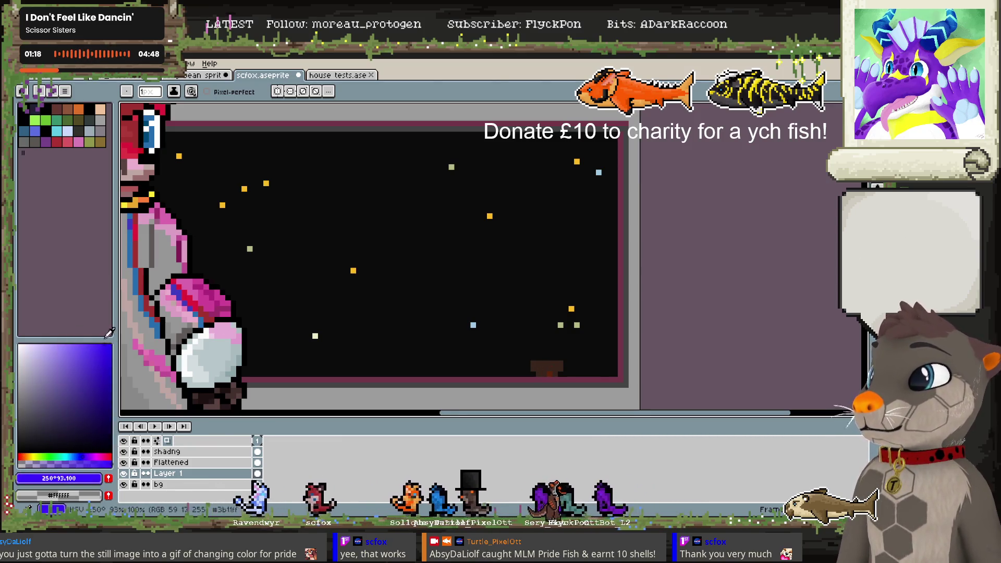
{"action": "key", "text": "v"}
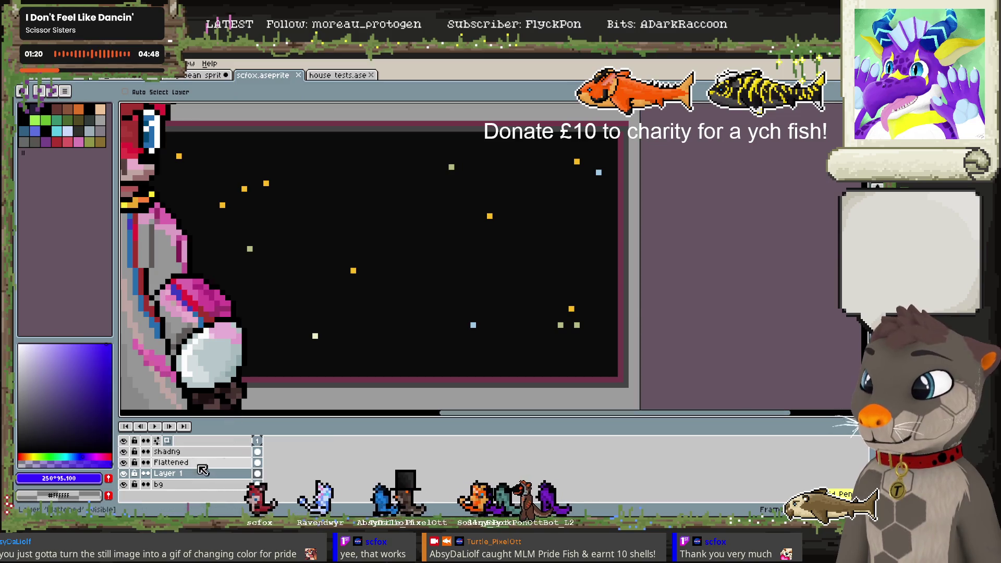
{"action": "left_click", "coordinate": [200, 451]}
{"action": "left_click", "coordinate": [196, 462]}
{"action": "key", "text": "b"}
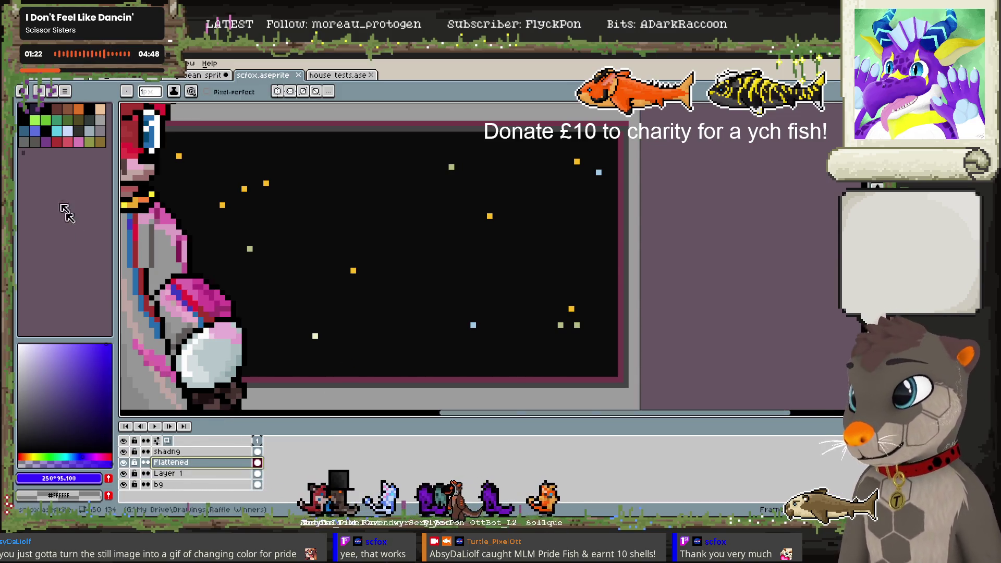
{"action": "left_click", "coordinate": [73, 108]}
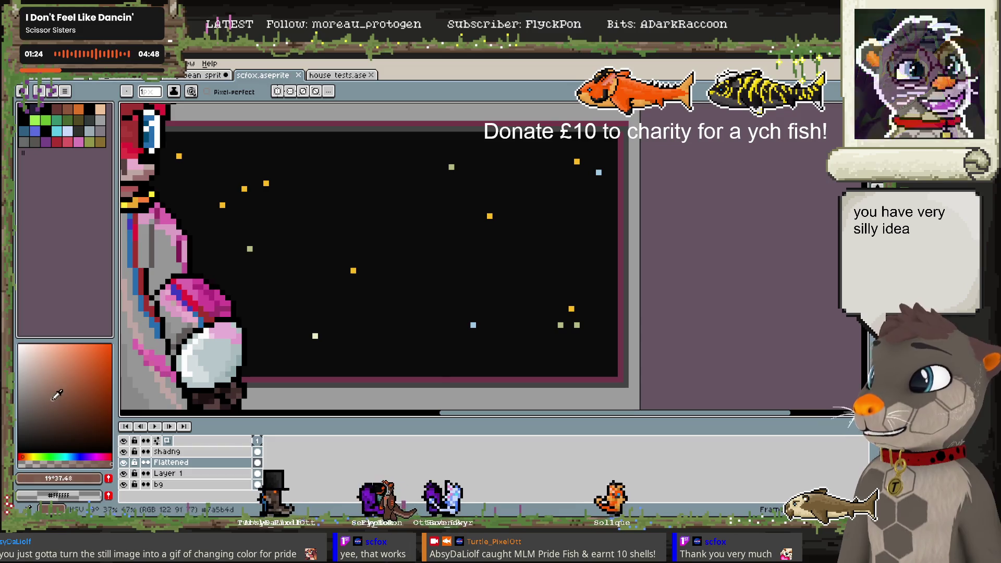
{"action": "left_click_drag", "start_coordinate": [545, 370], "coordinate": [555, 367]}
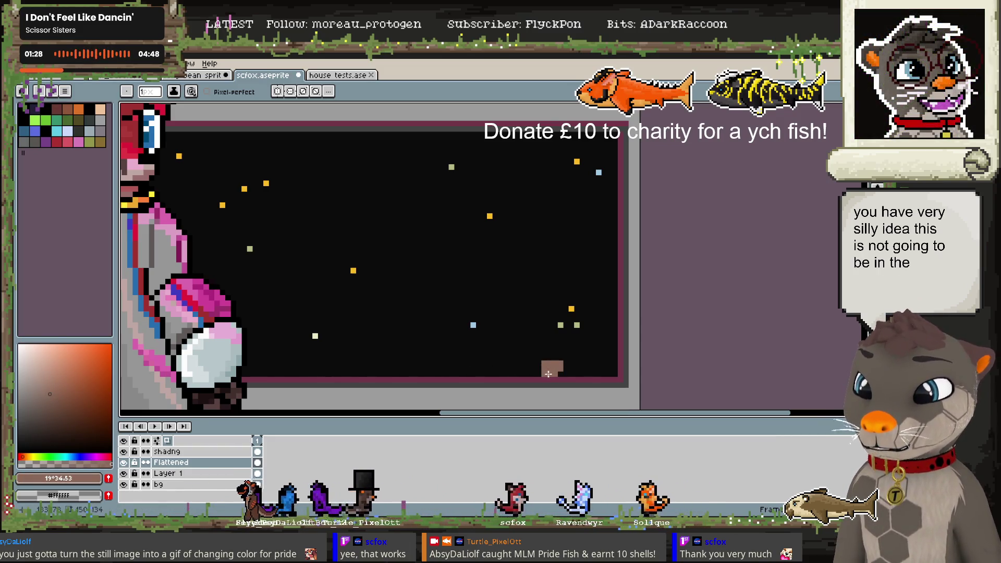
{"action": "left_click", "coordinate": [111, 345]}
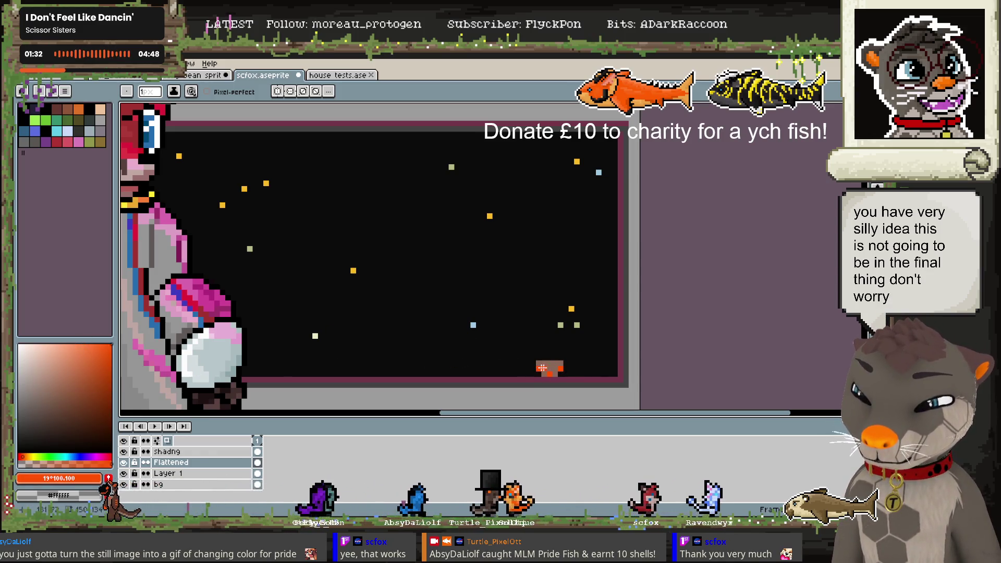
{"action": "left_click", "coordinate": [88, 388]}
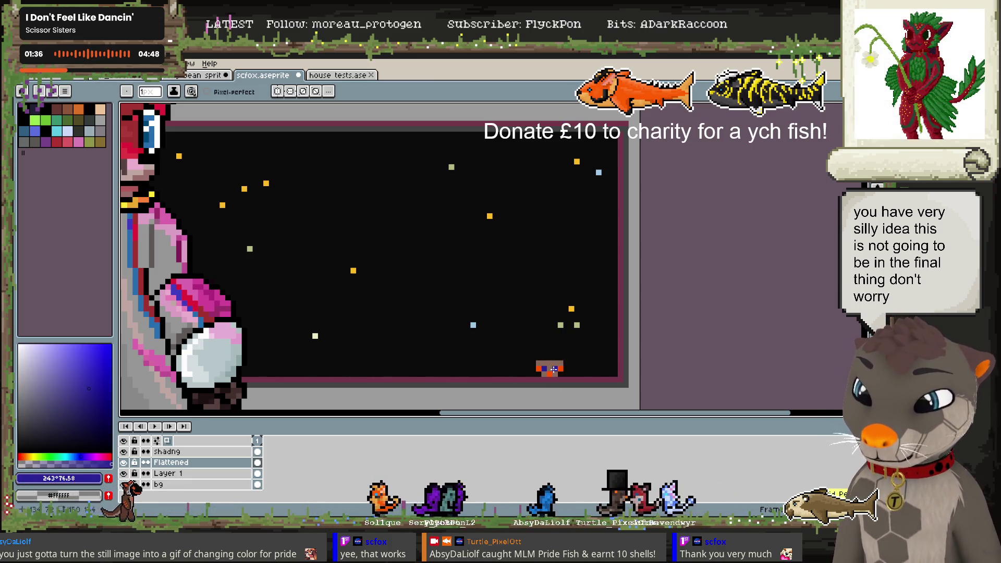
{"action": "left_click", "coordinate": [59, 362]}
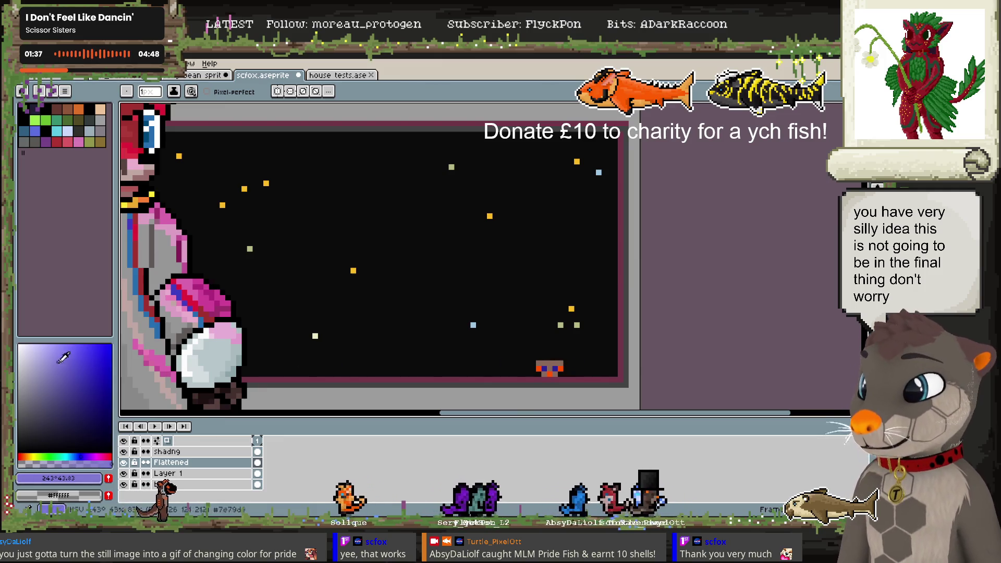
{"action": "left_click", "coordinate": [554, 369], "text": "alt"}
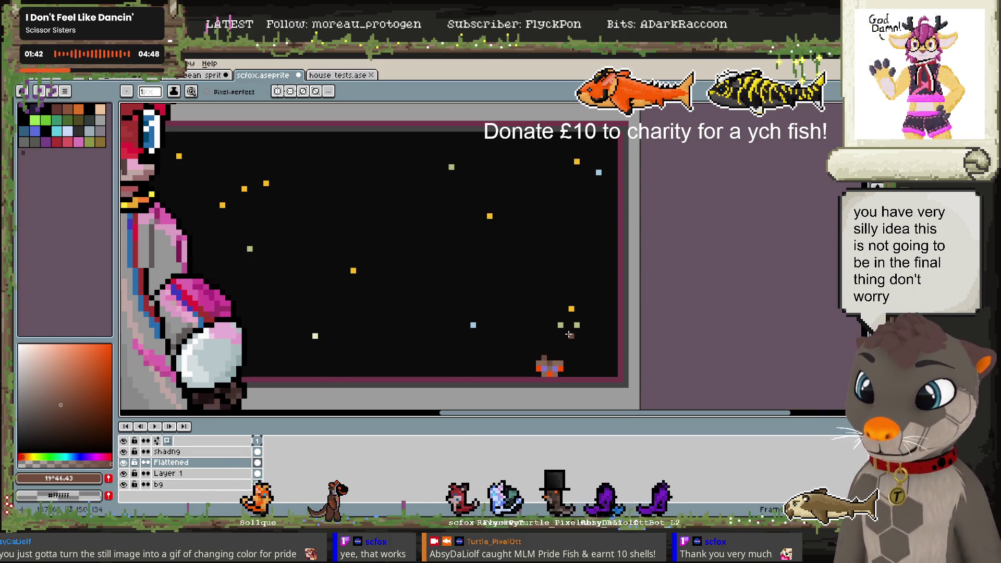
{"action": "scroll", "coordinate": [568, 334], "scroll_direction": "down", "scroll_amount": 4}
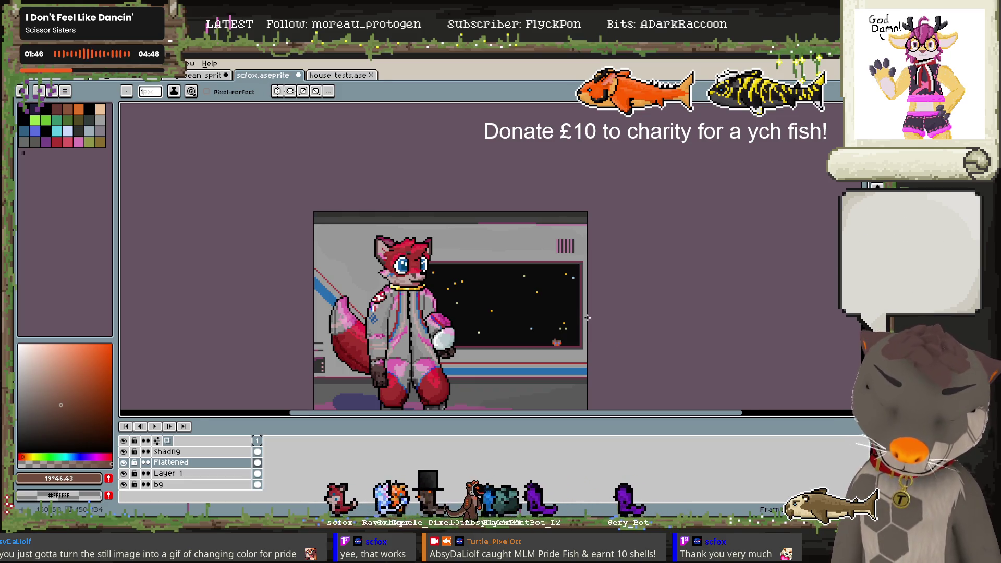
{"action": "scroll", "coordinate": [591, 314], "scroll_direction": "up", "scroll_amount": 1}
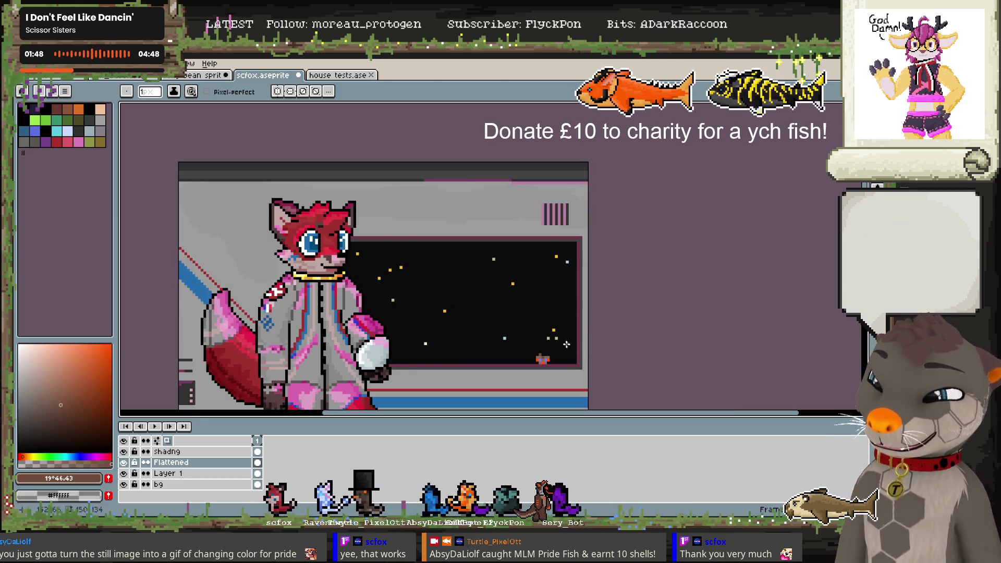
{"action": "scroll", "coordinate": [566, 345], "scroll_direction": "up", "scroll_amount": 2}
{"action": "scroll", "coordinate": [564, 359], "scroll_direction": "up", "scroll_amount": 1}
{"action": "scroll", "coordinate": [564, 362], "scroll_direction": "up", "scroll_amount": 1}
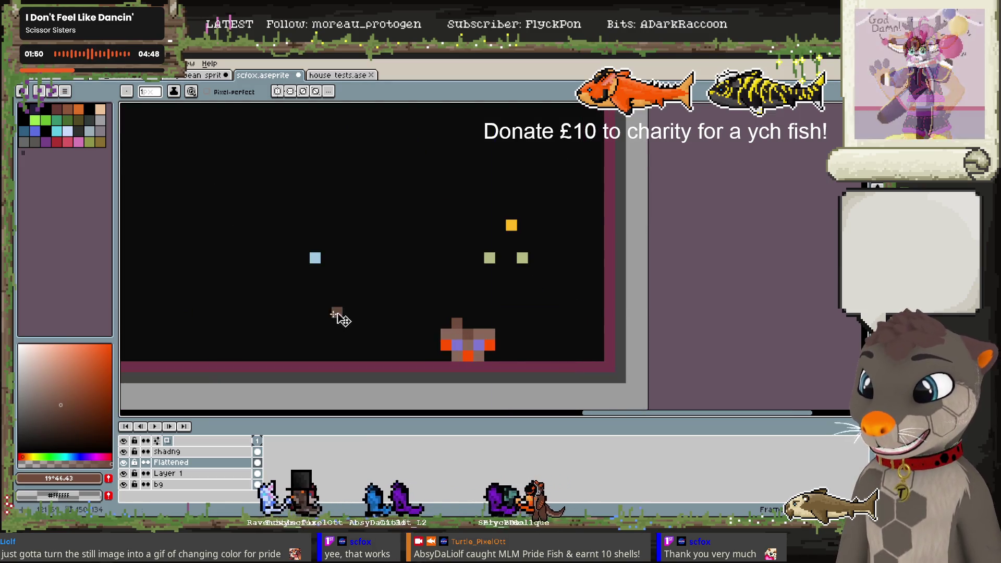
{"action": "key", "text": "v"}
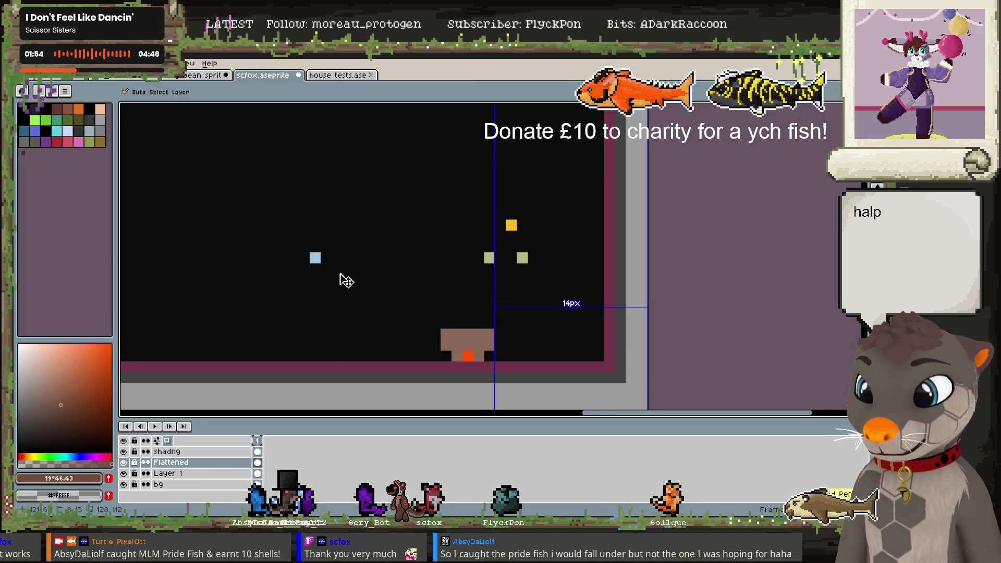
{"action": "key", "text": "b"}
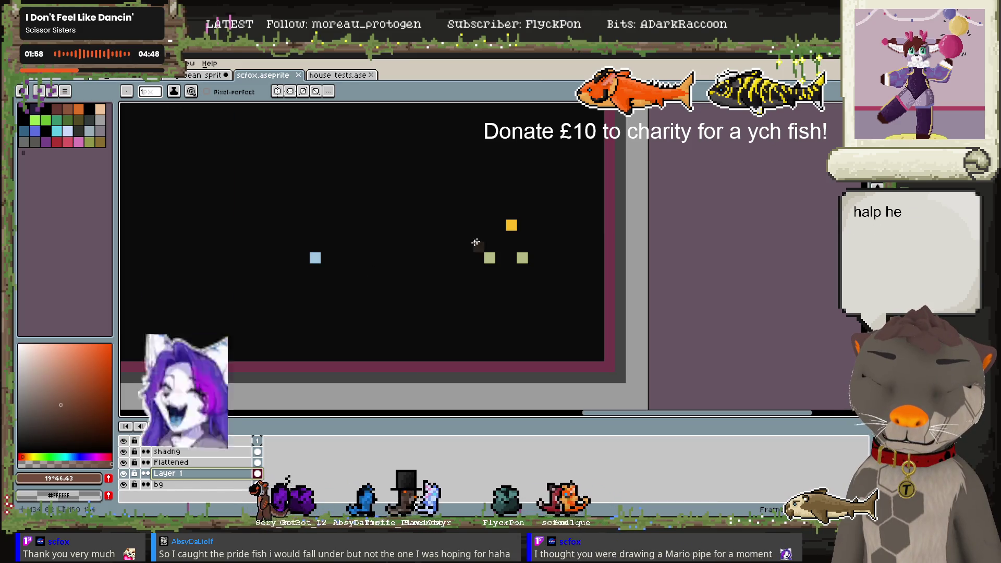
{"action": "scroll", "coordinate": [439, 229], "scroll_direction": "down", "scroll_amount": 3}
Zoom around the fox scene, then switch to the fish sprite sheet tab
{"action": "scroll", "coordinate": [388, 221], "scroll_direction": "down", "scroll_amount": 2}
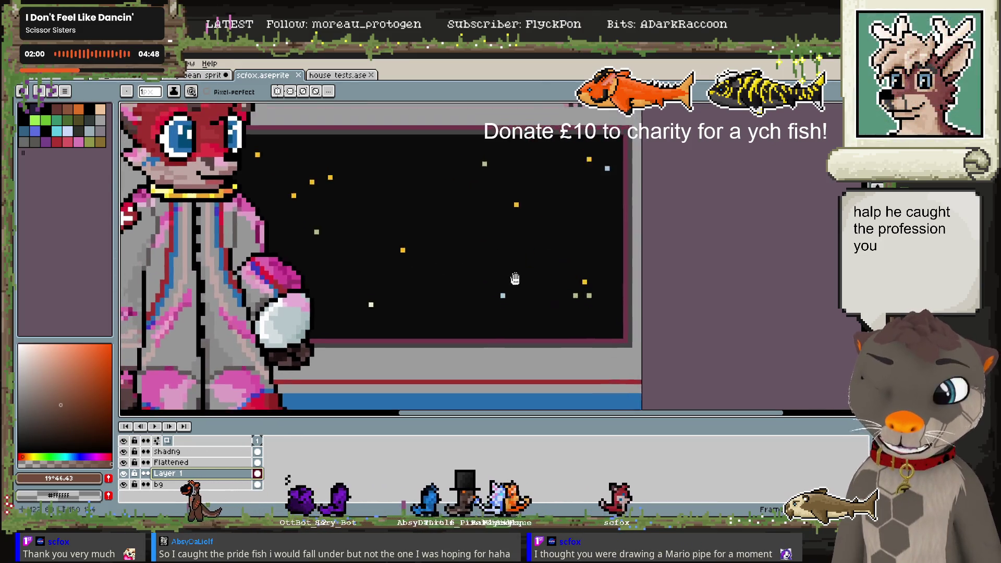
{"action": "scroll", "coordinate": [431, 304], "scroll_direction": "down", "scroll_amount": 1}
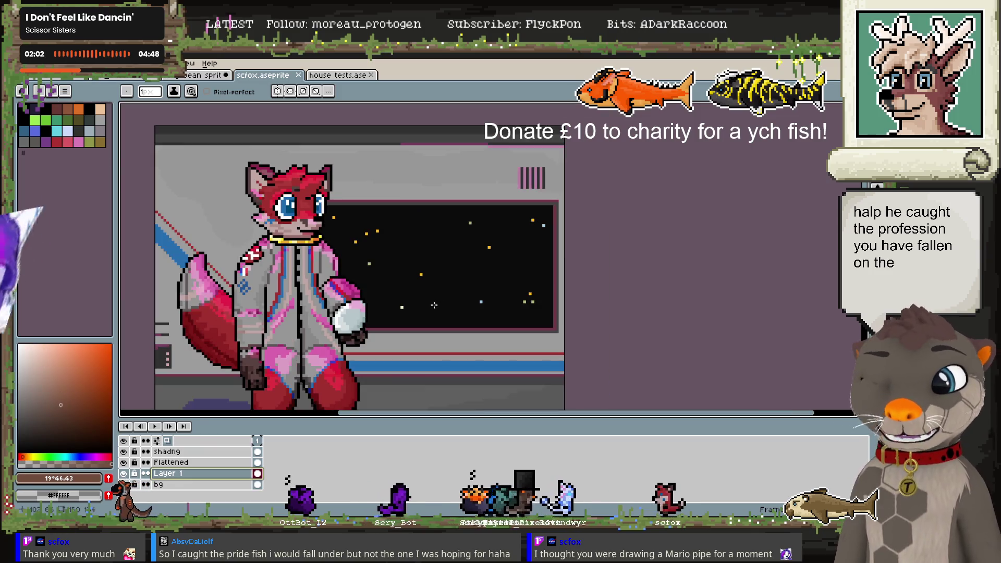
{"action": "scroll", "coordinate": [529, 254], "scroll_direction": "down", "scroll_amount": 1}
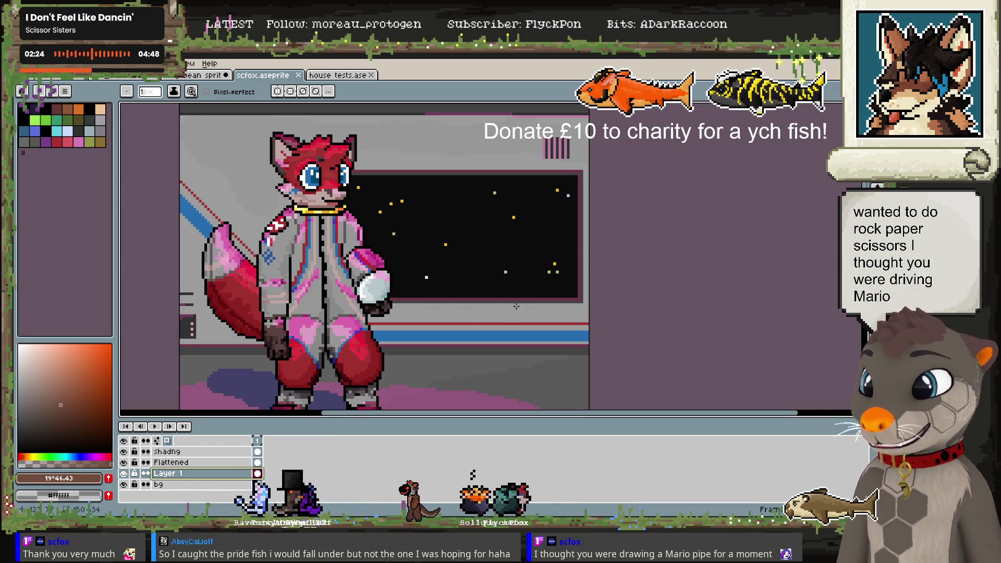
{"action": "scroll", "coordinate": [471, 284], "scroll_direction": "up", "scroll_amount": 1}
{"action": "scroll", "coordinate": [470, 284], "scroll_direction": "down", "scroll_amount": 2}
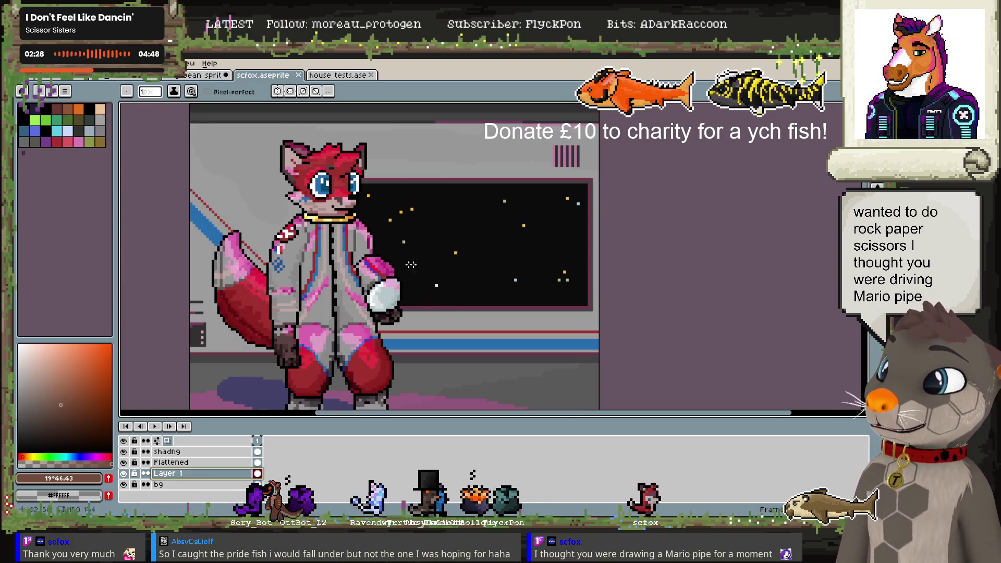
{"action": "left_click", "coordinate": [123, 79]}
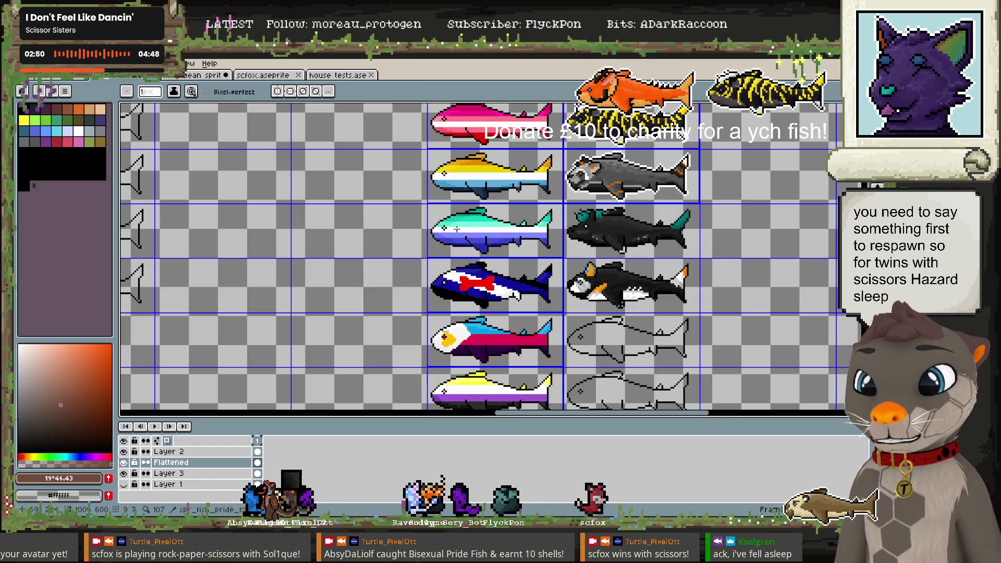
Pan to the uncoloured outline fish beside the barbecue fish and zoom in close
{"action": "mouse_move", "coordinate": [456, 230]}
{"action": "left_mouse_down"}
{"action": "mouse_move", "coordinate": [451, 325]}
{"action": "mouse_move", "coordinate": [540, 331]}
{"action": "left_mouse_up"}
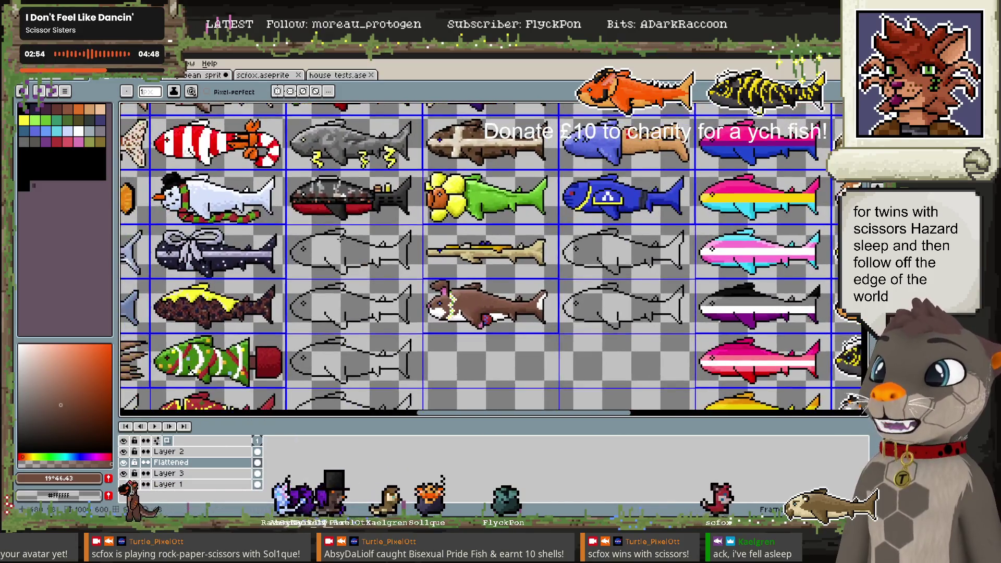
{"action": "scroll", "coordinate": [415, 312], "scroll_direction": "up", "scroll_amount": 1}
{"action": "scroll", "coordinate": [414, 312], "scroll_direction": "up", "scroll_amount": 1}
{"action": "scroll", "coordinate": [414, 312], "scroll_direction": "up", "scroll_amount": 1}
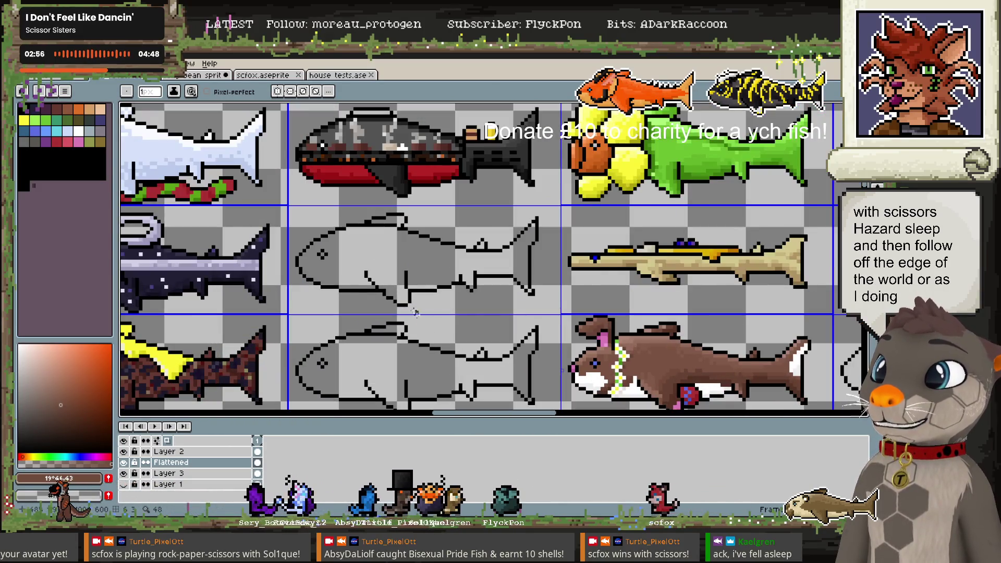
{"action": "key", "text": "alt+Tab"}
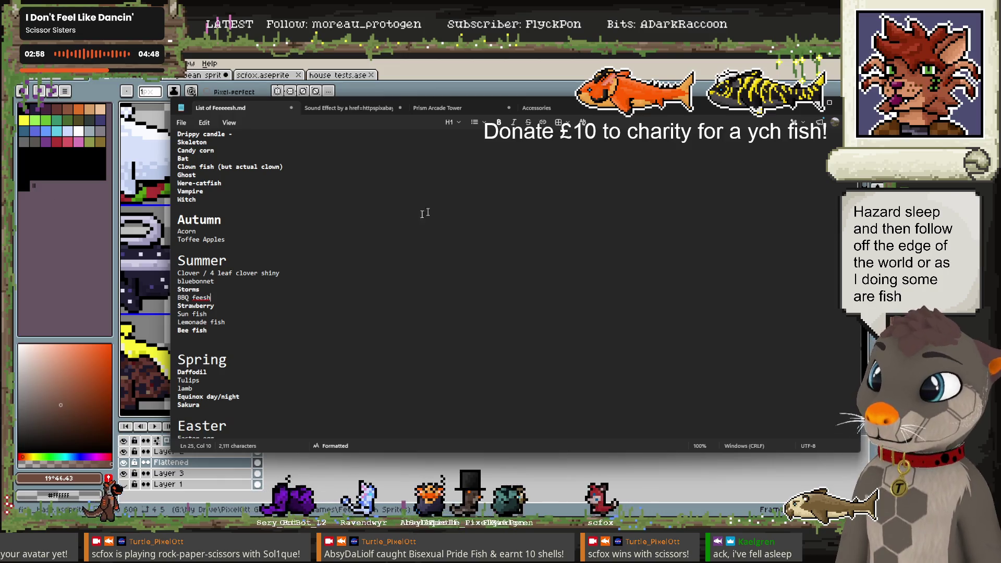
{"action": "left_click_drag", "start_coordinate": [210, 297], "coordinate": [185, 298]}
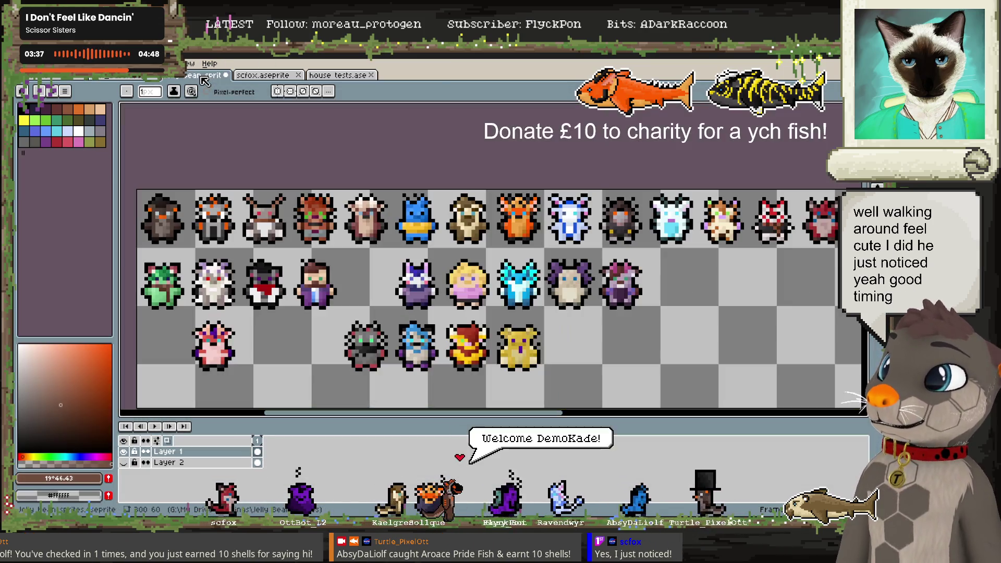
{"action": "left_click", "coordinate": [132, 211]}
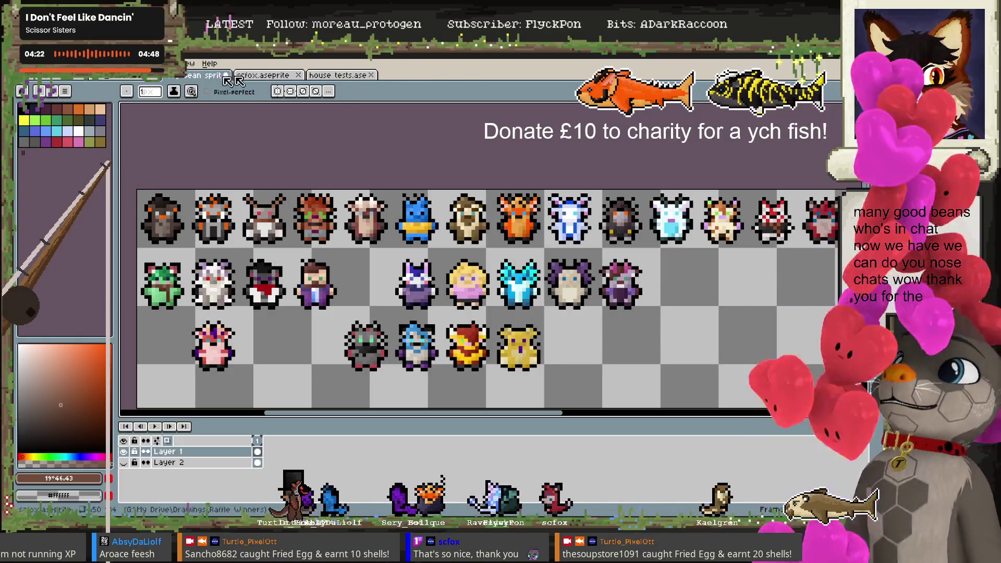
{"action": "key", "text": "ctrl+Tab"}
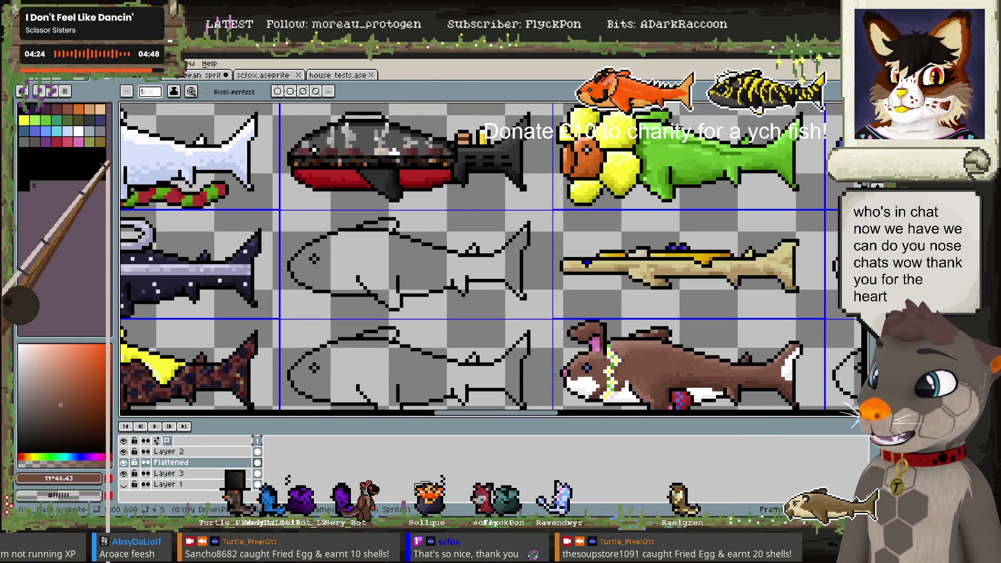
{"action": "key", "text": "alt+Tab"}
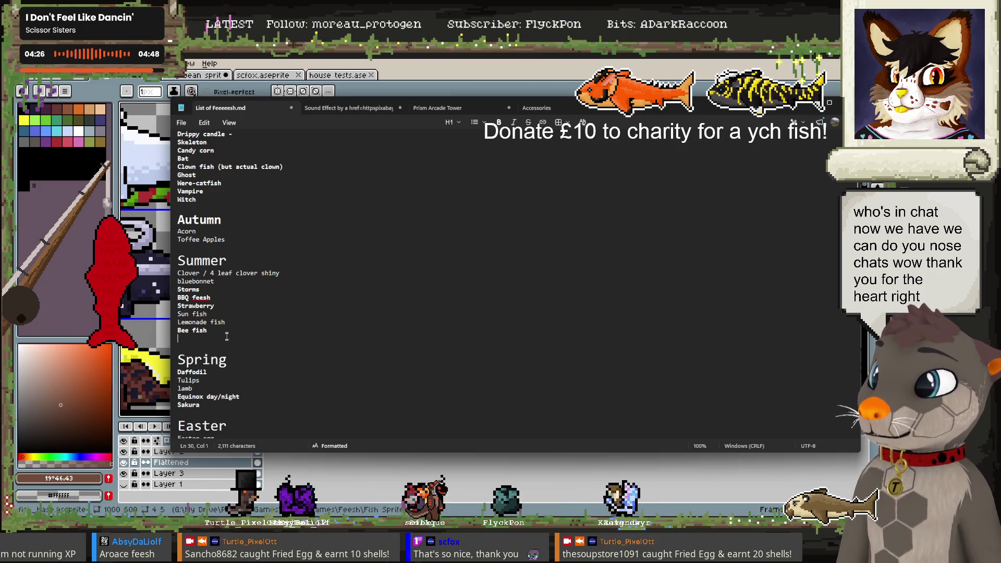
Insert an empty line after 'Bee fish' in the Summer list, then return to Aseprite
{"action": "left_click", "coordinate": [234, 328]}
{"action": "key", "text": "Return"}
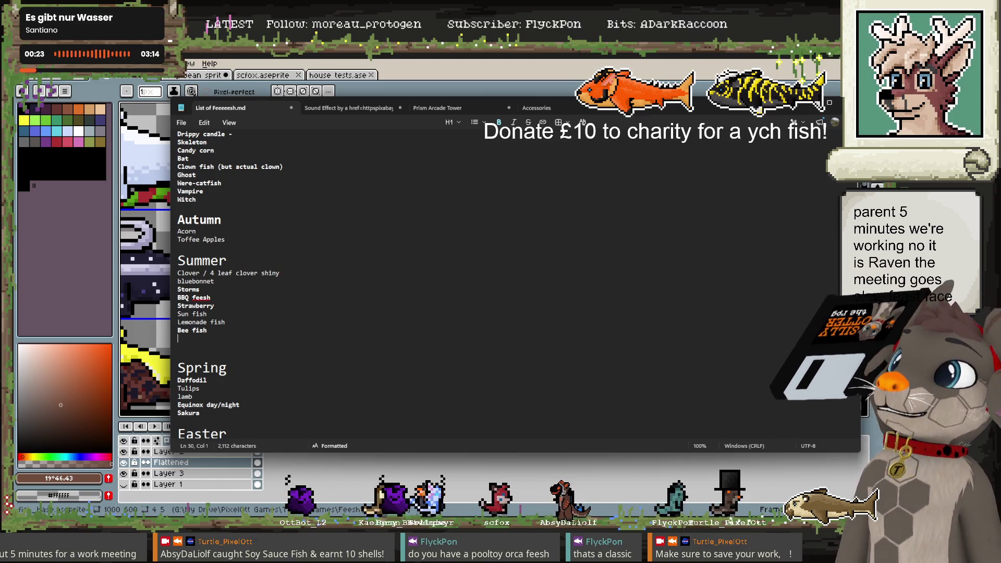
{"action": "key", "text": "alt+Tab"}
Save the sheet, select the Pencil, and centre the two blank outline fish in view
{"action": "key", "text": "ctrl+s"}
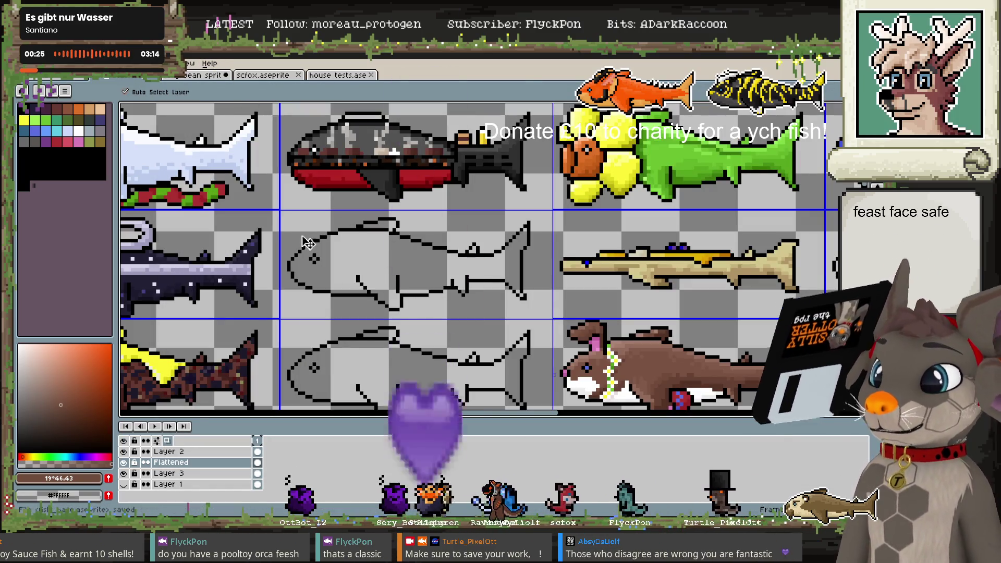
{"action": "key", "text": "b"}
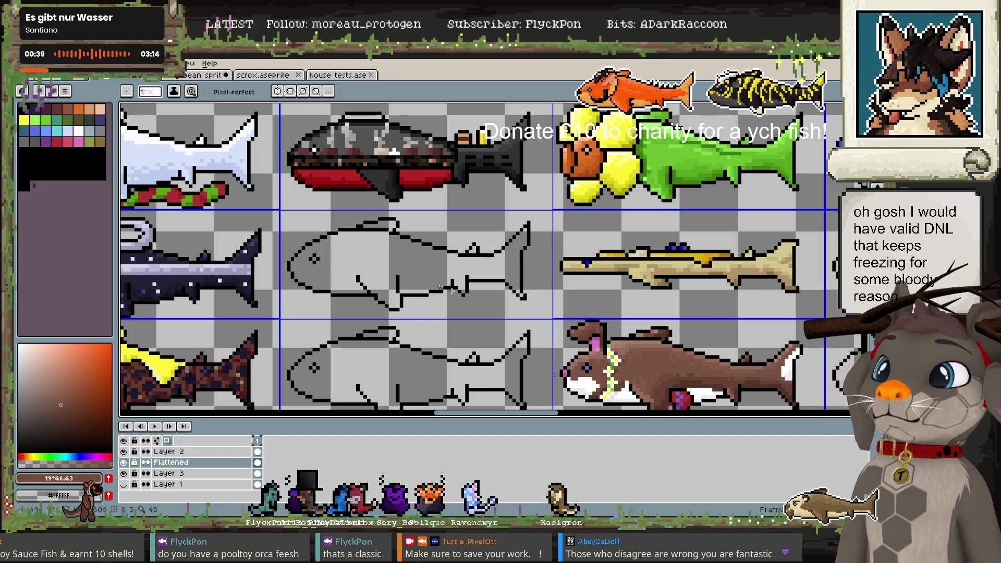
{"action": "mouse_move", "coordinate": [701, 283]}
{"action": "left_mouse_down"}
{"action": "mouse_move", "coordinate": [167, 244]}
{"action": "mouse_move", "coordinate": [345, 229]}
{"action": "mouse_move", "coordinate": [379, 214]}
{"action": "left_mouse_up"}
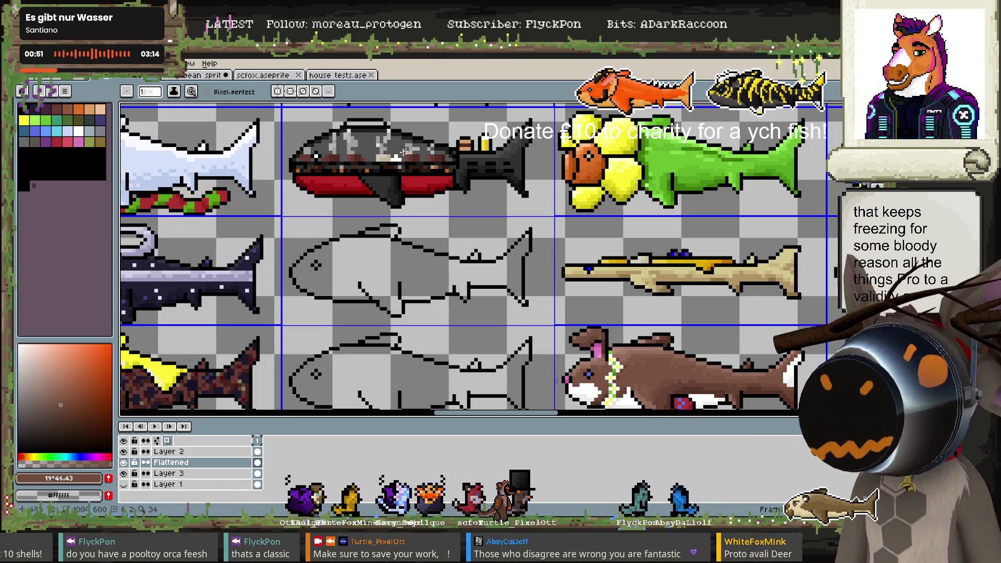
{"action": "left_click_drag", "start_coordinate": [453, 277], "coordinate": [435, 251]}
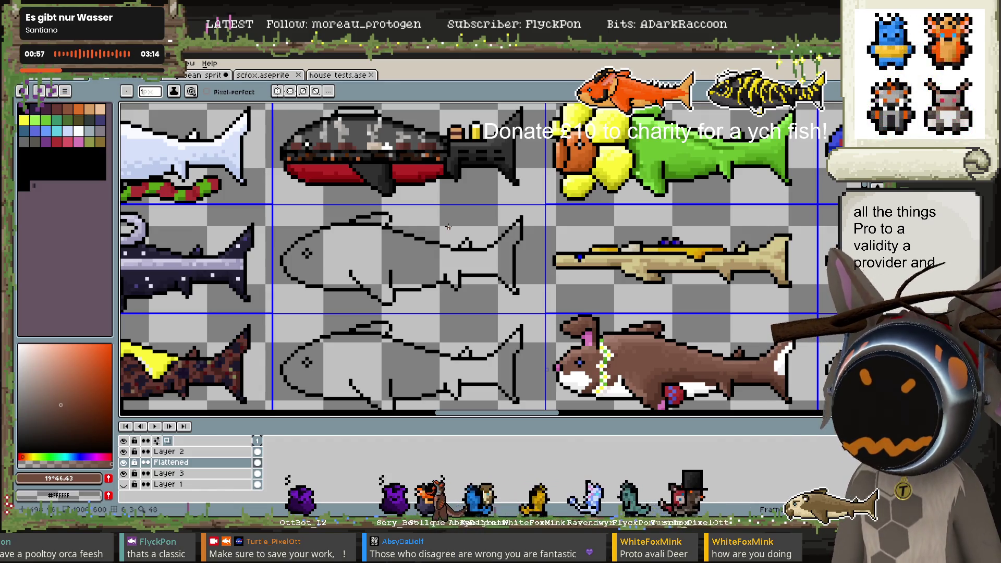
Zoom the canvas out and switch to the 'List of Feeeeesh.md' Notepad window
{"action": "scroll", "coordinate": [402, 244], "scroll_direction": "up", "scroll_amount": 3}
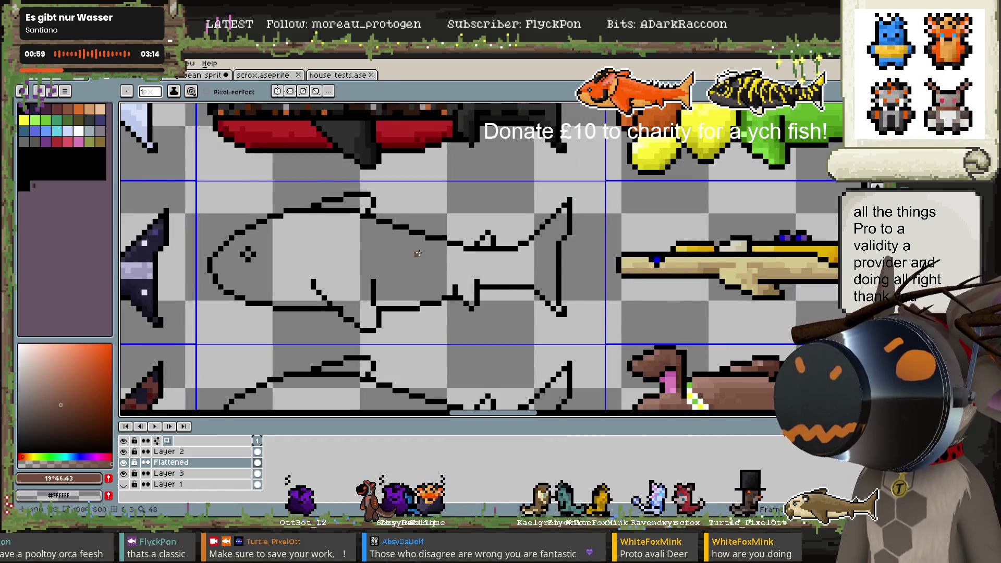
{"action": "scroll", "coordinate": [452, 290], "scroll_direction": "down", "scroll_amount": 2}
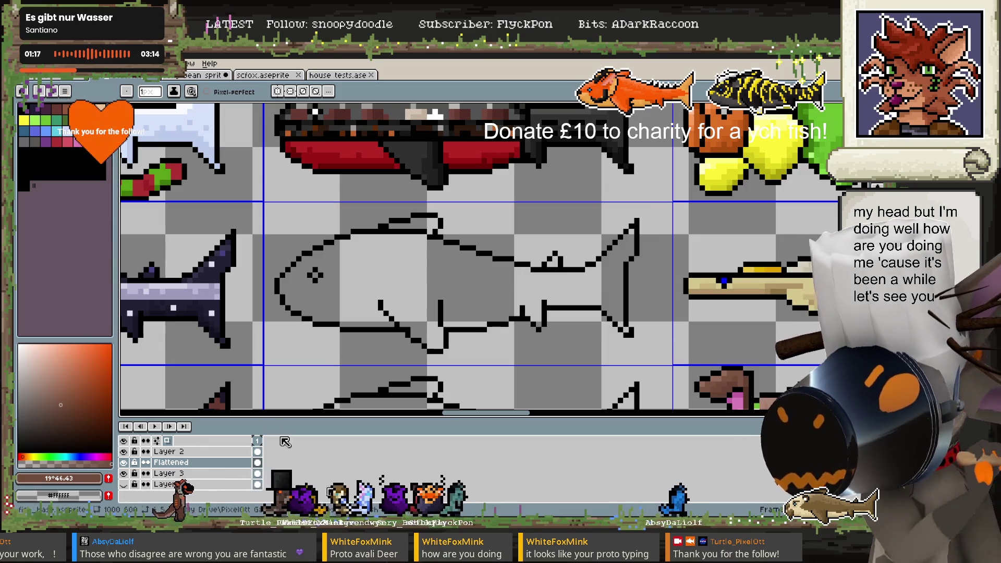
{"action": "key", "text": "alt+Tab"}
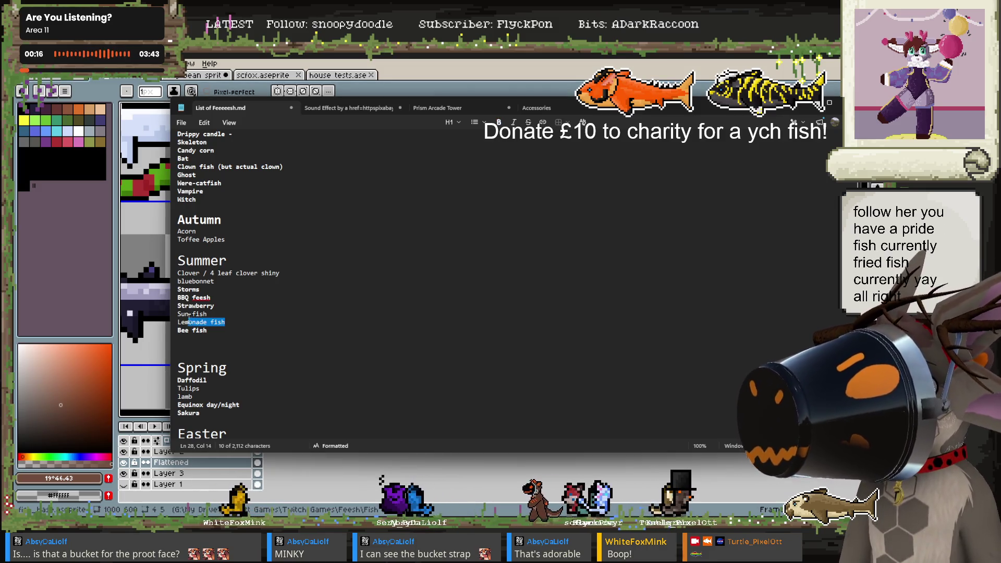
{"action": "left_click_drag", "start_coordinate": [238, 319], "coordinate": [207, 321]}
{"action": "left_click", "coordinate": [250, 319]}
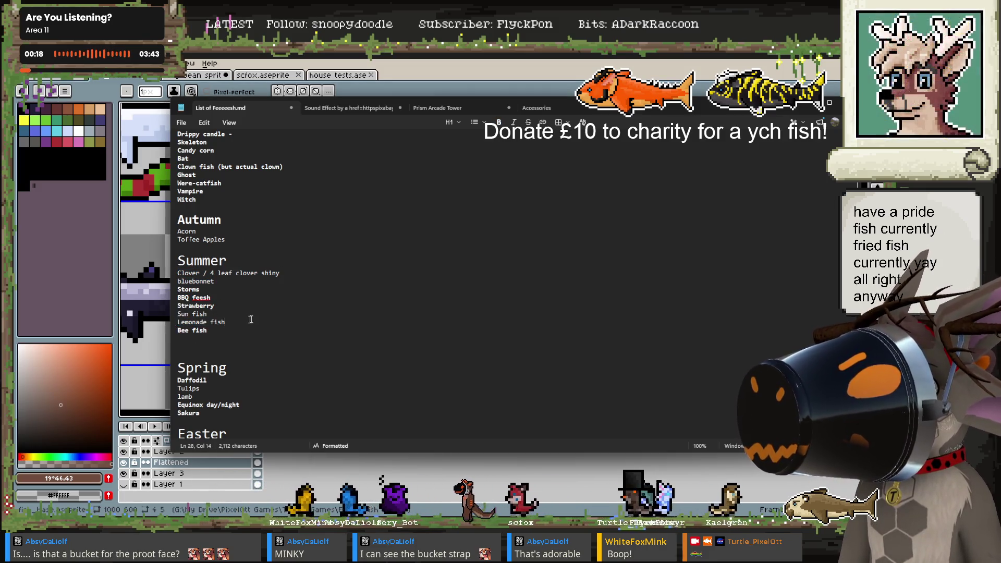
{"action": "key", "text": "alt+Tab"}
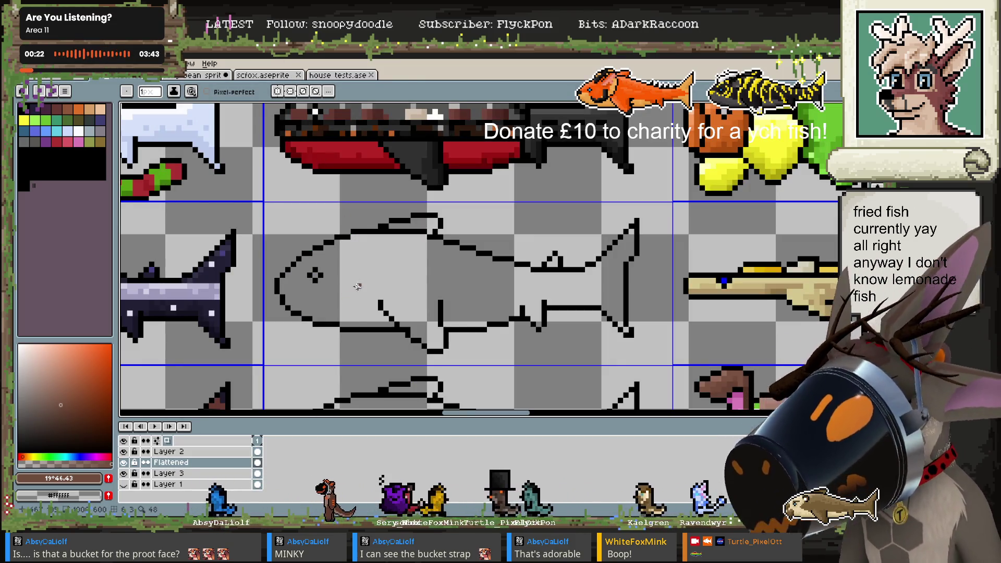
{"action": "scroll", "coordinate": [357, 283], "scroll_direction": "down", "scroll_amount": 1}
{"action": "scroll", "coordinate": [375, 279], "scroll_direction": "down", "scroll_amount": 1}
{"action": "scroll", "coordinate": [373, 284], "scroll_direction": "up", "scroll_amount": 1}
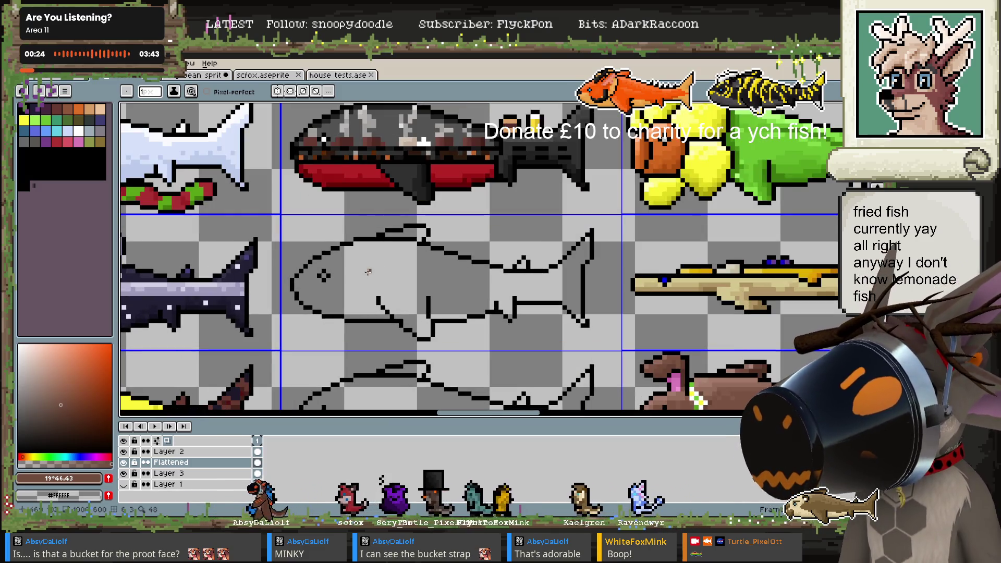
{"action": "scroll", "coordinate": [385, 265], "scroll_direction": "down", "scroll_amount": 1}
{"action": "scroll", "coordinate": [395, 262], "scroll_direction": "up", "scroll_amount": 1}
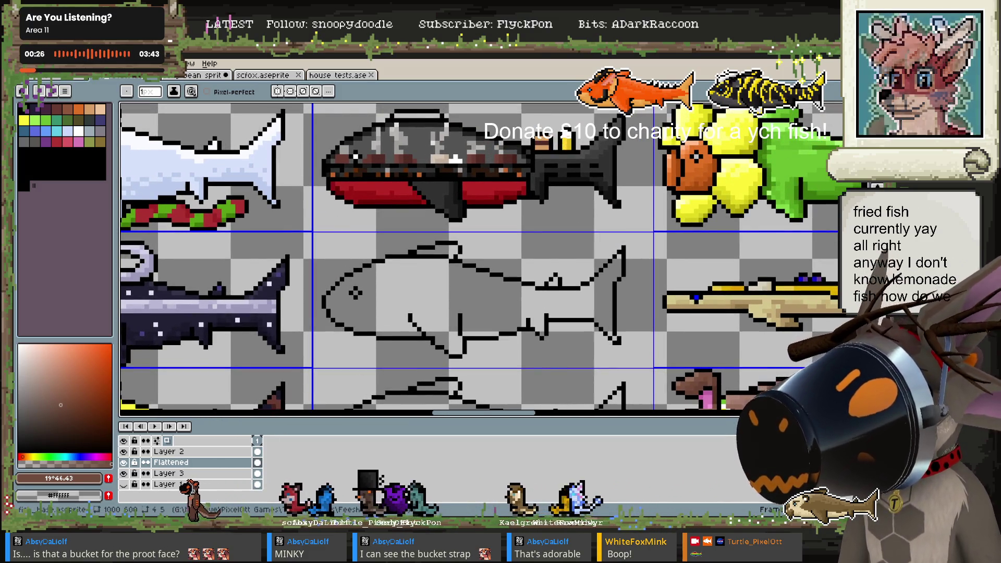
{"action": "key", "text": "alt+Tab"}
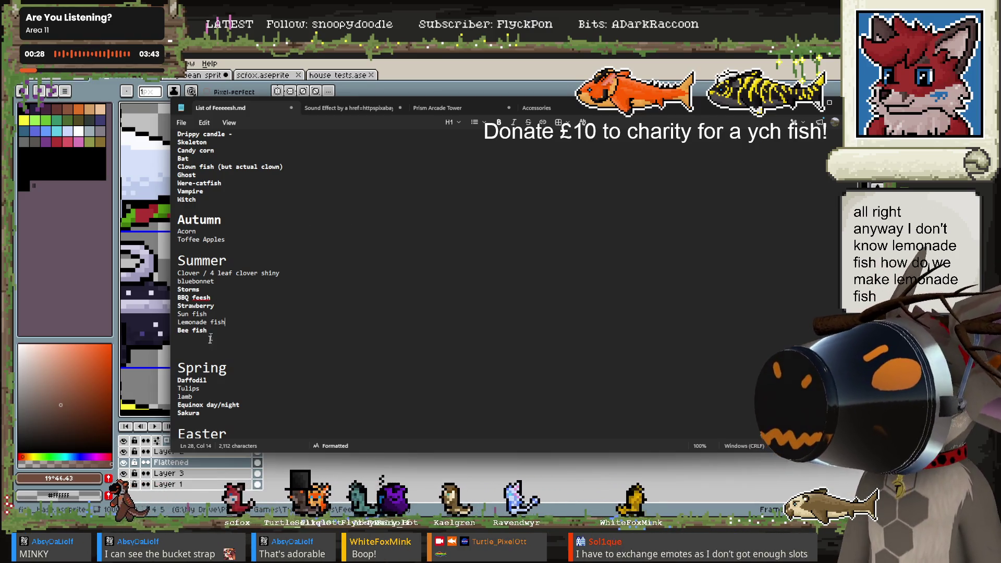
Add 'beach ball', 'sunscreen' and 'swimsuit' as separate lines below Bee fish
{"action": "left_click", "coordinate": [192, 340]}
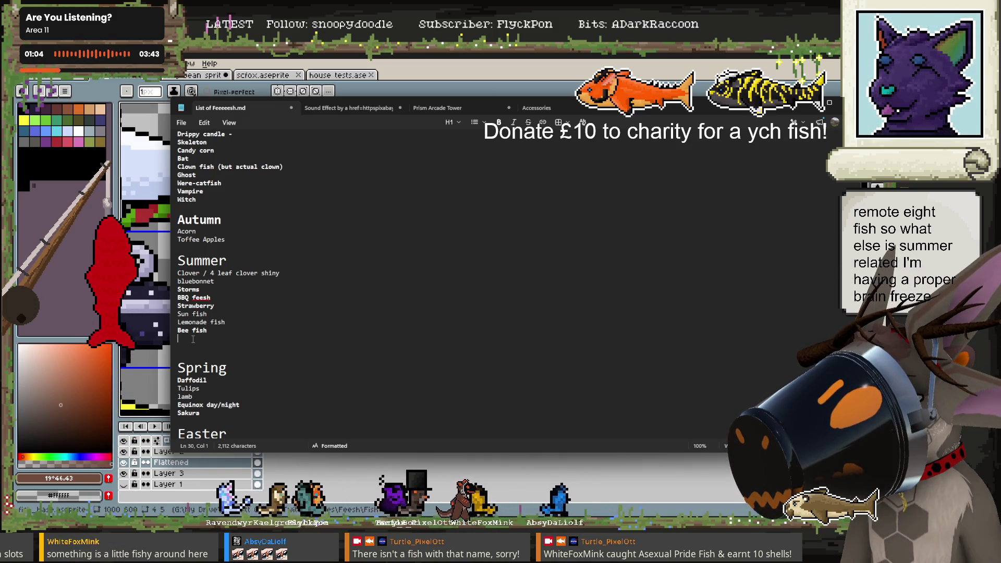
{"action": "type", "text": "bea"}
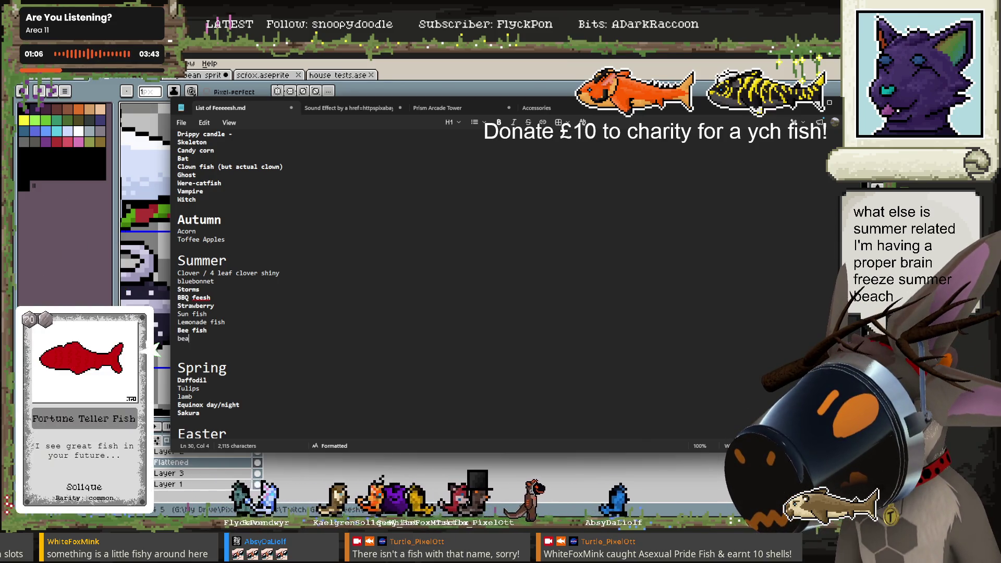
{"action": "type", "text": "ch ball"}
{"action": "key", "text": "Return"}
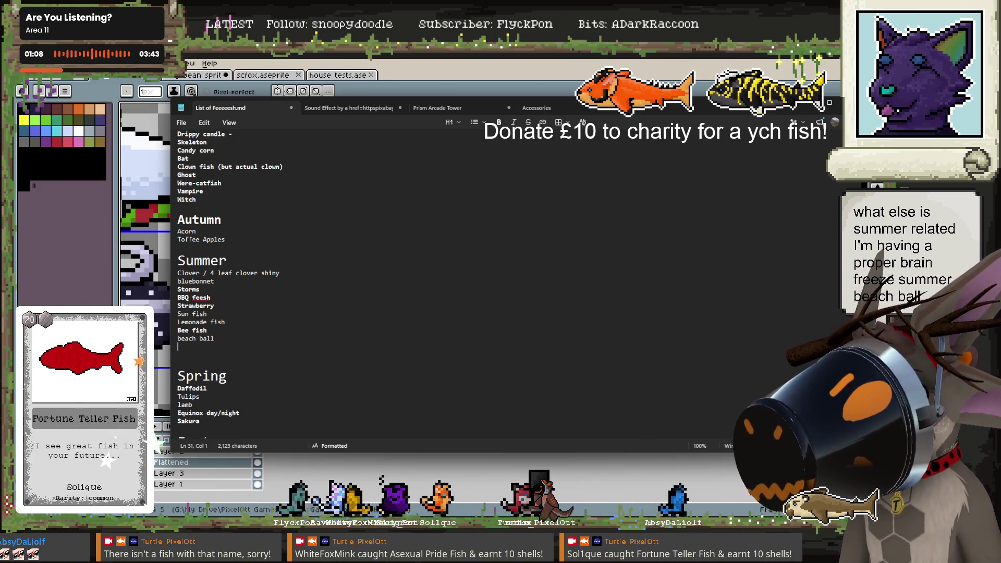
{"action": "type", "text": "sunsc"}
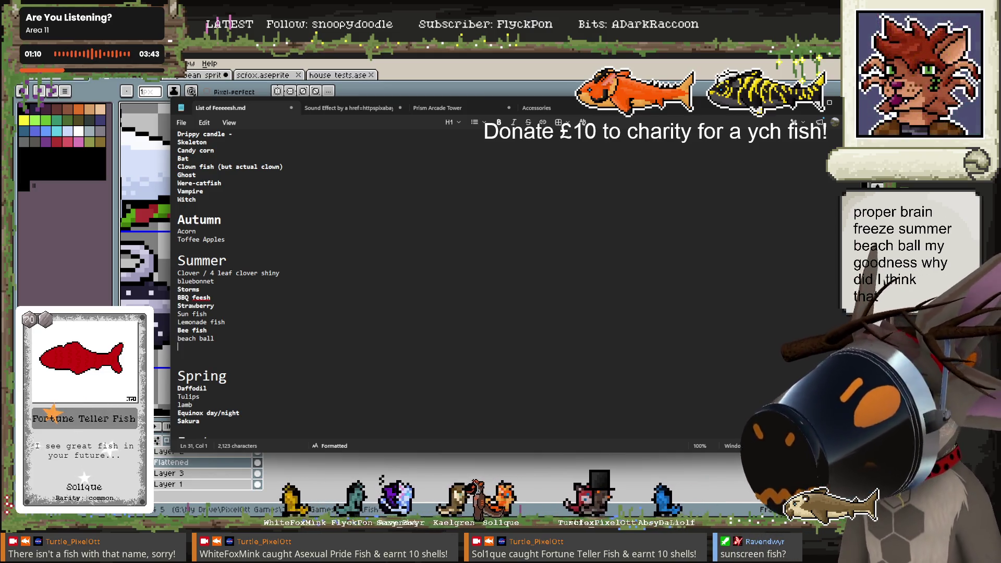
{"action": "type", "text": "reen"}
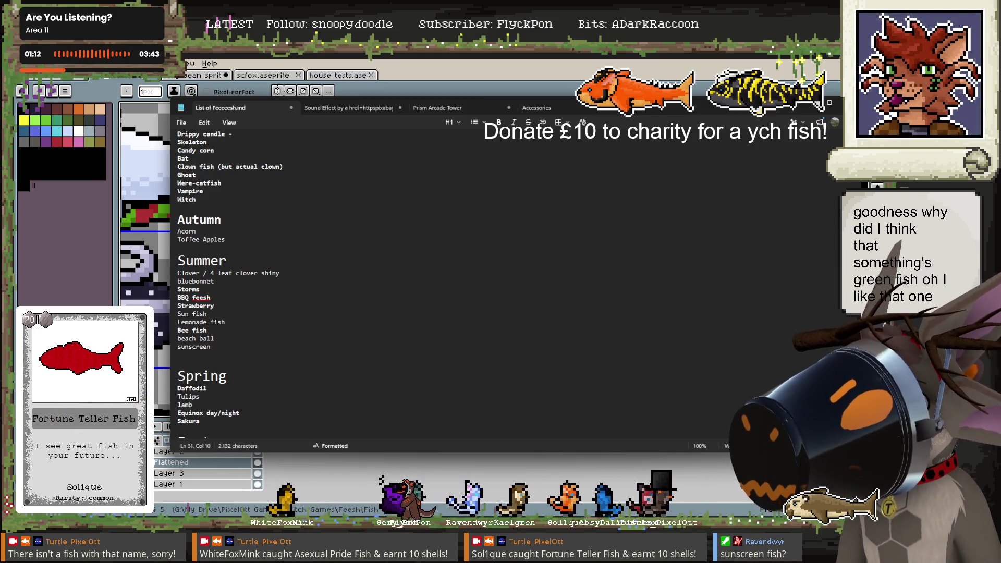
{"action": "key", "text": "Return"}
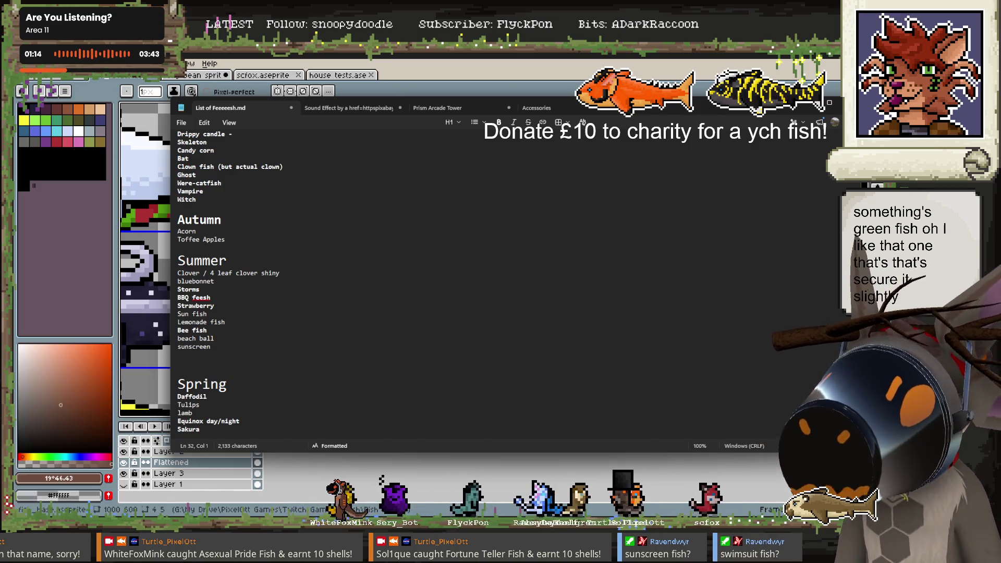
{"action": "type", "text": "swimsuit"}
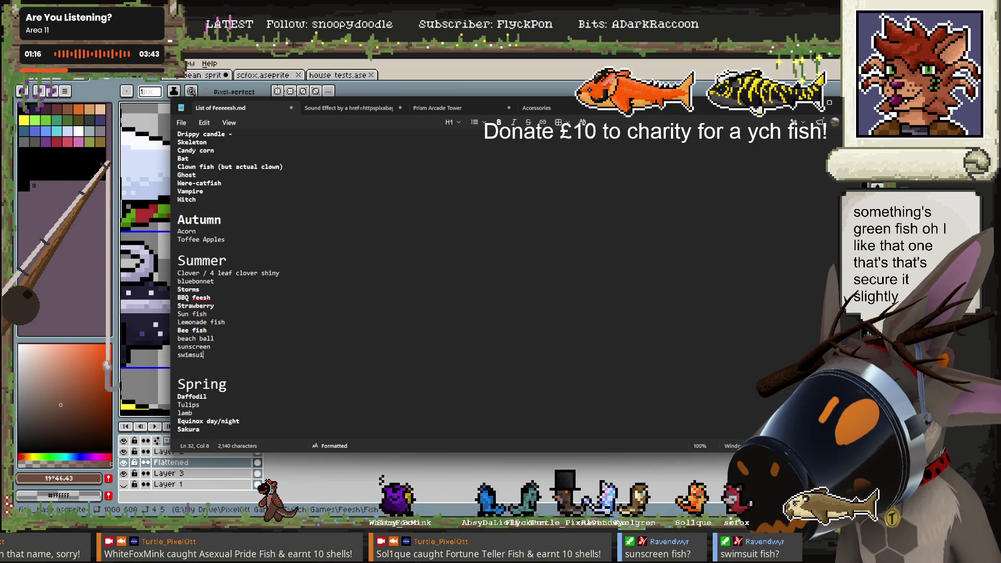
{"action": "key", "text": "Return"}
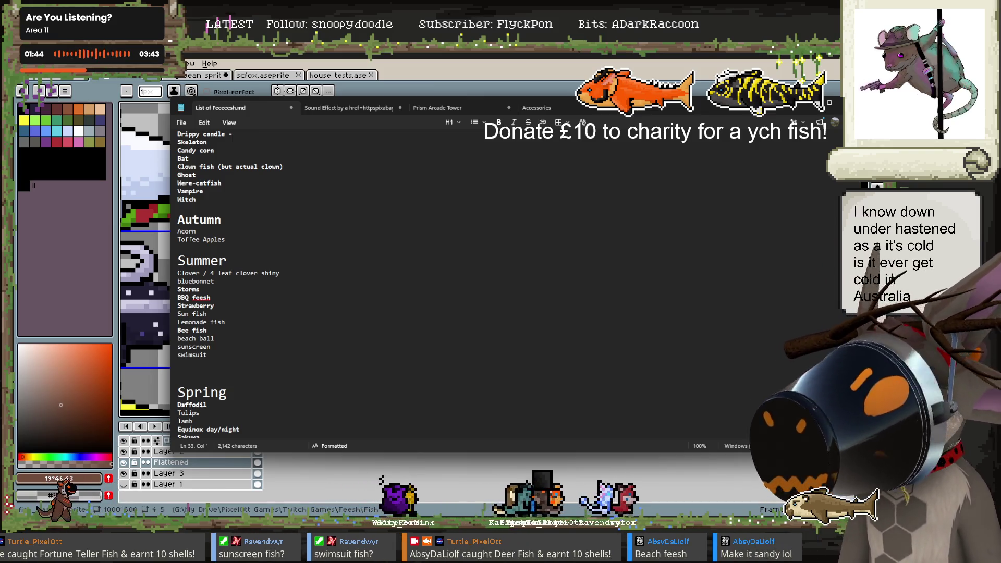
Add a 'sand castle' entry on the line below swimsuit
{"action": "left_click", "coordinate": [194, 368]}
{"action": "key", "text": "Up"}
{"action": "type", "text": "beach"}
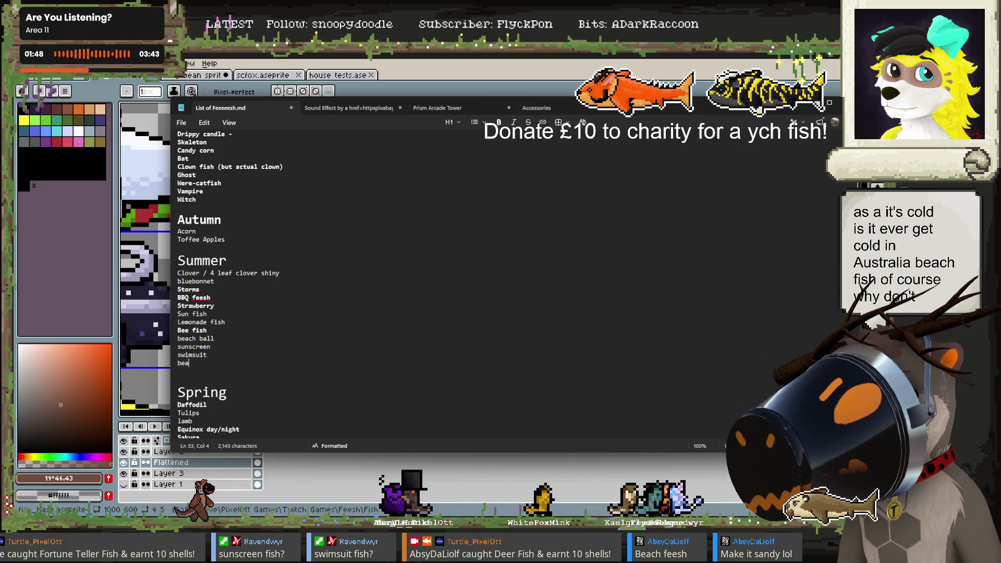
{"action": "type", "text": " d"}
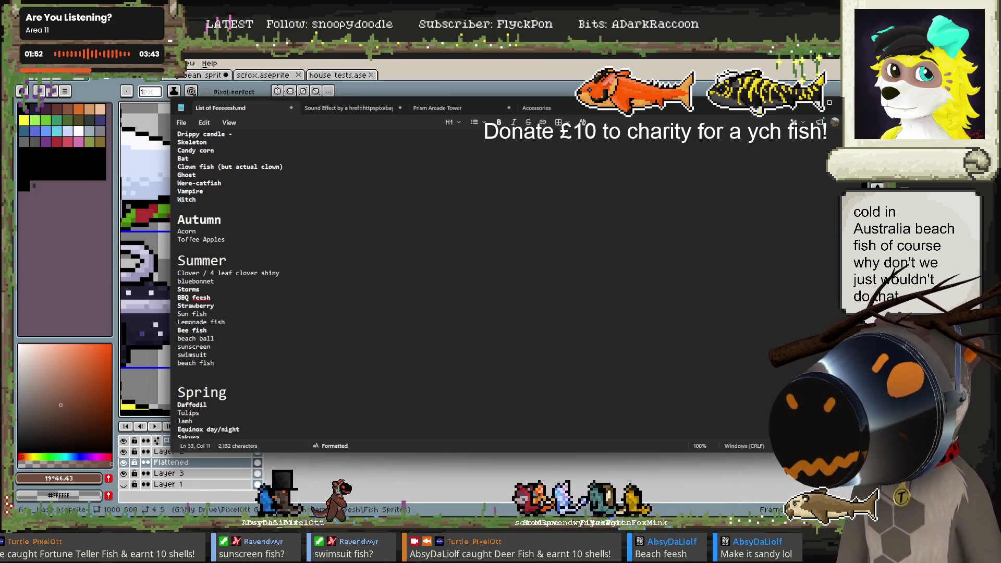
{"action": "left_click", "coordinate": [180, 363]}
{"action": "type", "text": "sandy"}
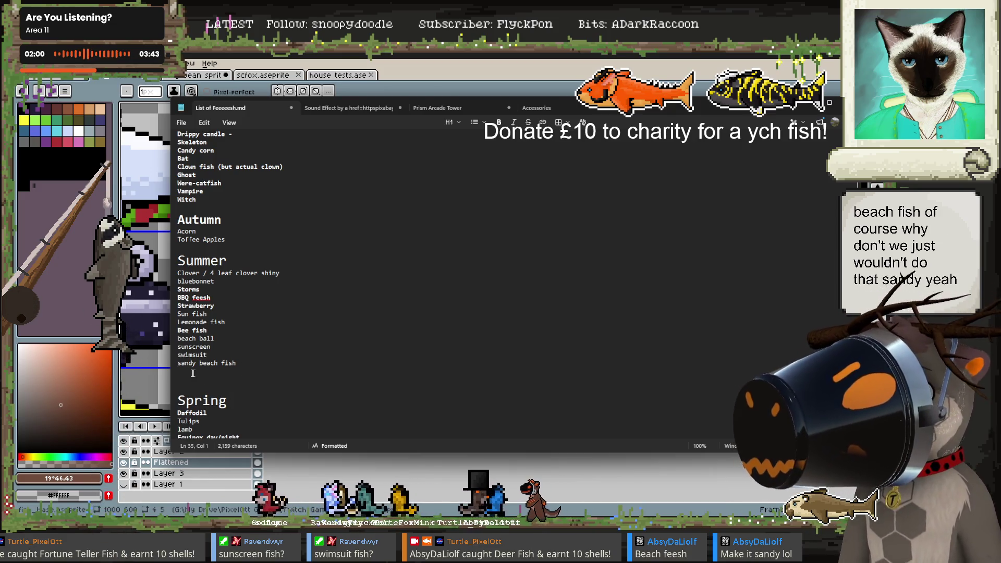
{"action": "left_click", "coordinate": [234, 367]}
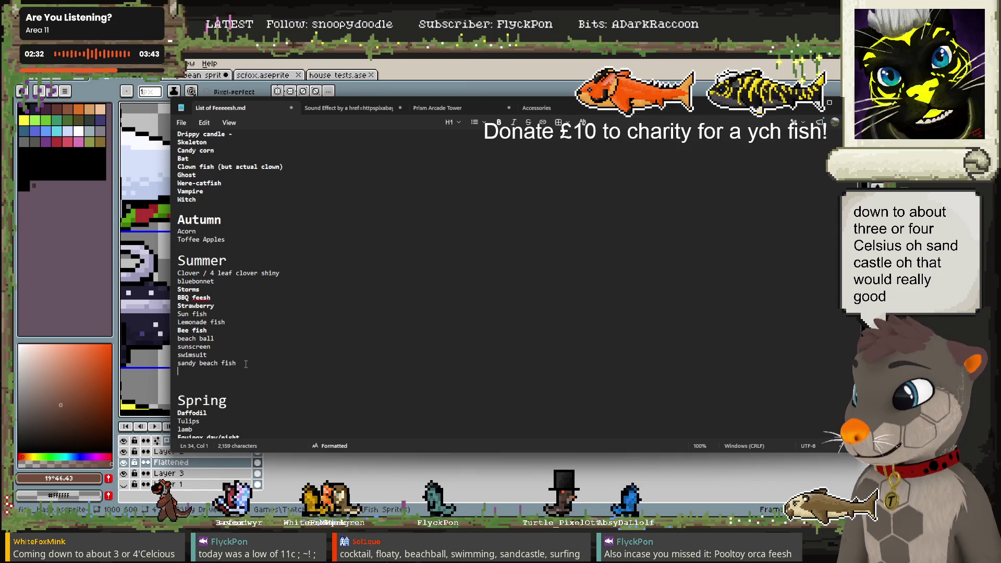
{"action": "key", "text": "BackSpace"}
{"action": "key", "text": "BackSpace"}
{"action": "key", "text": "BackSpace"}
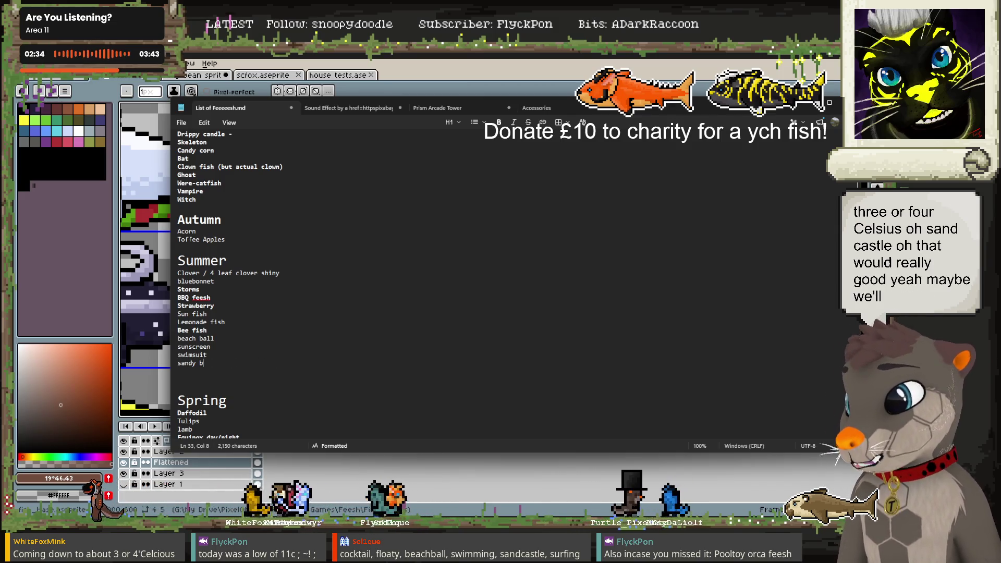
{"action": "key", "text": "BackSpace"}
{"action": "type", "text": "castle"}
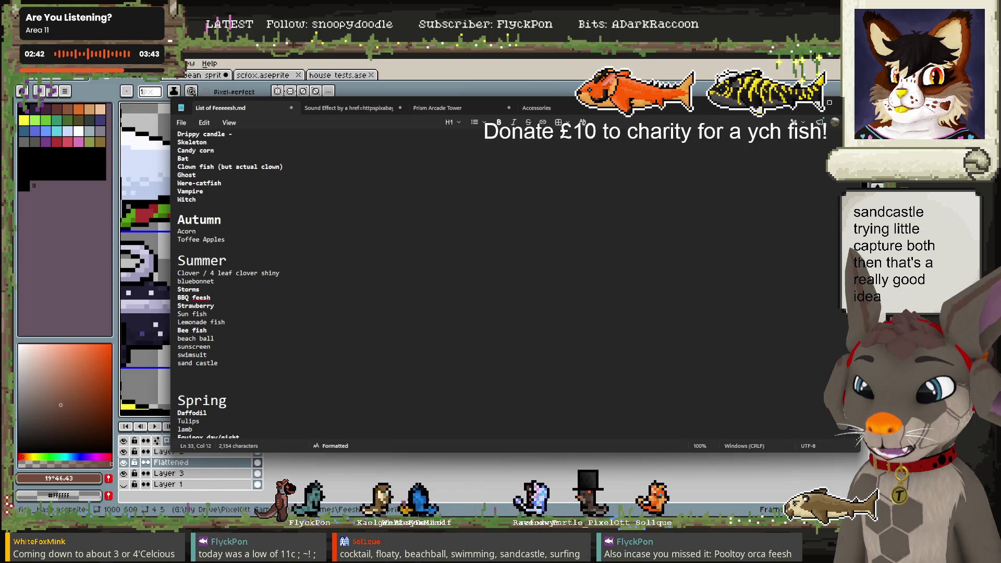
{"action": "key", "text": "Return"}
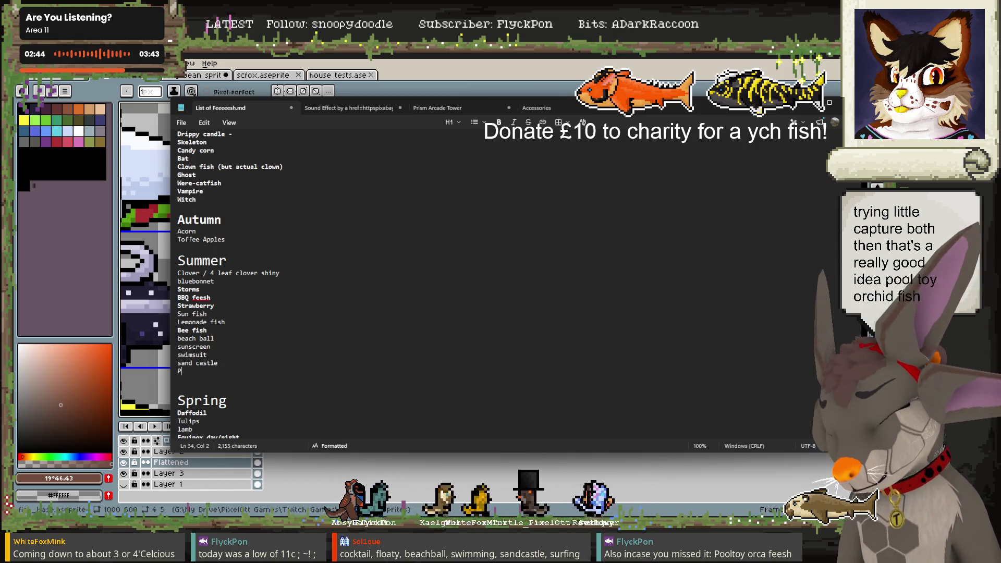
Add Pooltoy, cocktail, surfboard and ice cream as further Summer entries
{"action": "type", "text": "Pooltoy"}
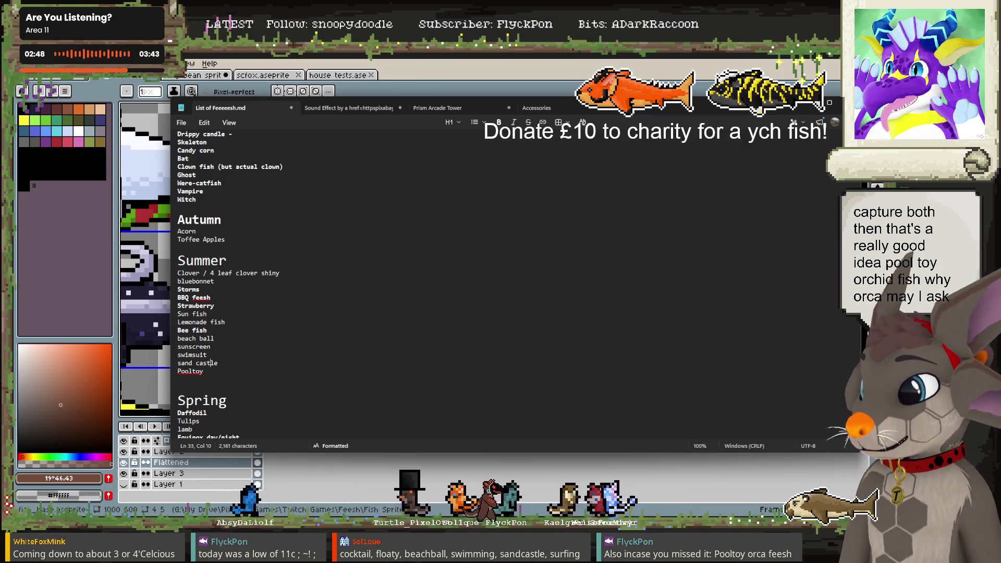
{"action": "key", "text": "End"}
{"action": "key", "text": "Return"}
{"action": "type", "text": "ocktail"}
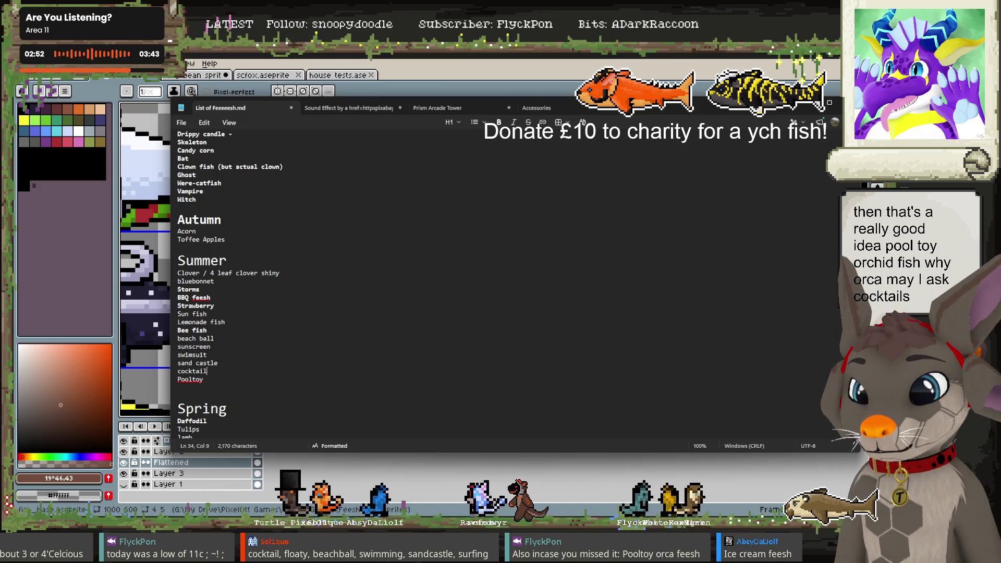
{"action": "key", "text": "Return"}
{"action": "type", "text": "surb"}
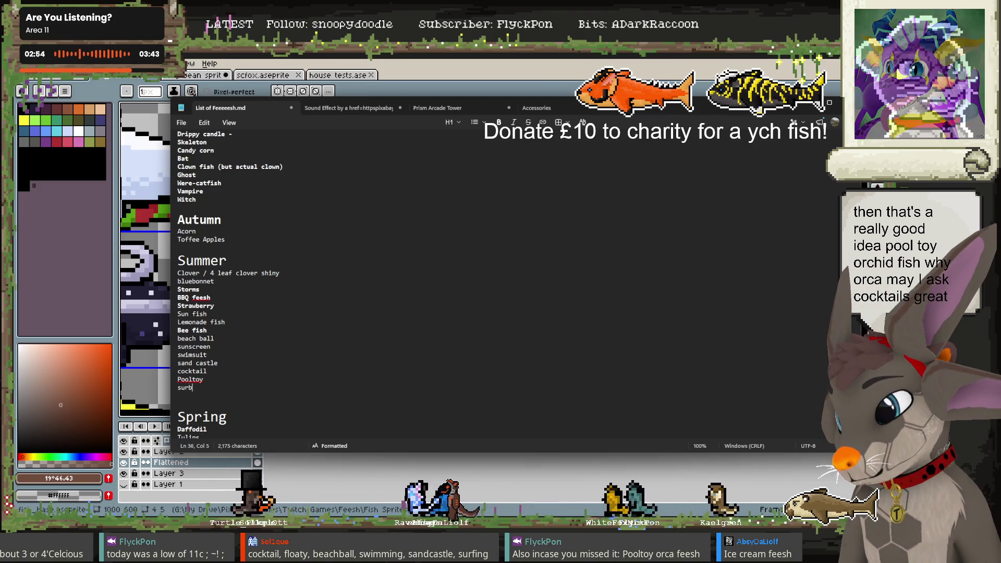
{"action": "key", "text": "BackSpace"}
{"action": "type", "text": "fboard"}
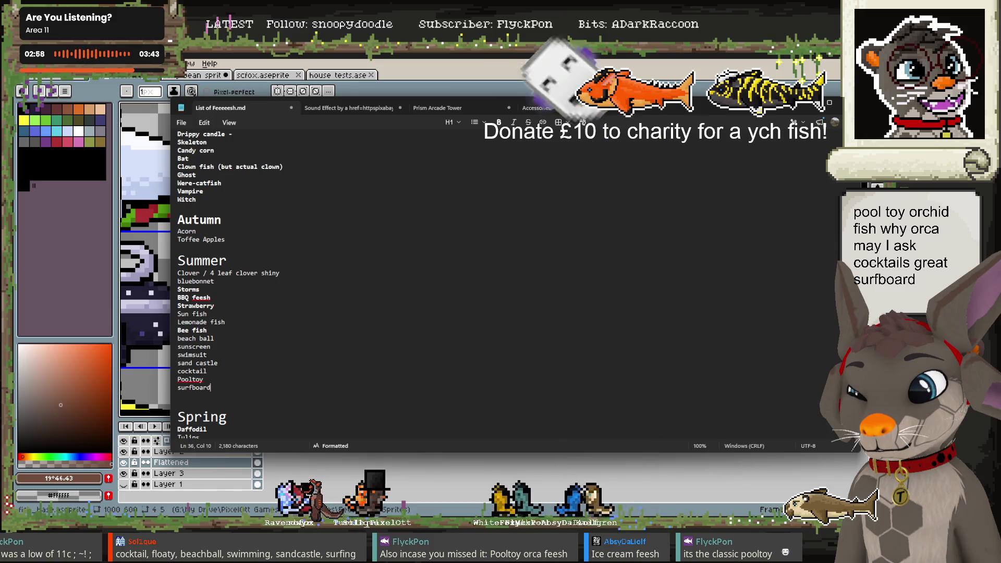
{"action": "key", "text": "Down"}
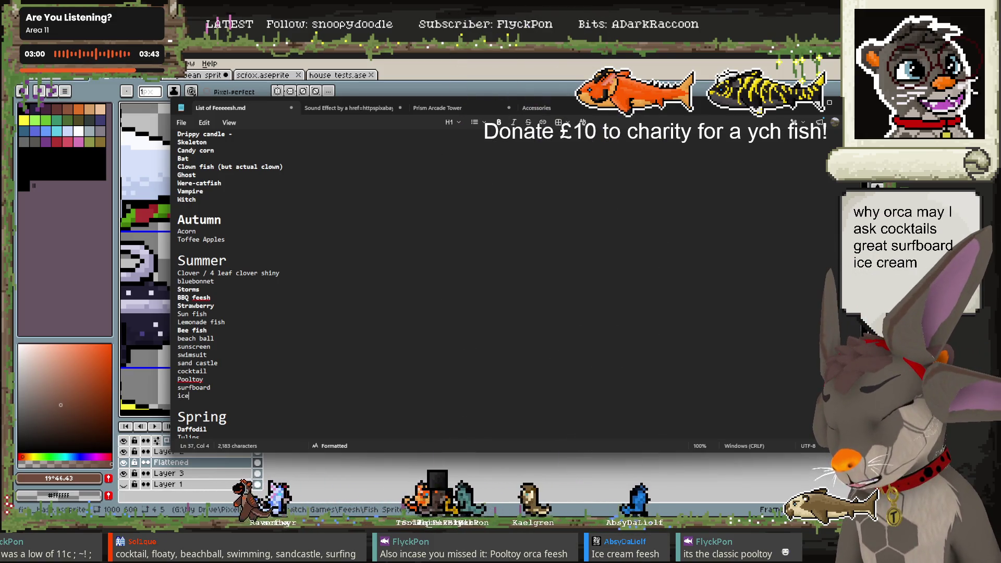
{"action": "type", "text": "ice cream"}
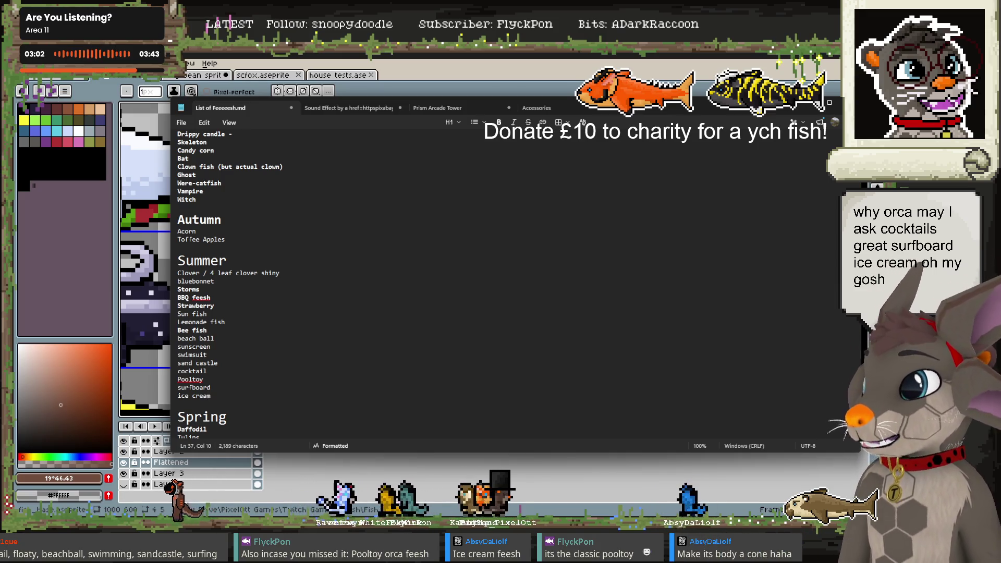
Change the Pooltoy entry to 'Pooltoy (orca)', then bring the Aseprite sprite sheet back
{"action": "scroll", "coordinate": [335, 290], "scroll_direction": "down", "scroll_amount": 1}
{"action": "scroll", "coordinate": [334, 290], "scroll_direction": "down", "scroll_amount": 5}
{"action": "scroll", "coordinate": [318, 278], "scroll_direction": "down", "scroll_amount": 3}
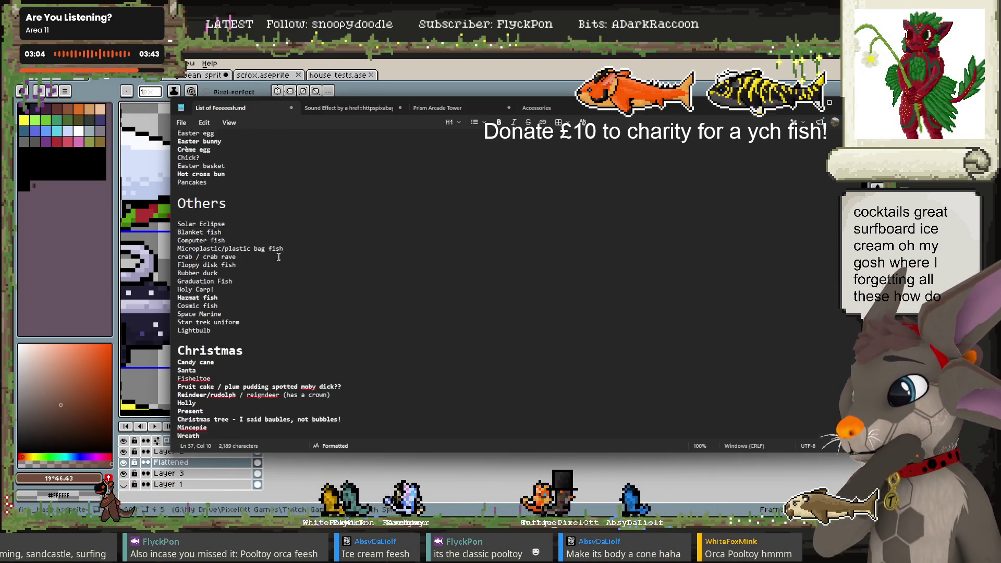
{"action": "scroll", "coordinate": [302, 269], "scroll_direction": "down", "scroll_amount": 6}
{"action": "scroll", "coordinate": [284, 256], "scroll_direction": "down", "scroll_amount": 2}
{"action": "scroll", "coordinate": [283, 262], "scroll_direction": "down", "scroll_amount": 3}
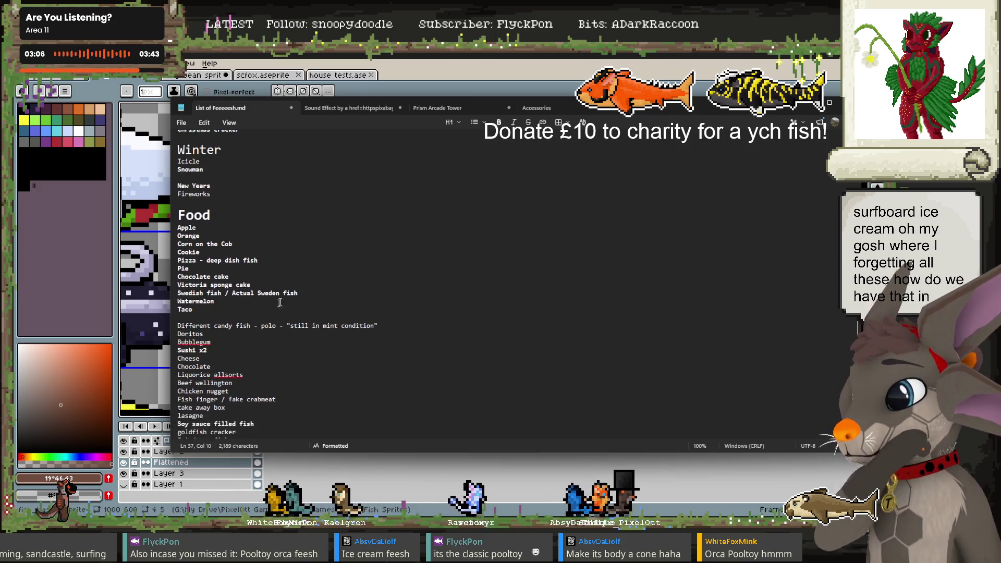
{"action": "scroll", "coordinate": [283, 308], "scroll_direction": "up", "scroll_amount": 5}
{"action": "scroll", "coordinate": [283, 310], "scroll_direction": "up", "scroll_amount": 7}
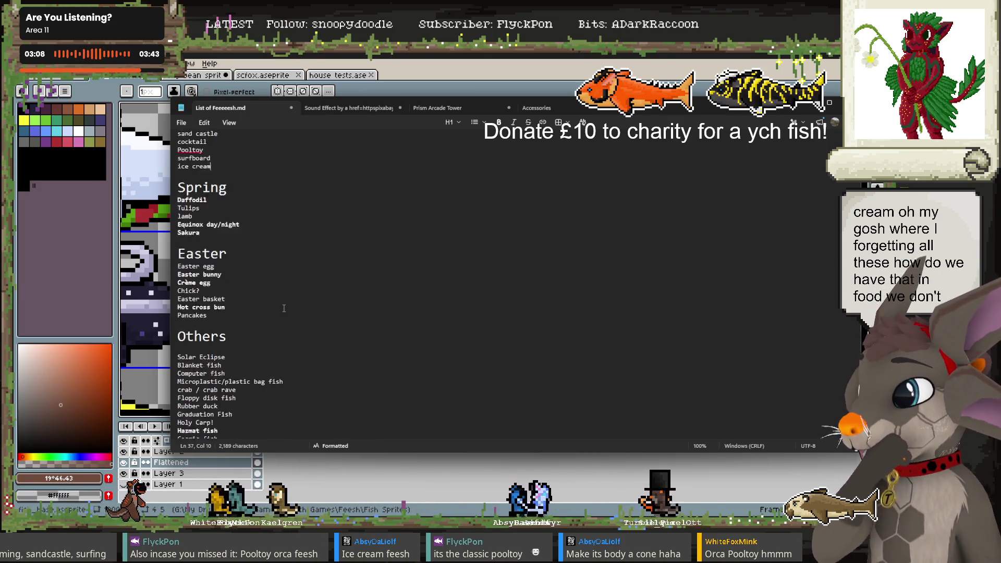
{"action": "scroll", "coordinate": [284, 309], "scroll_direction": "up", "scroll_amount": 3}
{"action": "scroll", "coordinate": [284, 307], "scroll_direction": "up", "scroll_amount": 2}
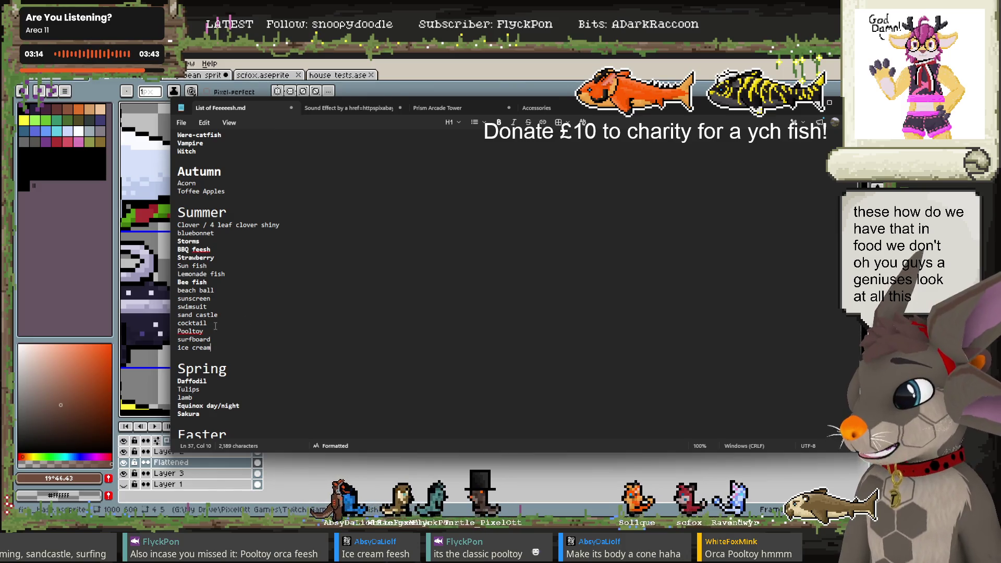
{"action": "left_click", "coordinate": [273, 330]}
{"action": "type", "text": "("}
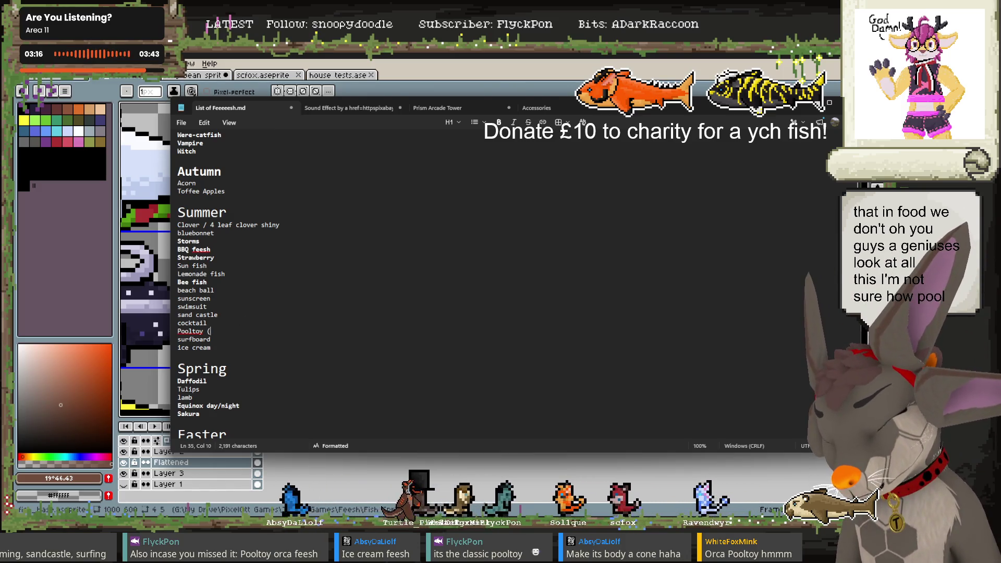
{"action": "type", "text": "orca)"}
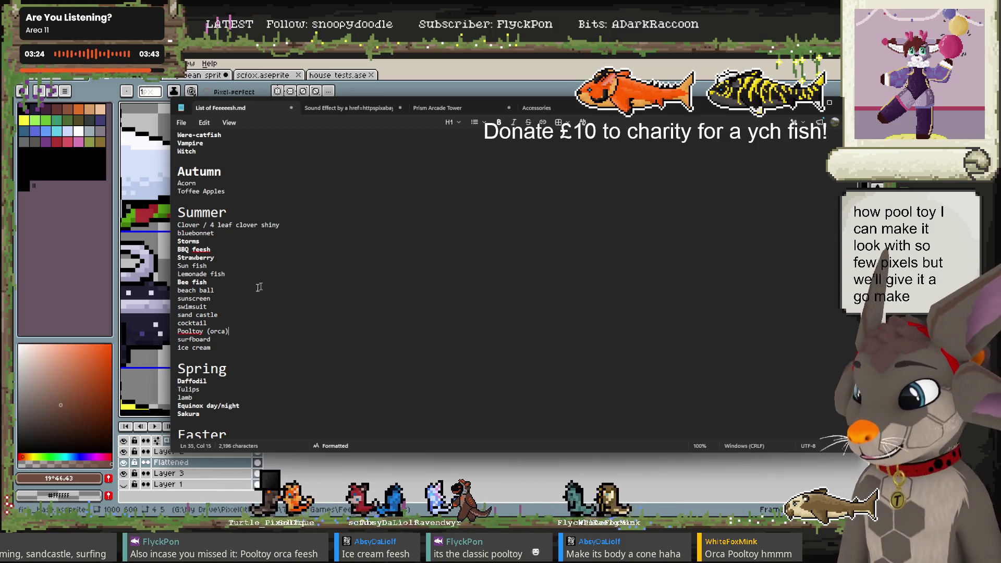
{"action": "left_click", "coordinate": [402, 64]}
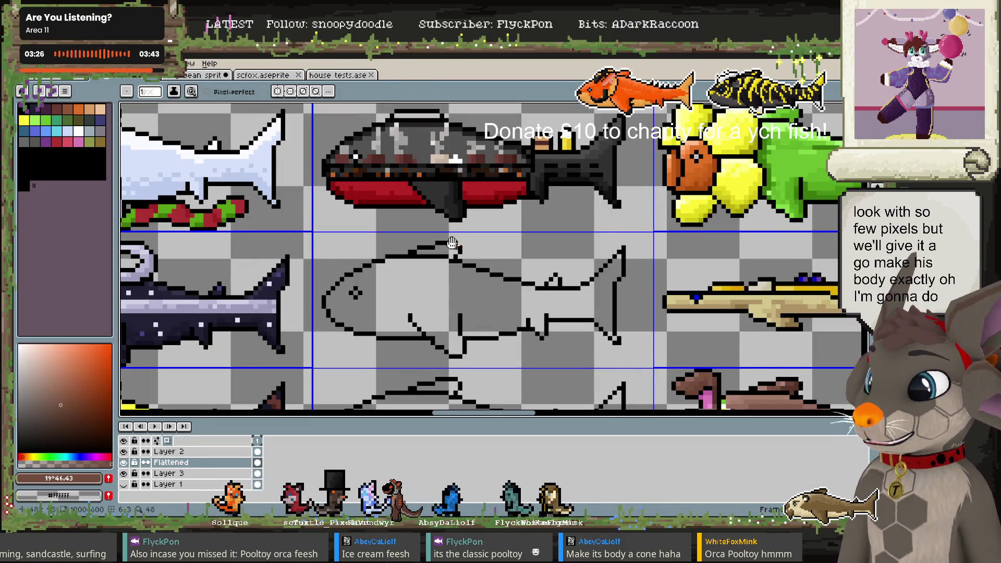
Erase the top of the outline fish's fin, then bring the blank outline fish back into view
{"action": "scroll", "coordinate": [515, 274], "scroll_direction": "down", "scroll_amount": 2}
{"action": "key", "text": "e"}
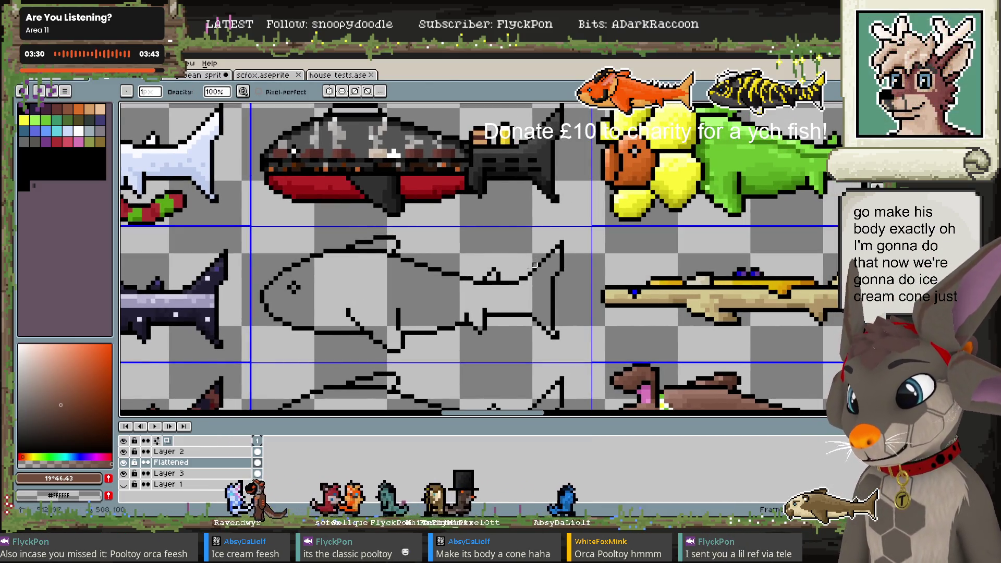
{"action": "left_click_drag", "start_coordinate": [557, 276], "coordinate": [561, 258]}
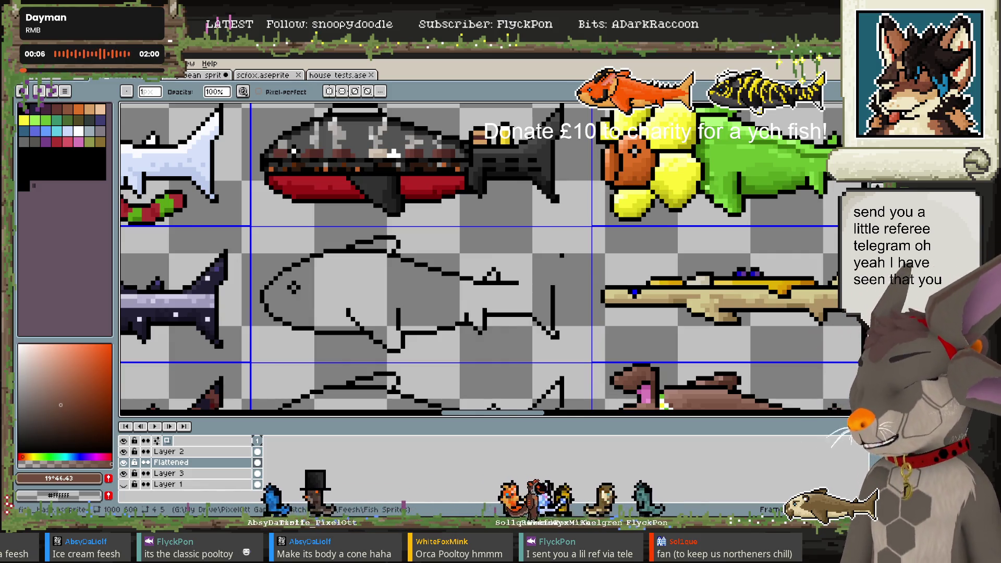
{"action": "scroll", "coordinate": [583, 274], "scroll_direction": "down", "scroll_amount": 2}
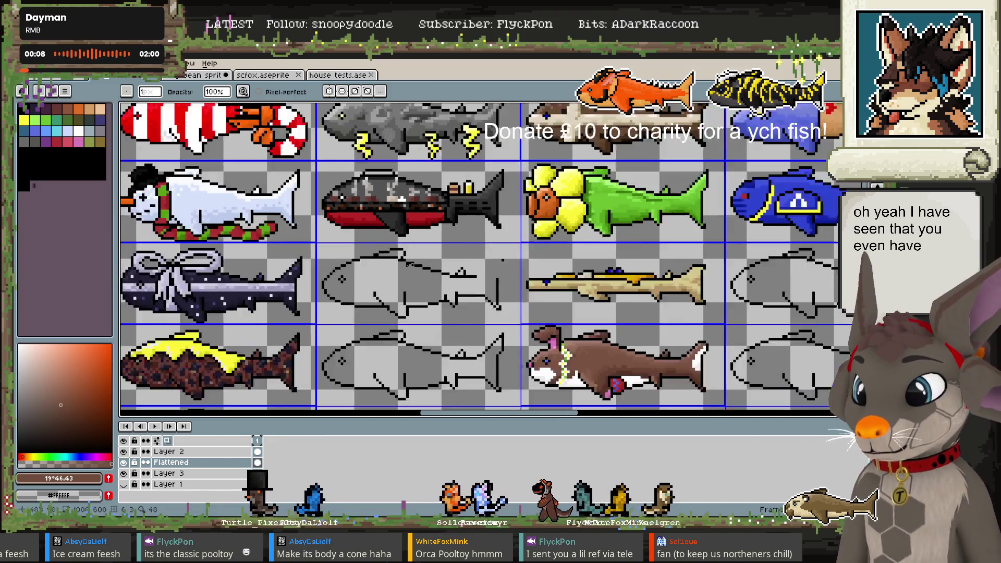
{"action": "scroll", "coordinate": [521, 234], "scroll_direction": "down", "scroll_amount": 2}
{"action": "scroll", "coordinate": [479, 191], "scroll_direction": "up", "scroll_amount": 1}
{"action": "scroll", "coordinate": [479, 192], "scroll_direction": "up", "scroll_amount": 1}
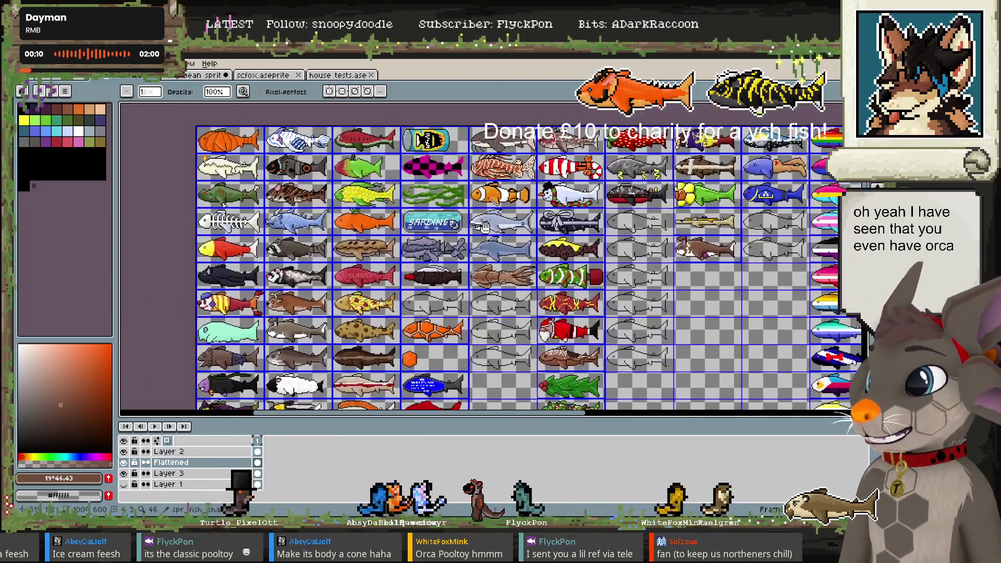
{"action": "scroll", "coordinate": [479, 192], "scroll_direction": "down", "scroll_amount": 1}
{"action": "scroll", "coordinate": [478, 192], "scroll_direction": "down", "scroll_amount": 1}
{"action": "scroll", "coordinate": [603, 134], "scroll_direction": "up", "scroll_amount": 3}
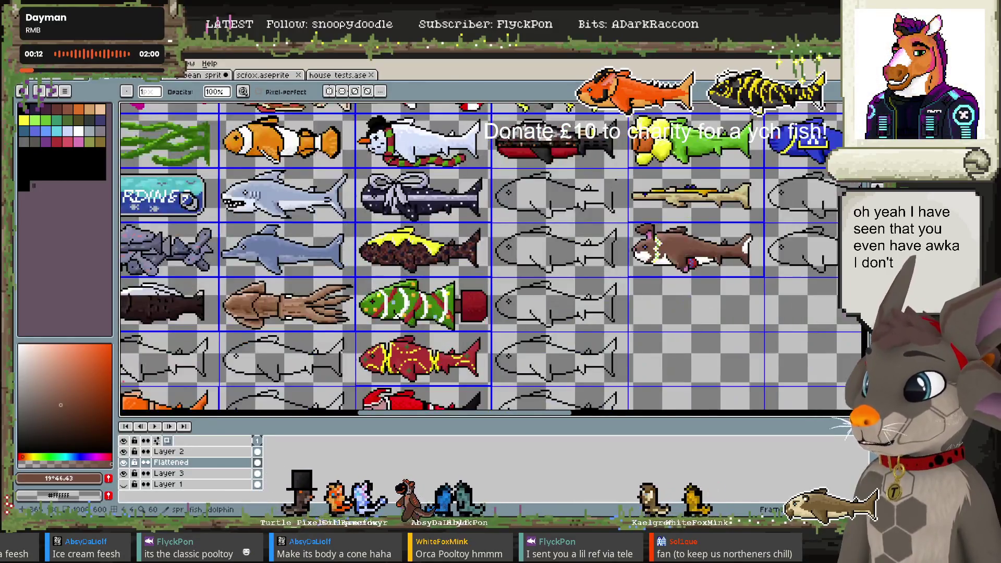
{"action": "scroll", "coordinate": [603, 133], "scroll_direction": "up", "scroll_amount": 2}
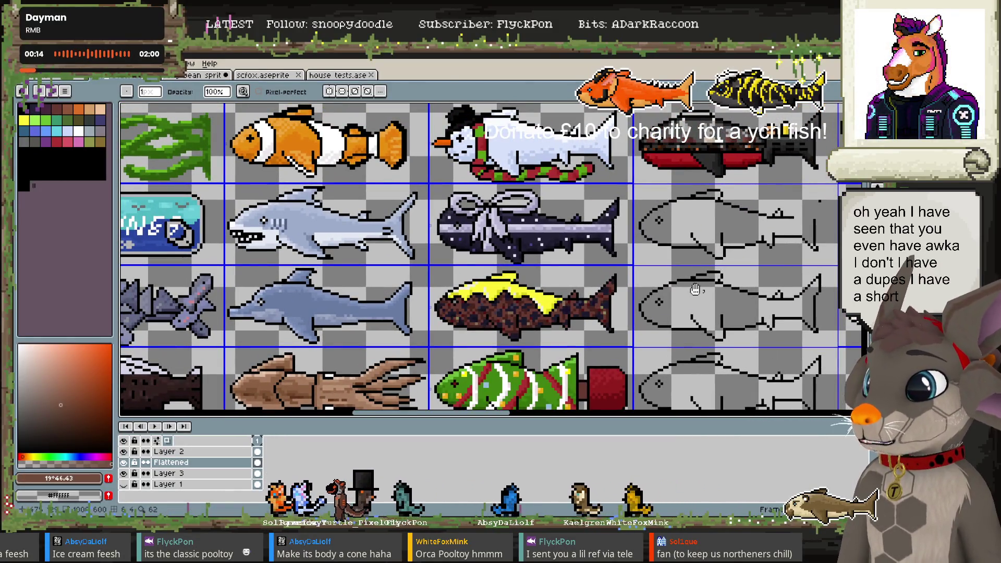
{"action": "left_click_drag", "start_coordinate": [694, 289], "coordinate": [485, 313]}
{"action": "scroll", "coordinate": [678, 234], "scroll_direction": "up", "scroll_amount": 1}
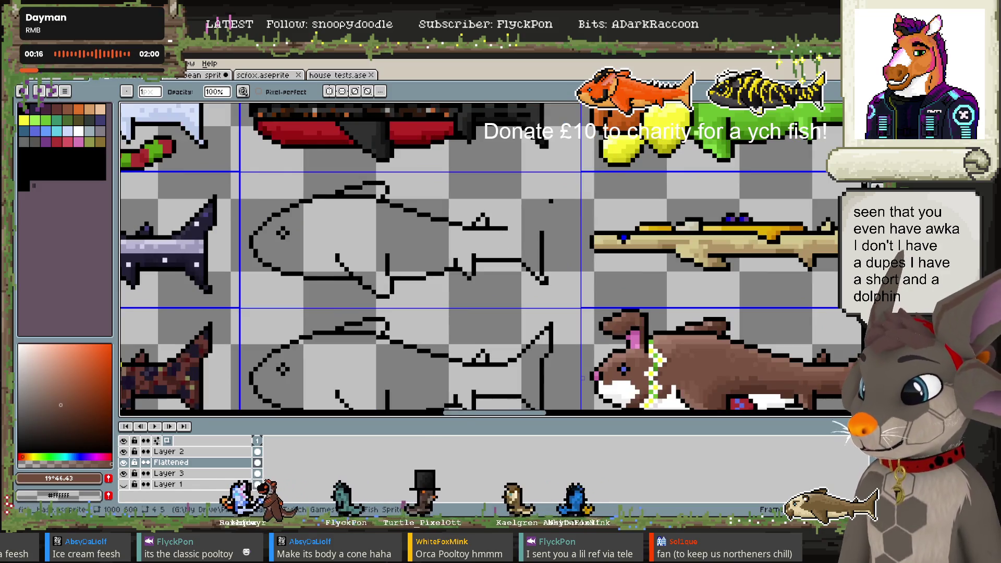
Add 'Orca' below Oar fish in the Actual fish list and save the file
{"action": "key", "text": "alt+Tab"}
{"action": "scroll", "coordinate": [250, 371], "scroll_direction": "down", "scroll_amount": 7}
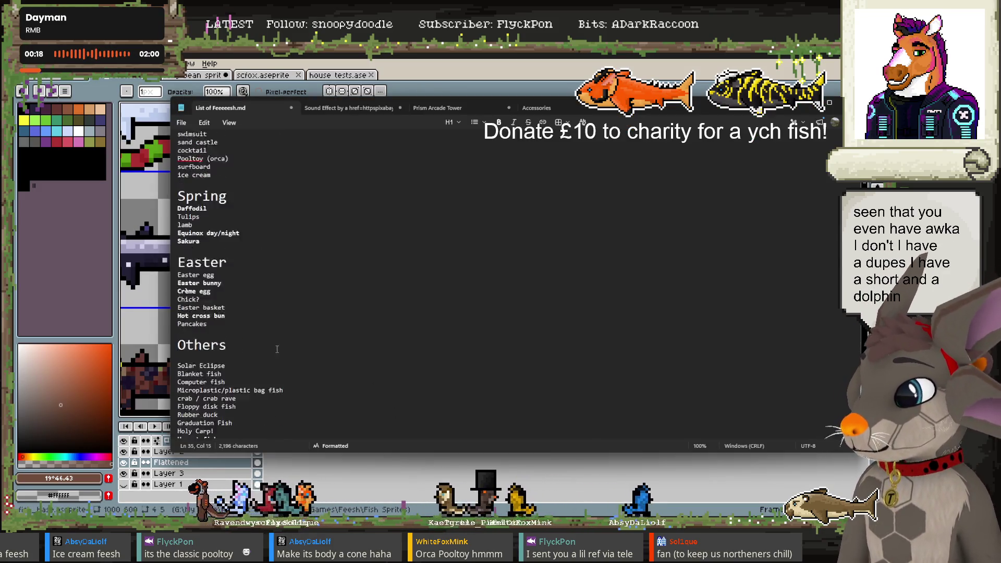
{"action": "scroll", "coordinate": [243, 349], "scroll_direction": "down", "scroll_amount": 4}
{"action": "scroll", "coordinate": [240, 344], "scroll_direction": "down", "scroll_amount": 5}
{"action": "scroll", "coordinate": [239, 343], "scroll_direction": "down", "scroll_amount": 5}
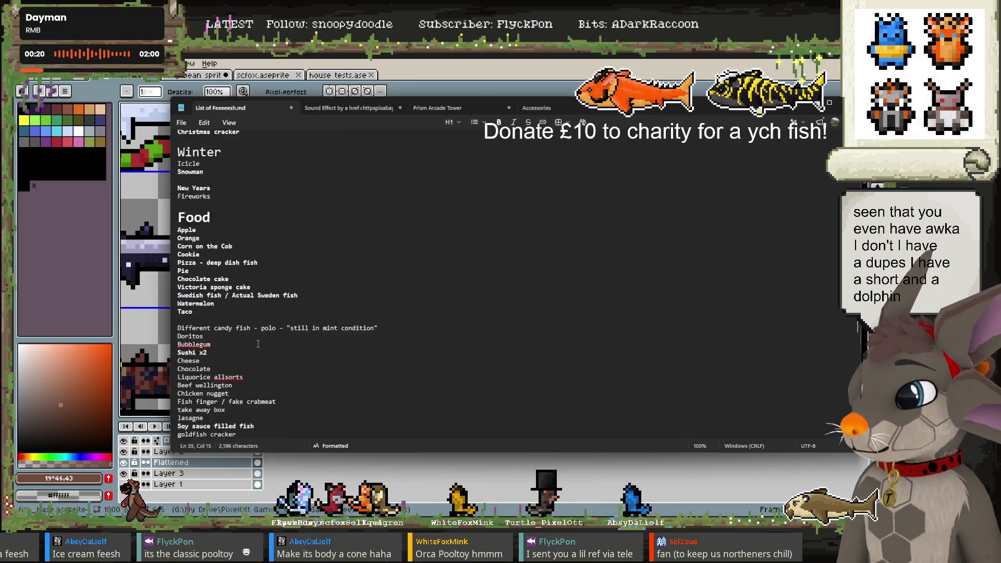
{"action": "scroll", "coordinate": [238, 343], "scroll_direction": "down", "scroll_amount": 5}
{"action": "scroll", "coordinate": [237, 342], "scroll_direction": "down", "scroll_amount": 1}
{"action": "left_click", "coordinate": [292, 342]}
{"action": "key", "text": "Return"}
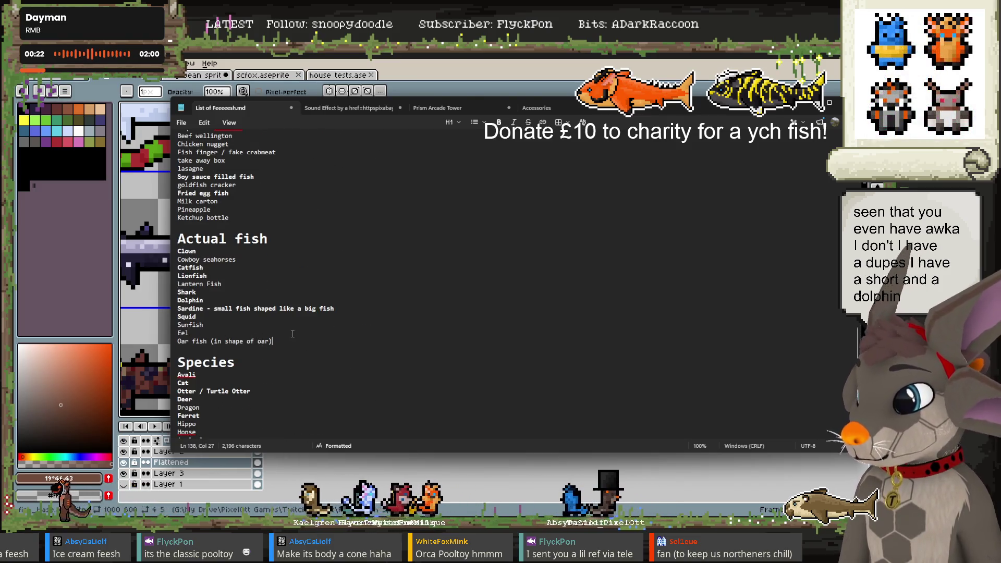
{"action": "type", "text": "Orca"}
{"action": "key", "text": "ctrl+s"}
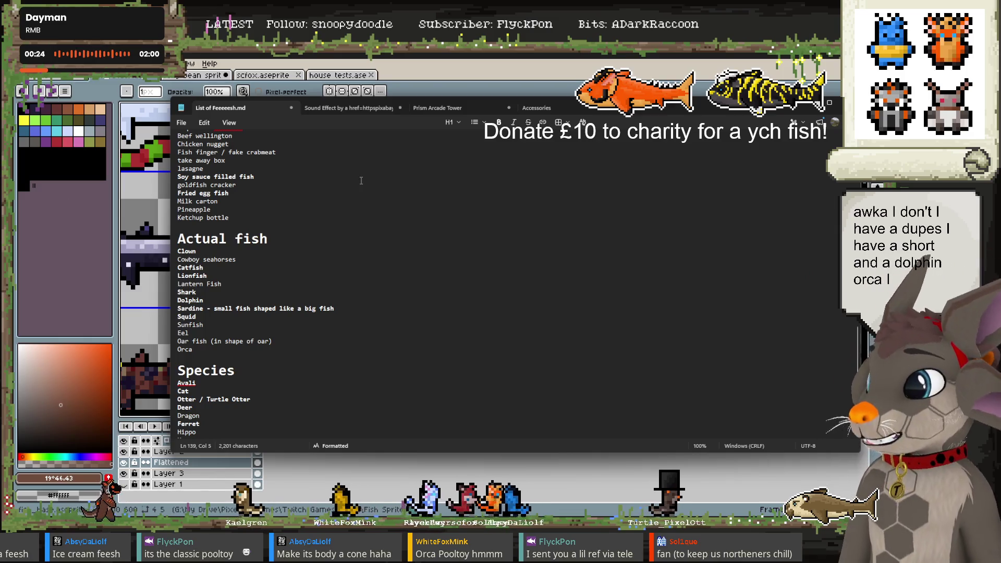
{"action": "left_click", "coordinate": [248, 54]}
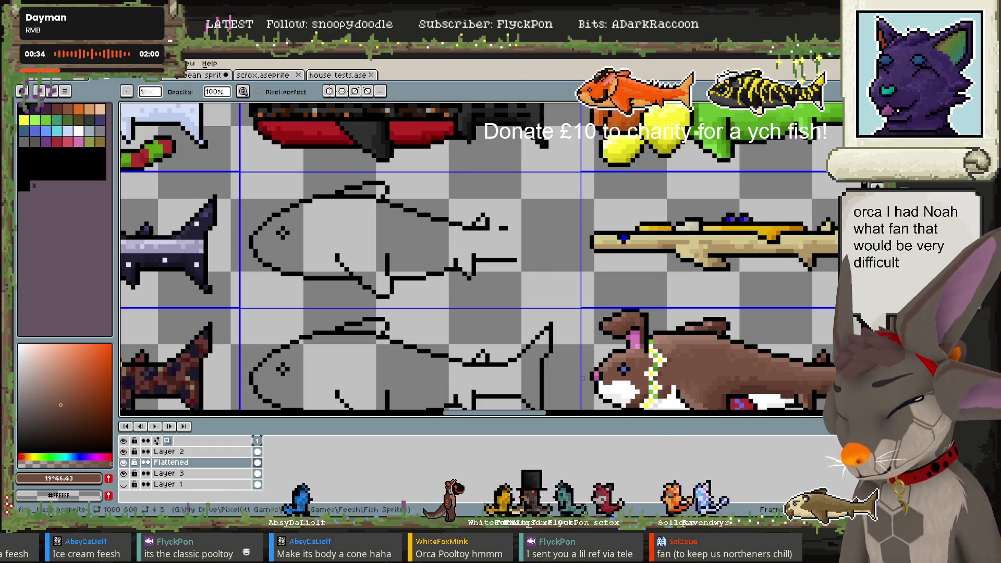
Add 'fan' on a new line below ice cream in the Summer ideas
{"action": "key", "text": "alt+Tab"}
{"action": "scroll", "coordinate": [230, 351], "scroll_direction": "up", "scroll_amount": 3}
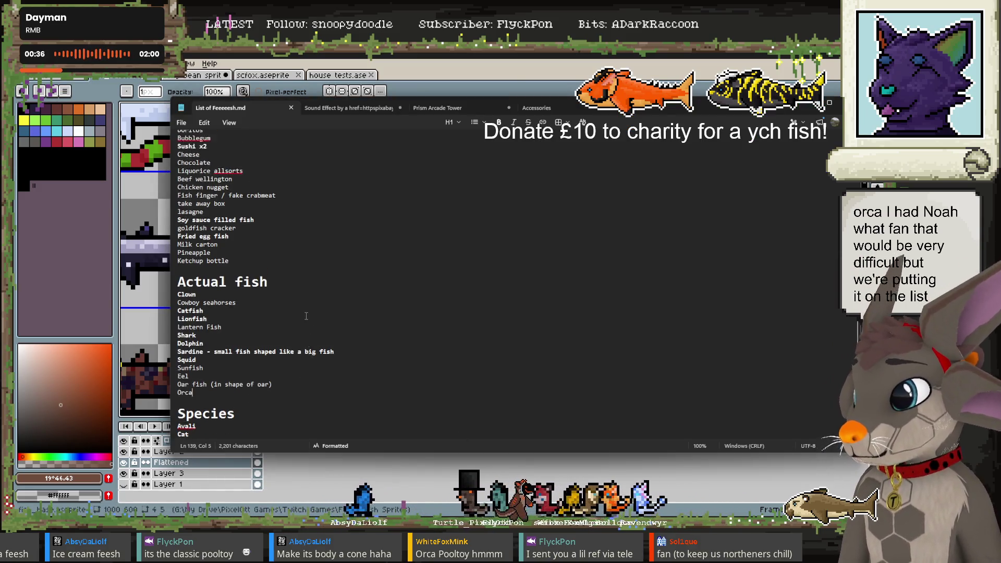
{"action": "scroll", "coordinate": [251, 342], "scroll_direction": "up", "scroll_amount": 5}
{"action": "scroll", "coordinate": [277, 329], "scroll_direction": "up", "scroll_amount": 3}
{"action": "scroll", "coordinate": [306, 316], "scroll_direction": "up", "scroll_amount": 4}
{"action": "scroll", "coordinate": [292, 318], "scroll_direction": "up", "scroll_amount": 5}
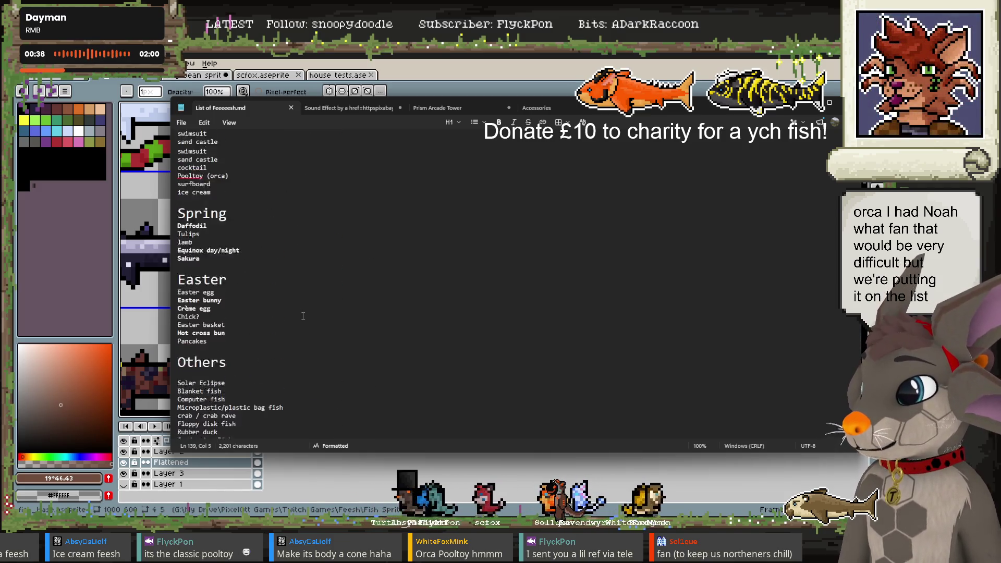
{"action": "scroll", "coordinate": [263, 321], "scroll_direction": "up", "scroll_amount": 2}
{"action": "scroll", "coordinate": [234, 297], "scroll_direction": "up", "scroll_amount": 5}
{"action": "scroll", "coordinate": [236, 354], "scroll_direction": "up", "scroll_amount": 4}
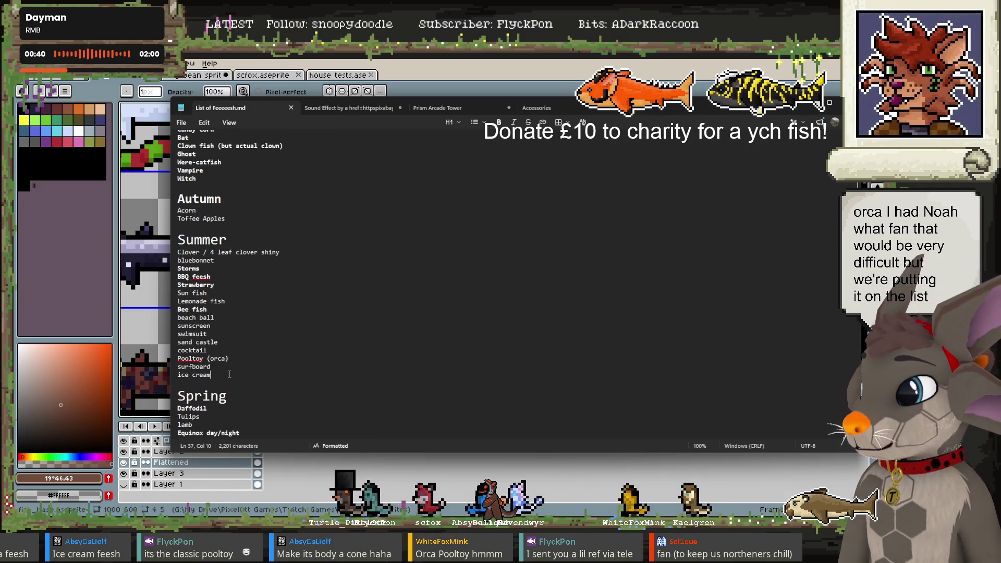
{"action": "key", "text": "Return"}
{"action": "type", "text": "fan"}
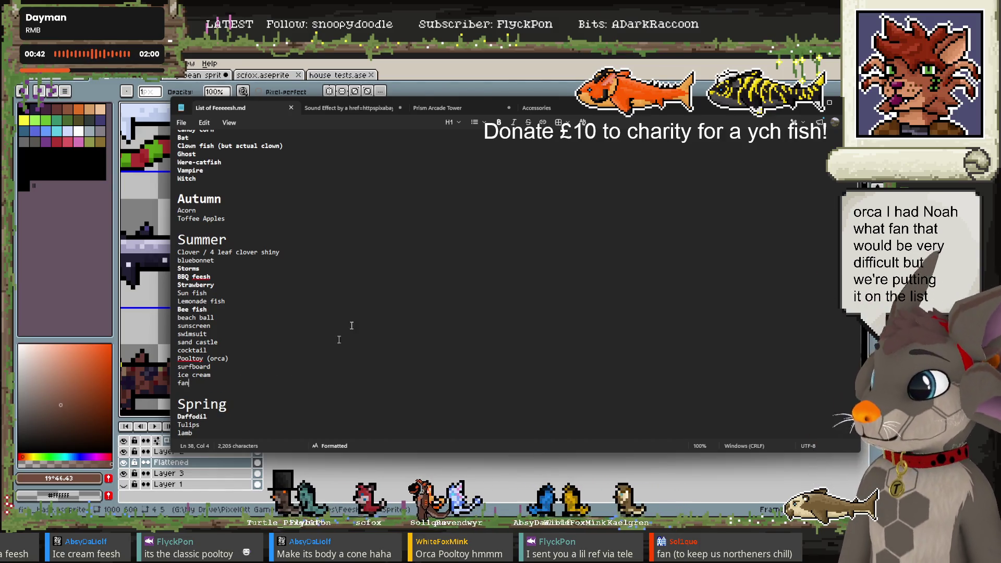
{"action": "key", "text": "alt+Tab"}
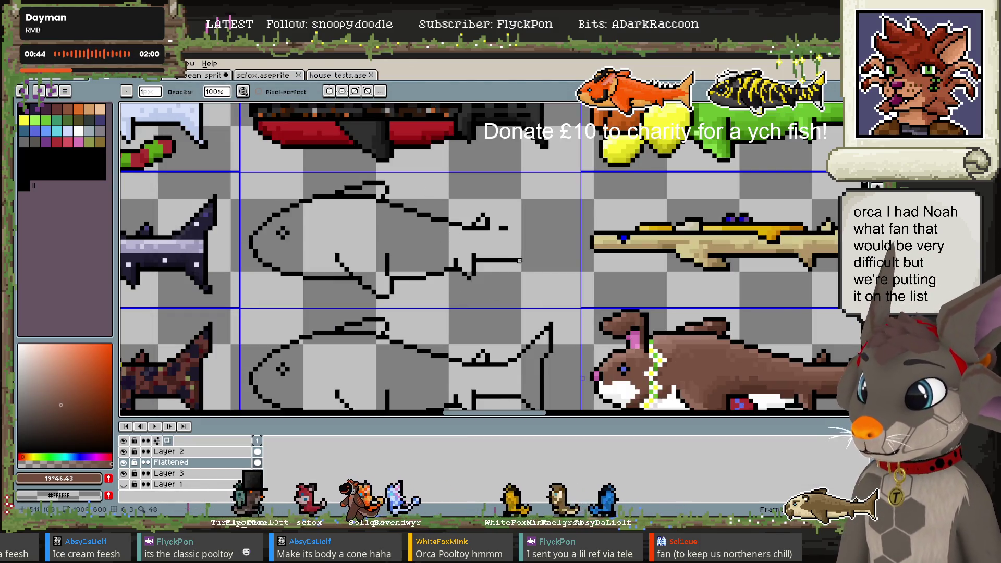
Redraw the outline fish's tail lines into a long pointed tip with pencil and eraser
{"action": "key", "text": "b"}
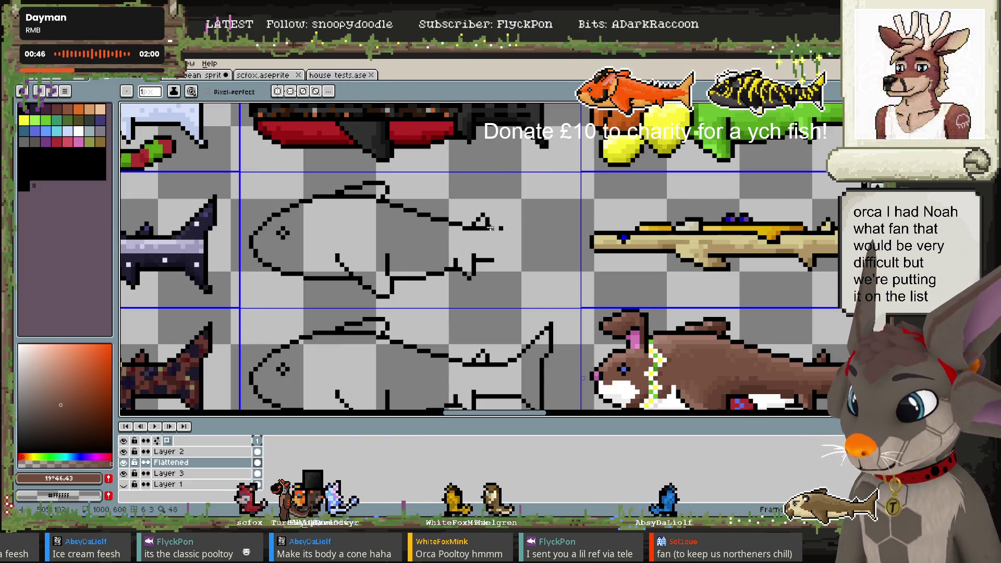
{"action": "left_click_drag", "start_coordinate": [503, 232], "coordinate": [542, 238]}
{"action": "key", "text": "e"}
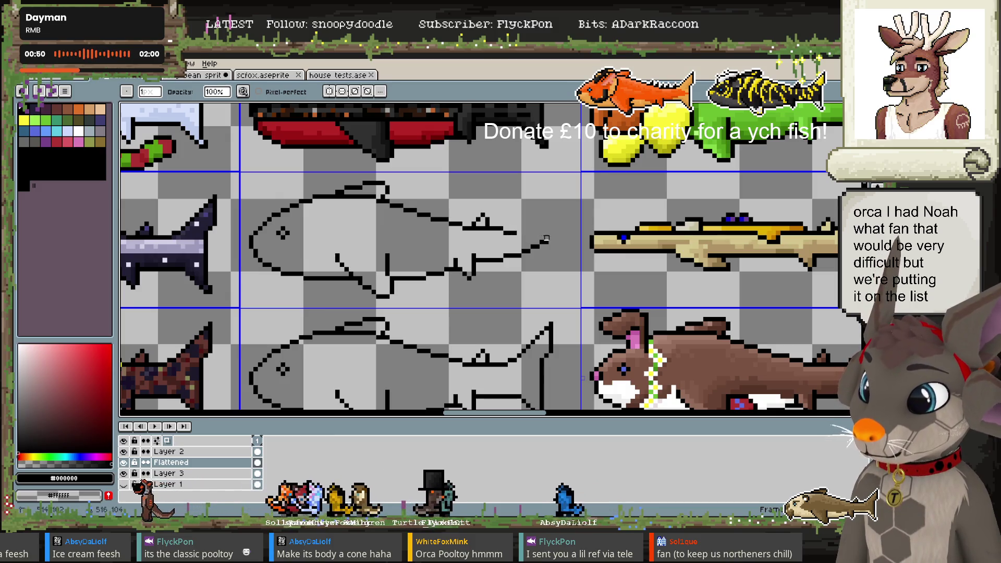
{"action": "key", "text": "b"}
{"action": "mouse_move", "coordinate": [517, 237]}
{"action": "left_mouse_down"}
{"action": "mouse_move", "coordinate": [542, 241]}
{"action": "mouse_move", "coordinate": [532, 249]}
{"action": "left_mouse_up"}
{"action": "key", "text": "e"}
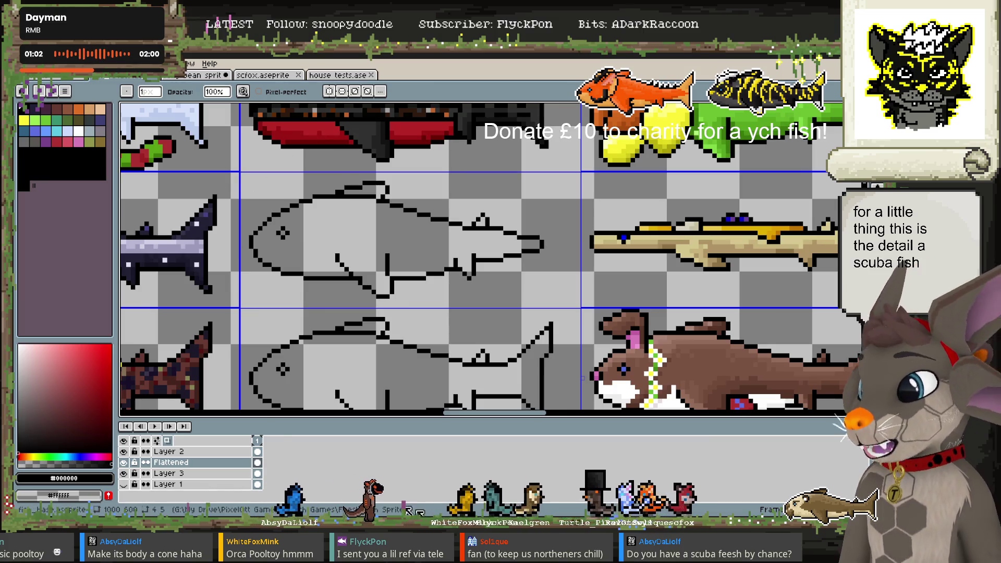
Start a new Summer entry below fan in Notepad, beginning with 's'
{"action": "left_click", "coordinate": [469, 485]}
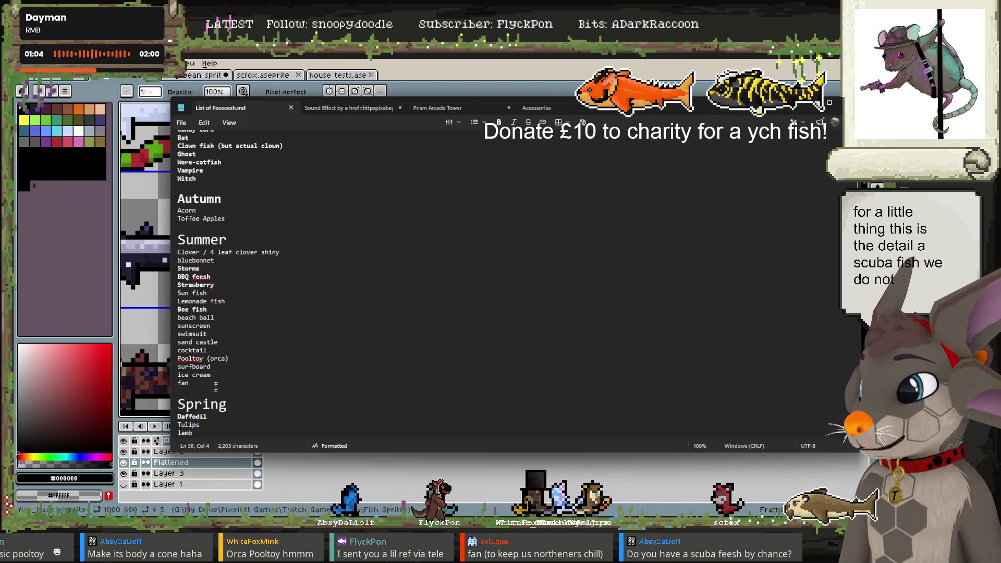
{"action": "key", "text": "Return"}
{"action": "type", "text": "scuba"}
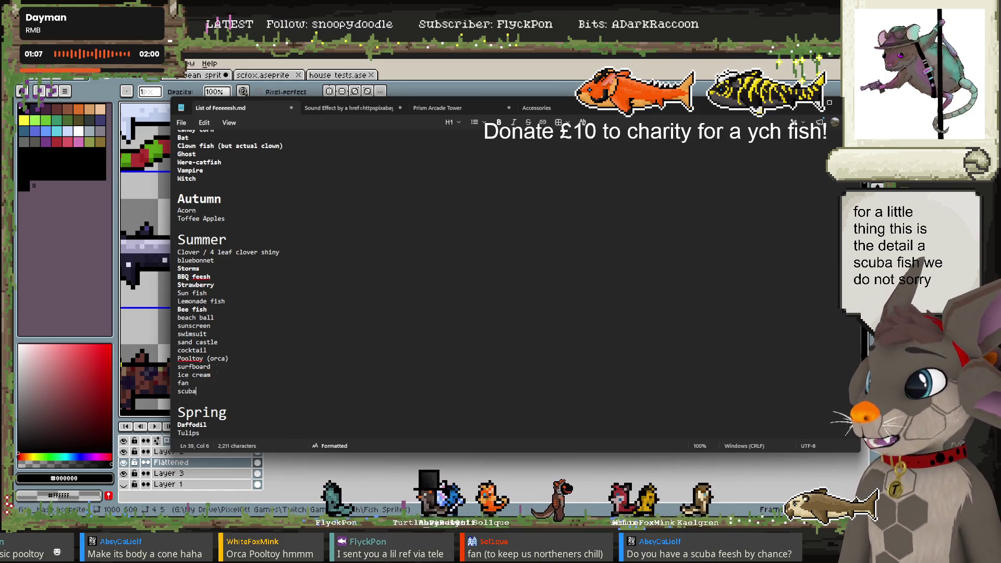
Draw a curved rim line across the fish behind its head and touch up the lower outline
{"action": "left_click", "coordinate": [333, 54]}
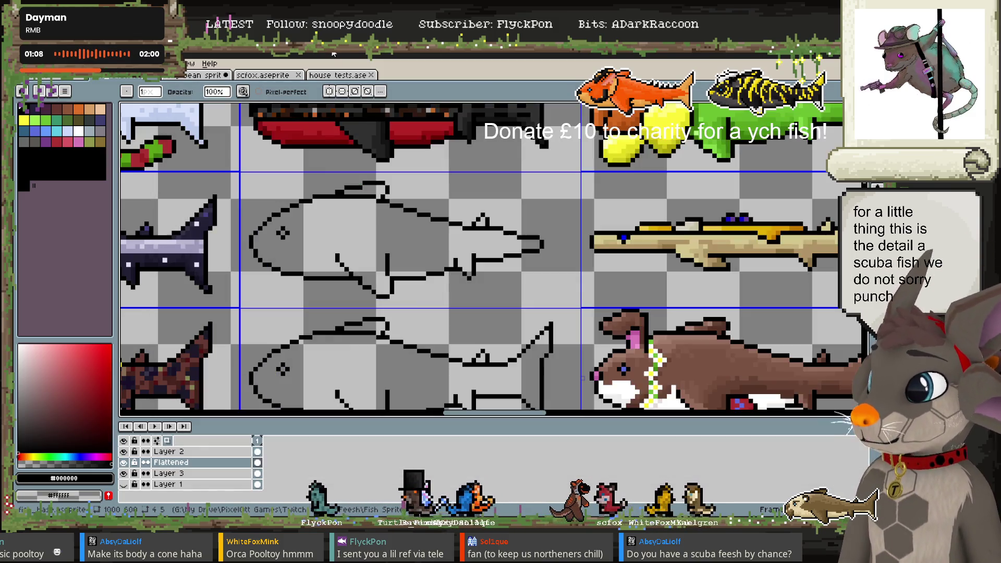
{"action": "key", "text": "b"}
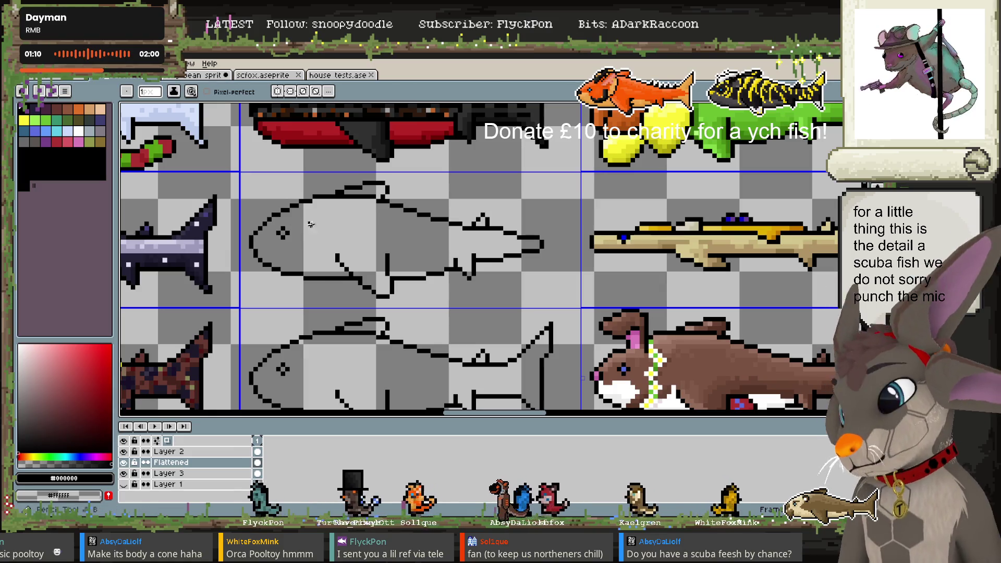
{"action": "left_click_drag", "start_coordinate": [319, 219], "coordinate": [320, 274]}
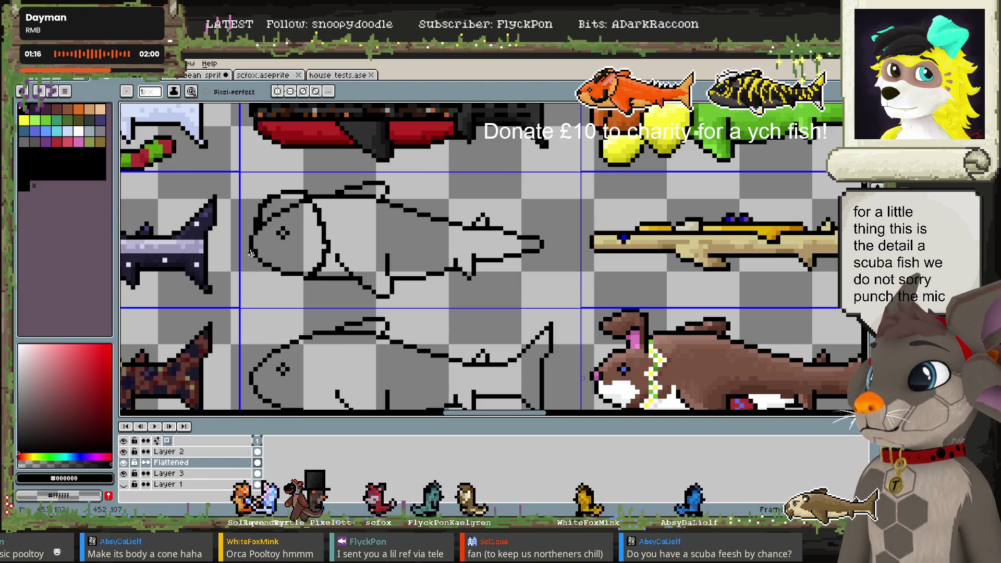
{"action": "key", "text": "e"}
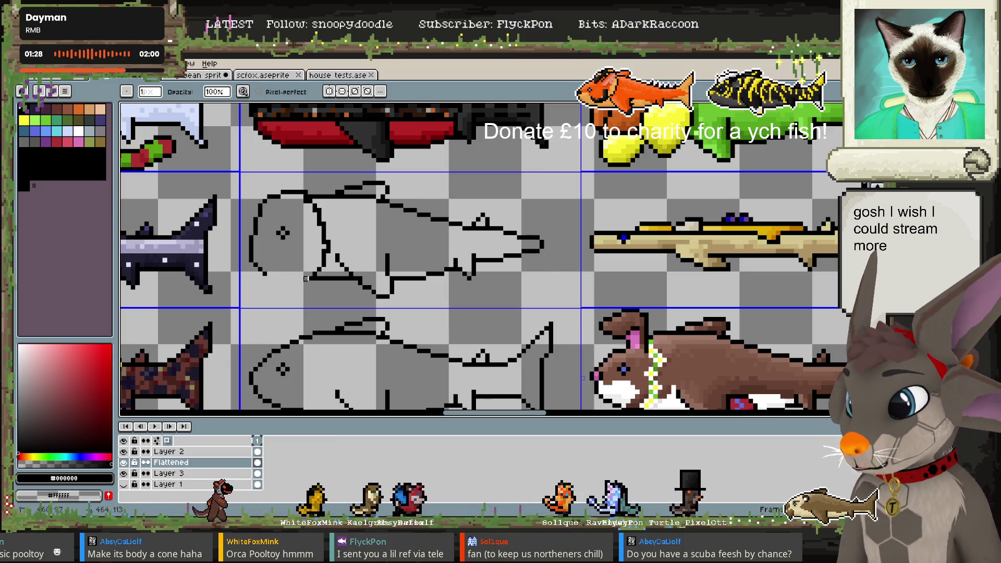
{"action": "key", "text": "b"}
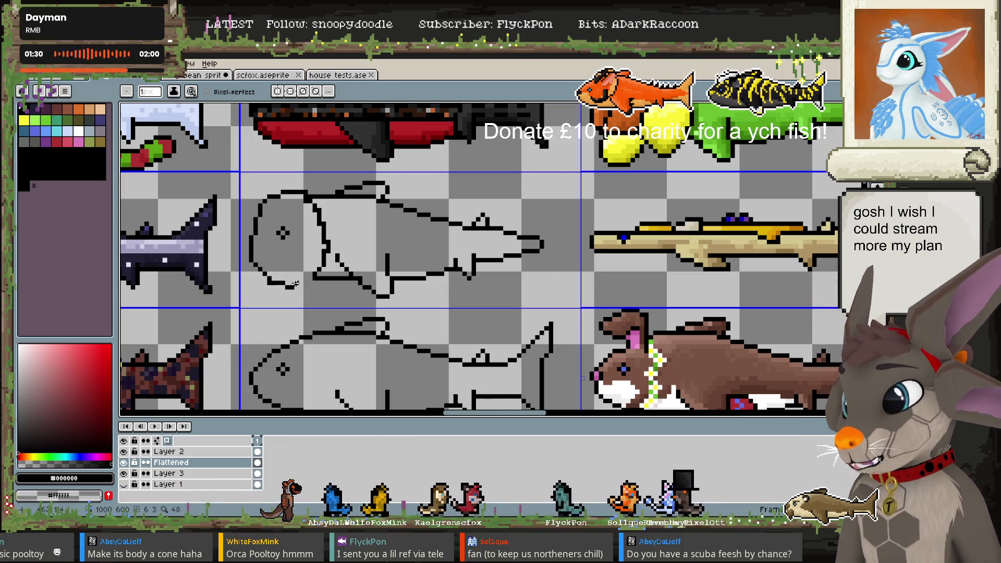
{"action": "key", "text": "e"}
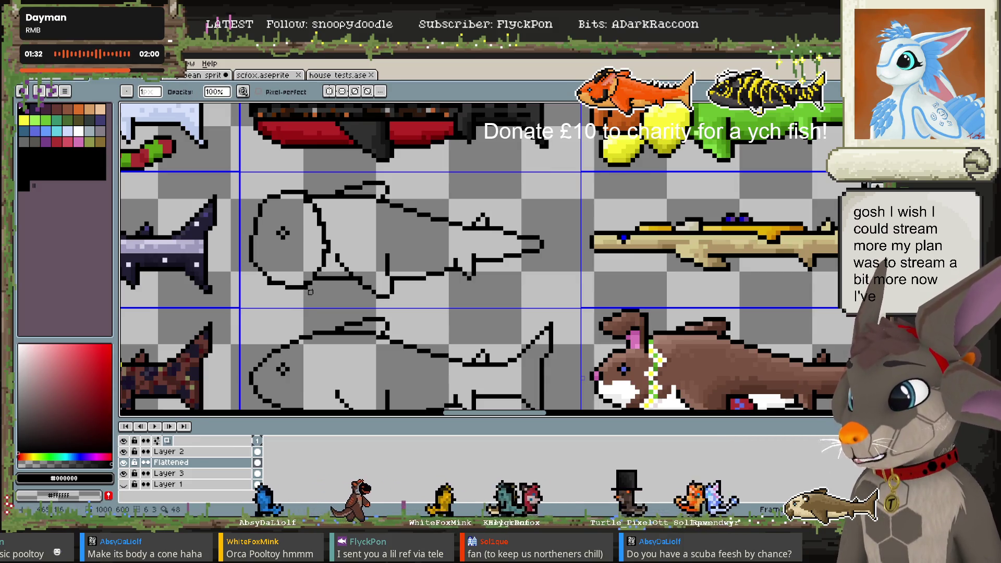
{"action": "left_click_drag", "start_coordinate": [269, 283], "coordinate": [282, 283]}
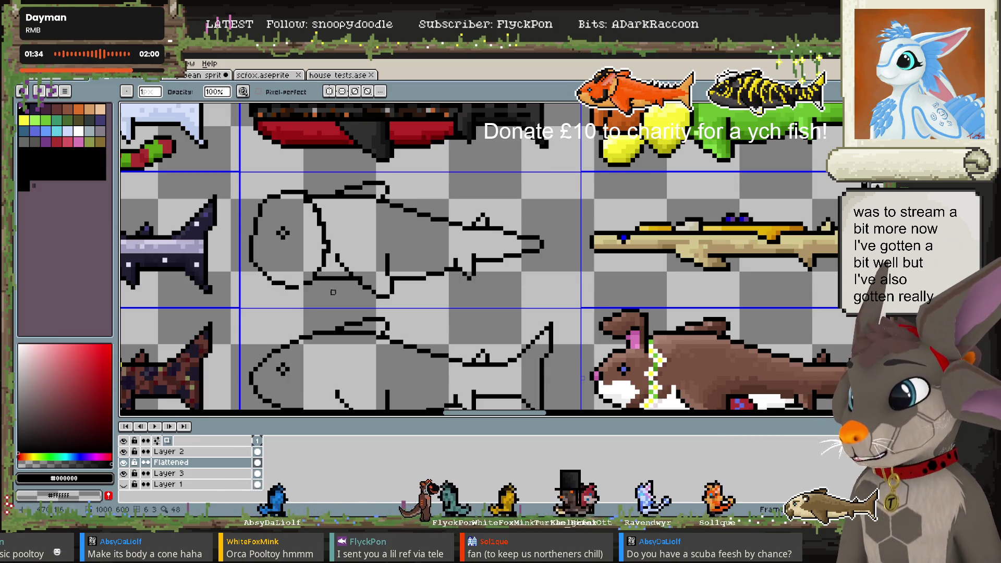
{"action": "key", "text": "b"}
{"action": "left_click_drag", "start_coordinate": [310, 285], "coordinate": [319, 276]}
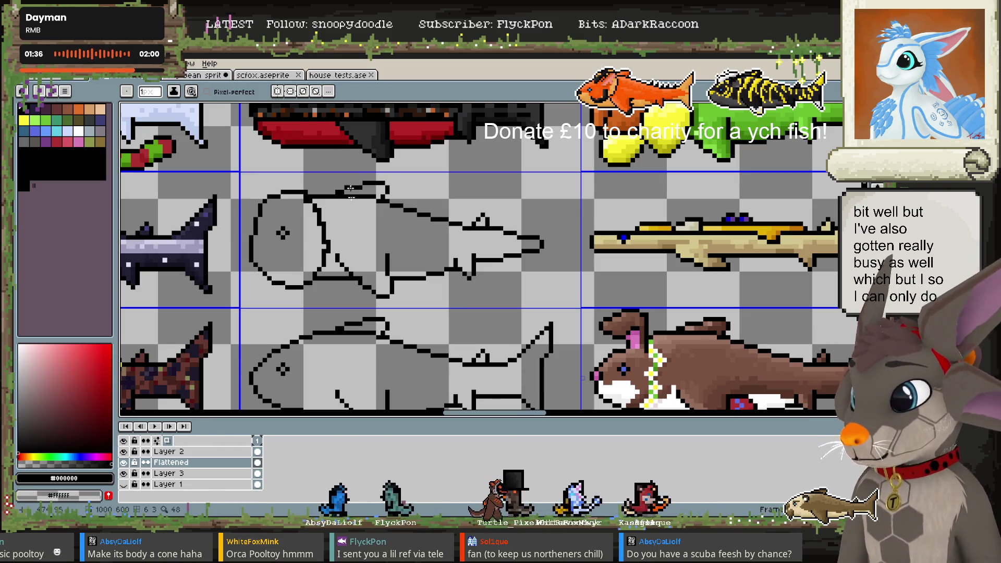
{"action": "key", "text": "e"}
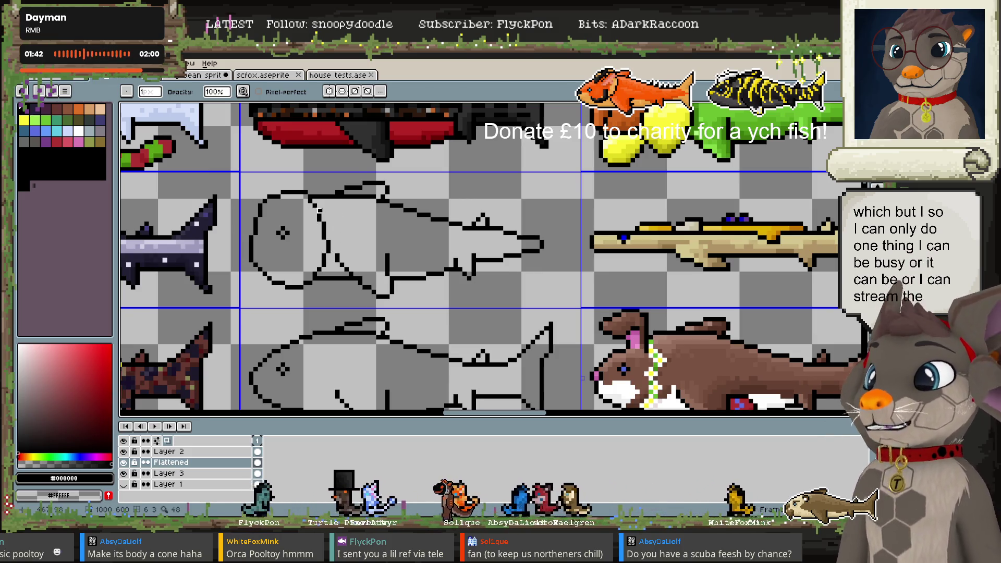
{"action": "key", "text": "b"}
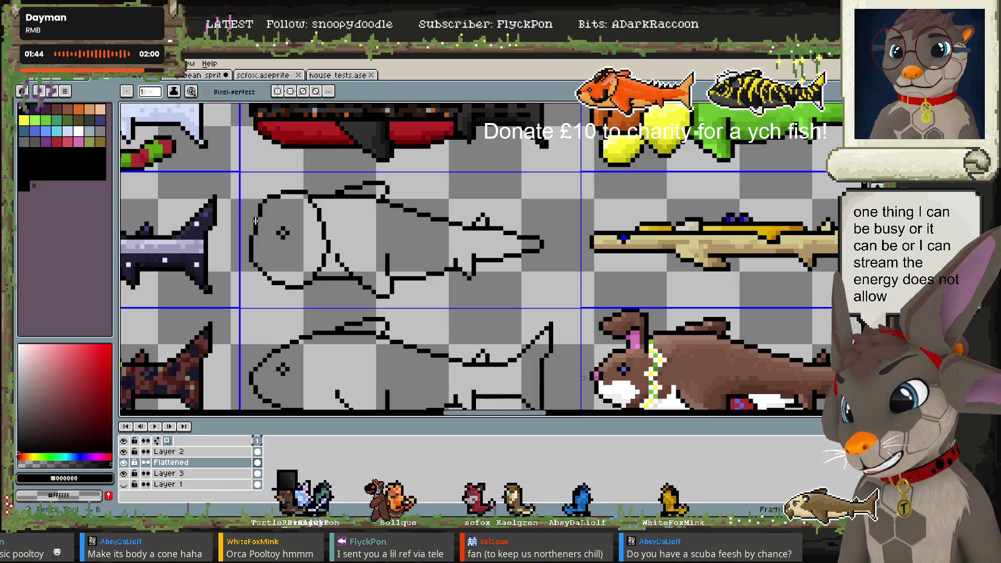
{"action": "key", "text": "w"}
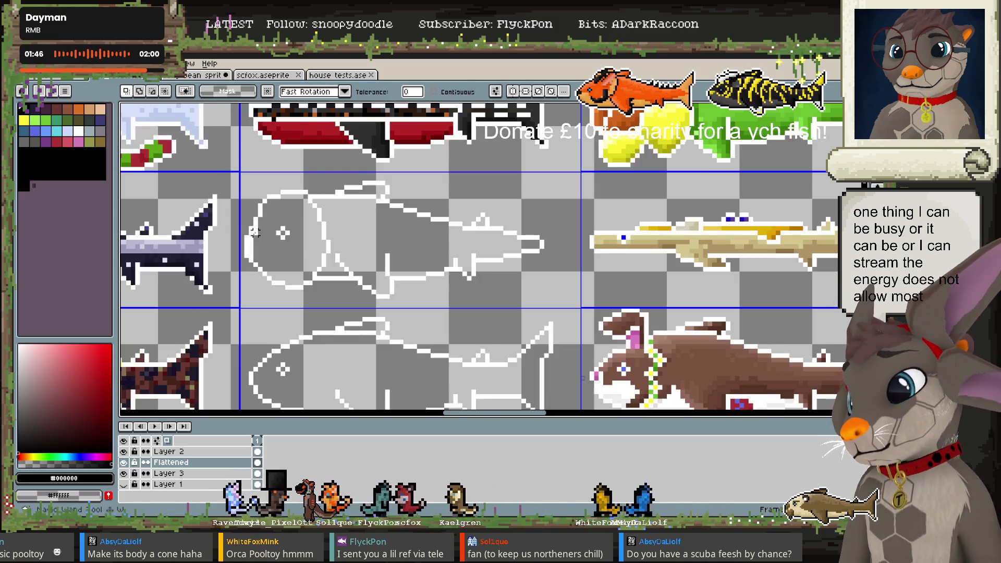
{"action": "key", "text": "b"}
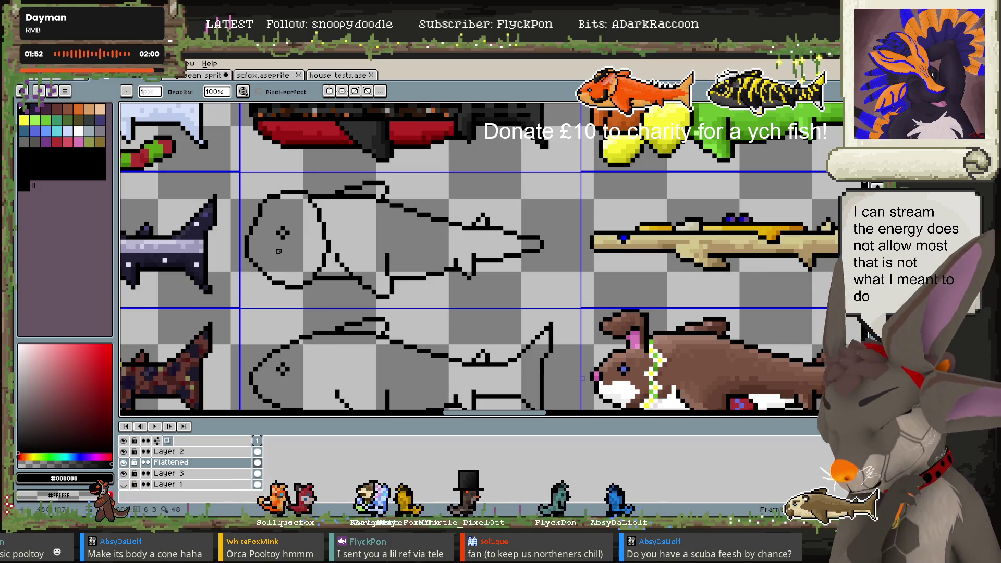
{"action": "key", "text": "e"}
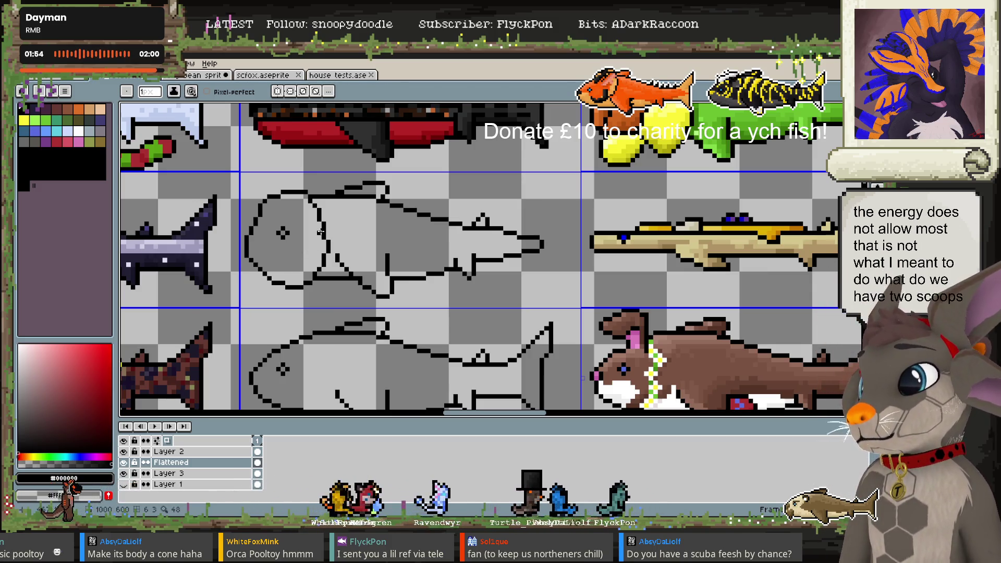
{"action": "left_click_drag", "start_coordinate": [321, 237], "coordinate": [274, 281]}
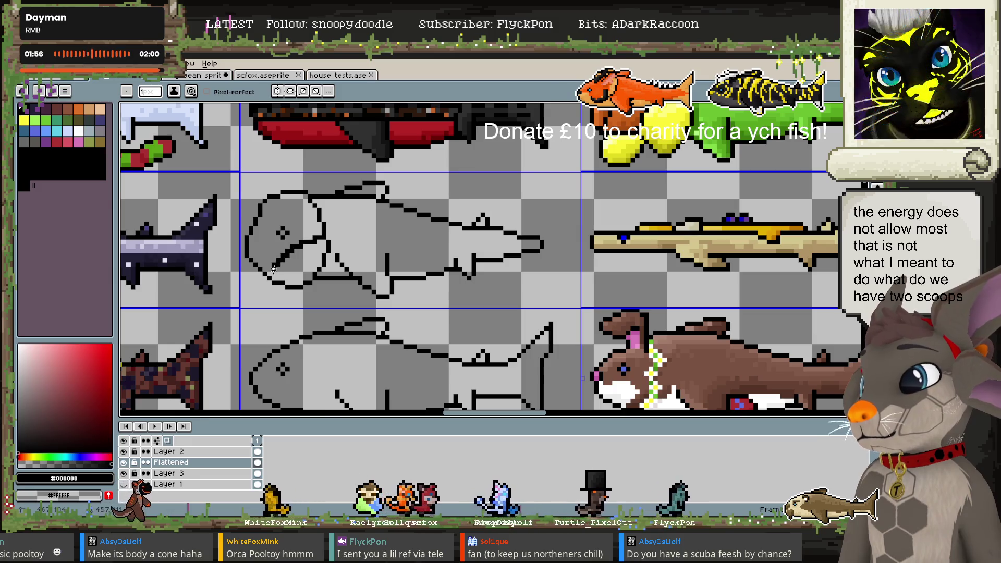
{"action": "key", "text": "v"}
{"action": "key", "text": "ctrl+z"}
{"action": "key", "text": "b"}
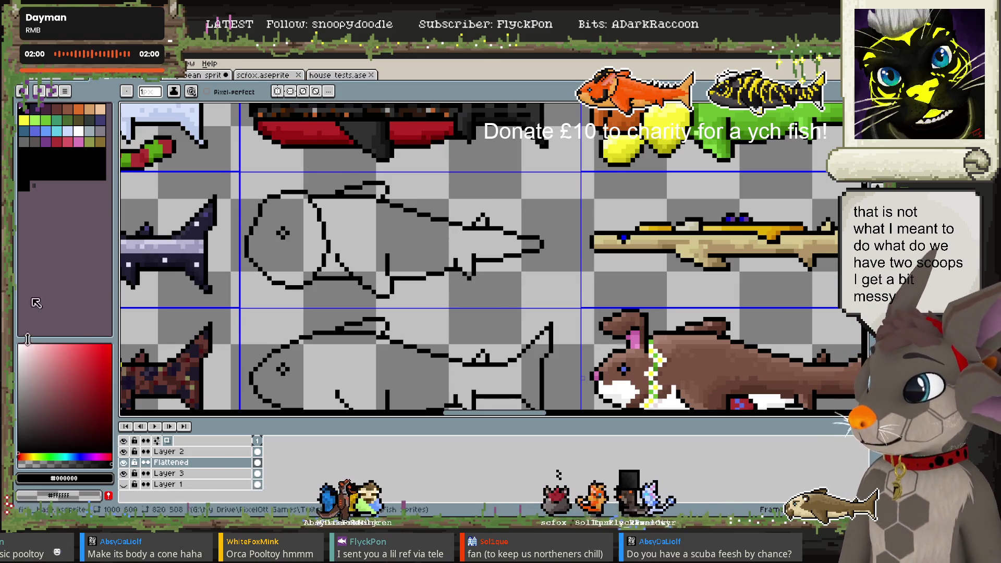
Fill the fish body behind the rim with the tan palette colour
{"action": "left_click", "coordinate": [94, 109]}
{"action": "key", "text": "g"}
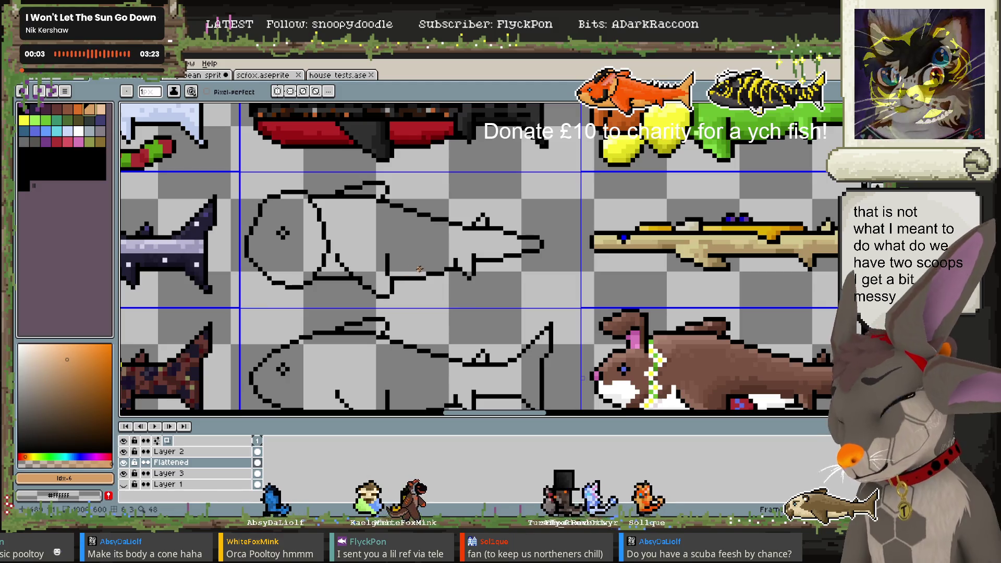
{"action": "left_click", "coordinate": [408, 235]}
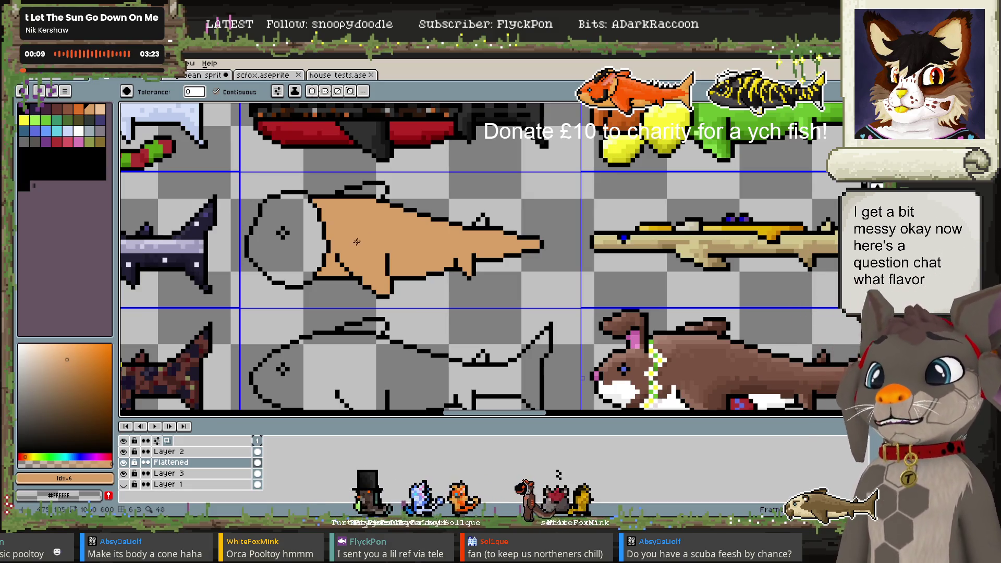
Undo the accidental black background fill and draw a small curl on the fish's head
{"action": "left_click", "coordinate": [263, 201]}
{"action": "key", "text": "ctrl+z"}
{"action": "key", "text": "b"}
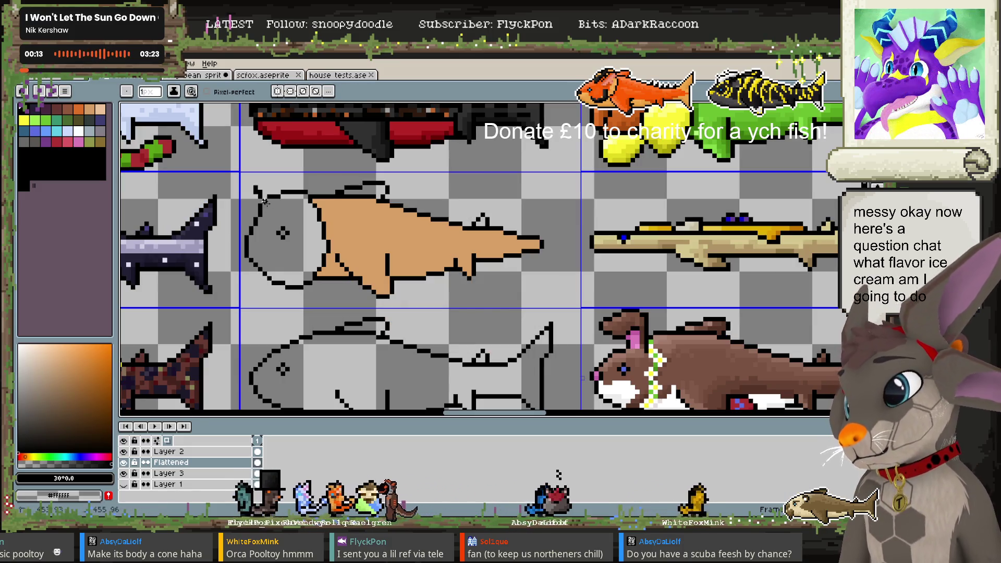
{"action": "left_click_drag", "start_coordinate": [288, 214], "coordinate": [255, 189]}
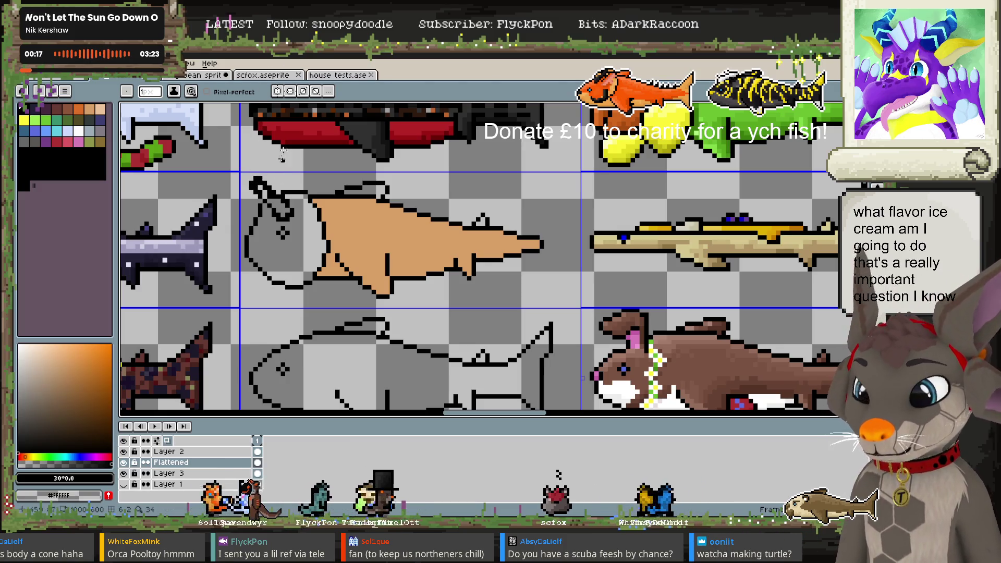
{"action": "key", "text": "e"}
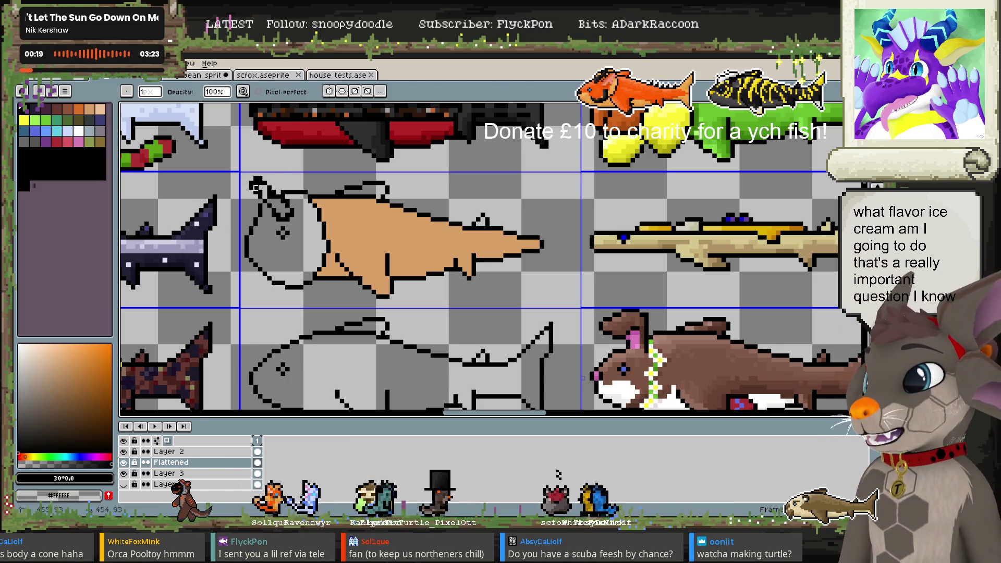
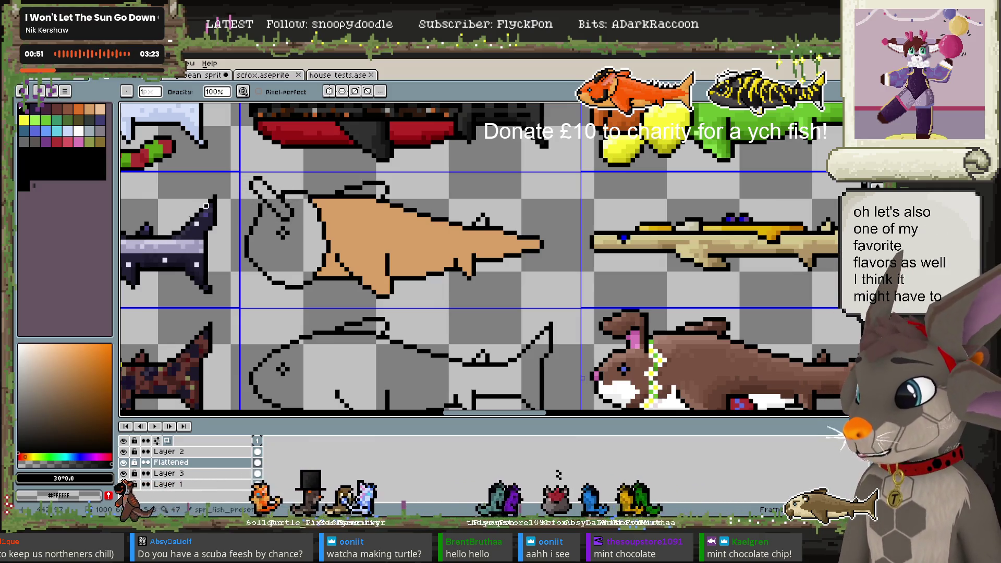
Bucket-fill the fish's round head with light green
{"action": "left_click", "coordinate": [41, 457]}
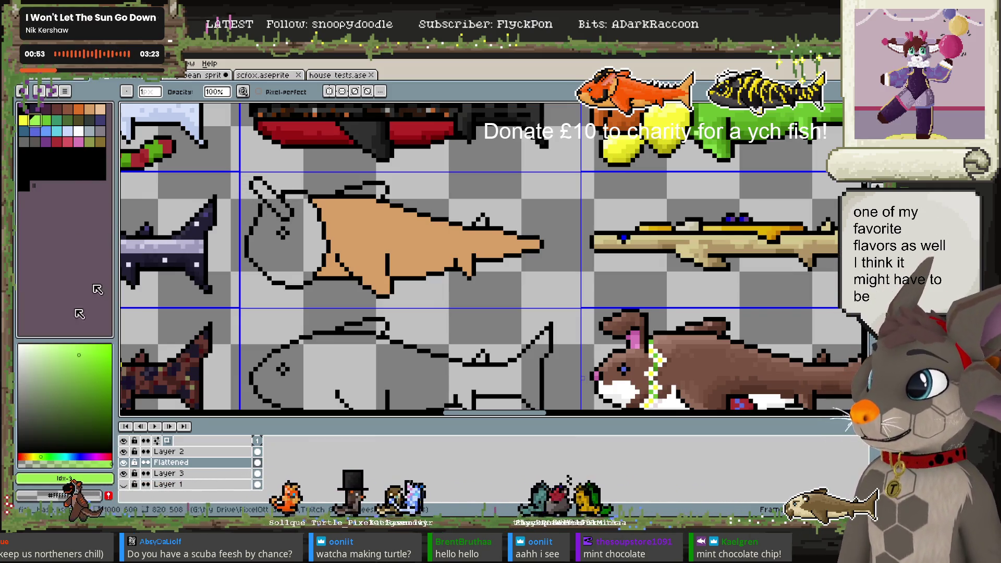
{"action": "left_click", "coordinate": [70, 352]}
{"action": "key", "text": "g"}
{"action": "left_click", "coordinate": [279, 245]}
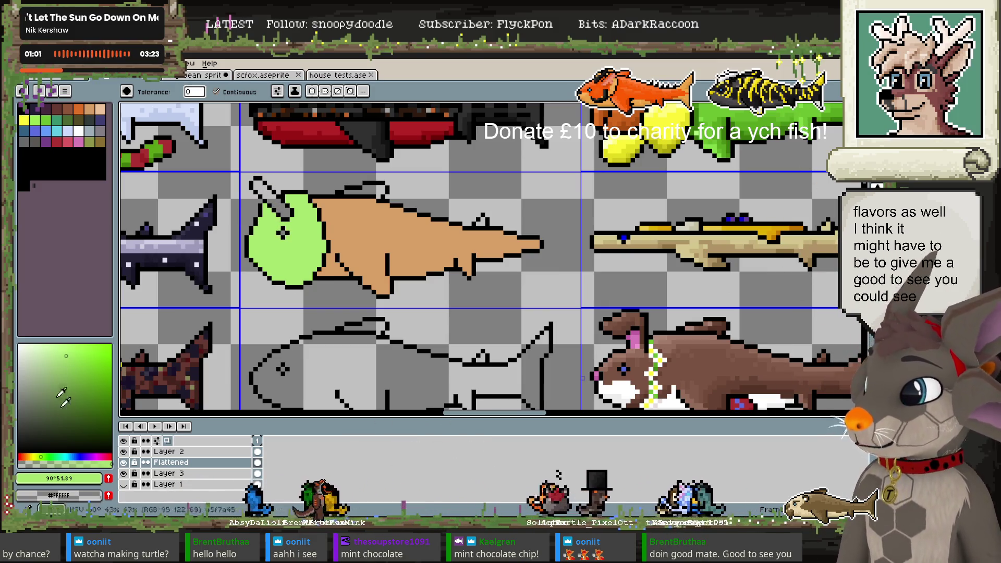
Fill the little stick with dark brown
{"action": "left_click", "coordinate": [57, 109]}
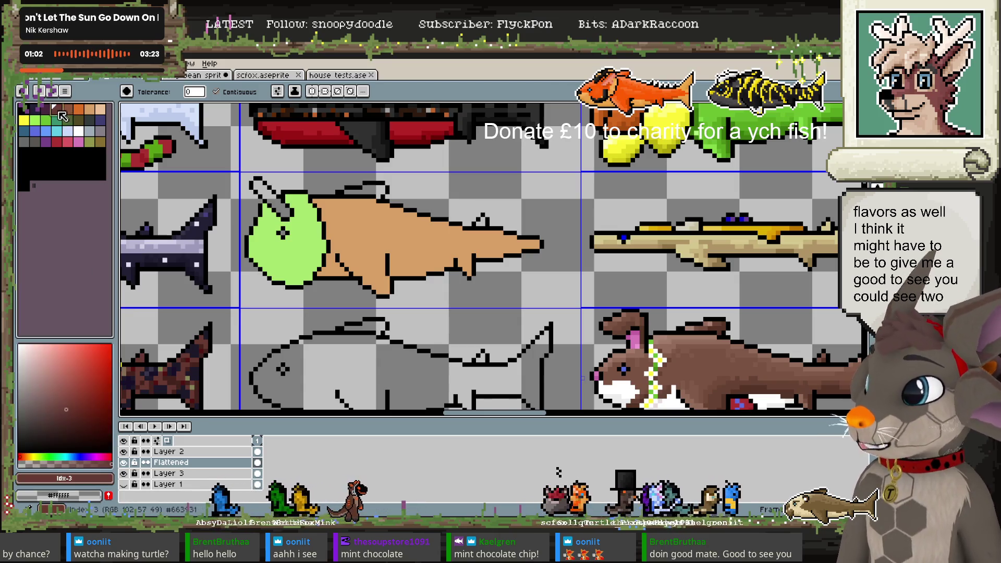
{"action": "left_click", "coordinate": [270, 200]}
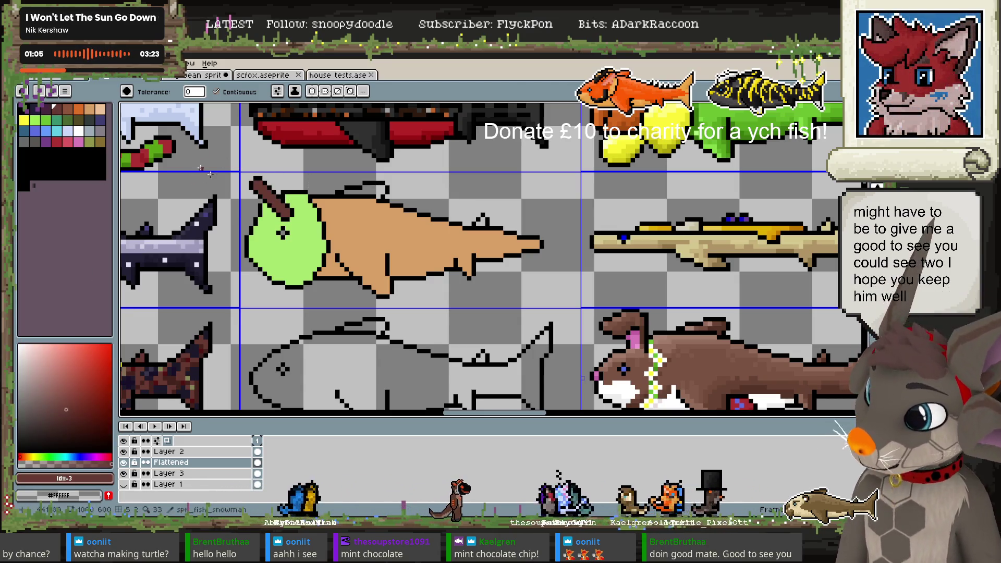
{"action": "key", "text": "e"}
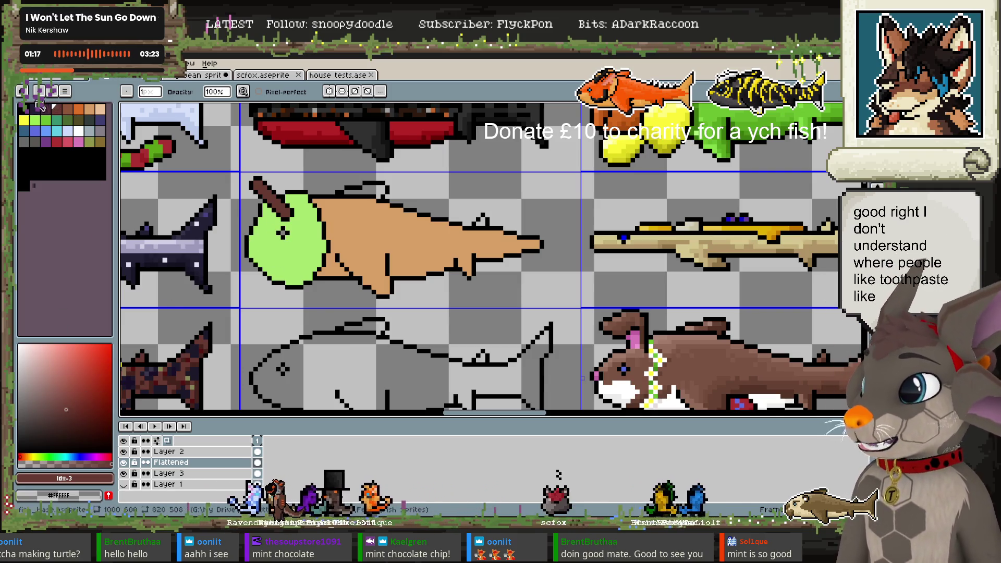
Shift to a darker, warmer brown and pencil chocolate-chip spots onto the green scoop
{"action": "left_click", "coordinate": [73, 420]}
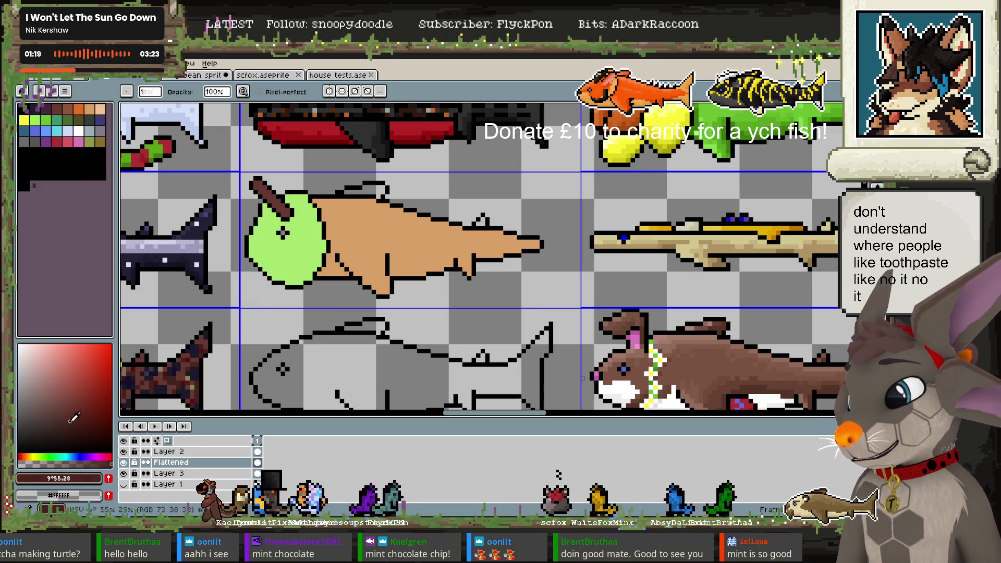
{"action": "left_click_drag", "start_coordinate": [30, 454], "coordinate": [25, 456]}
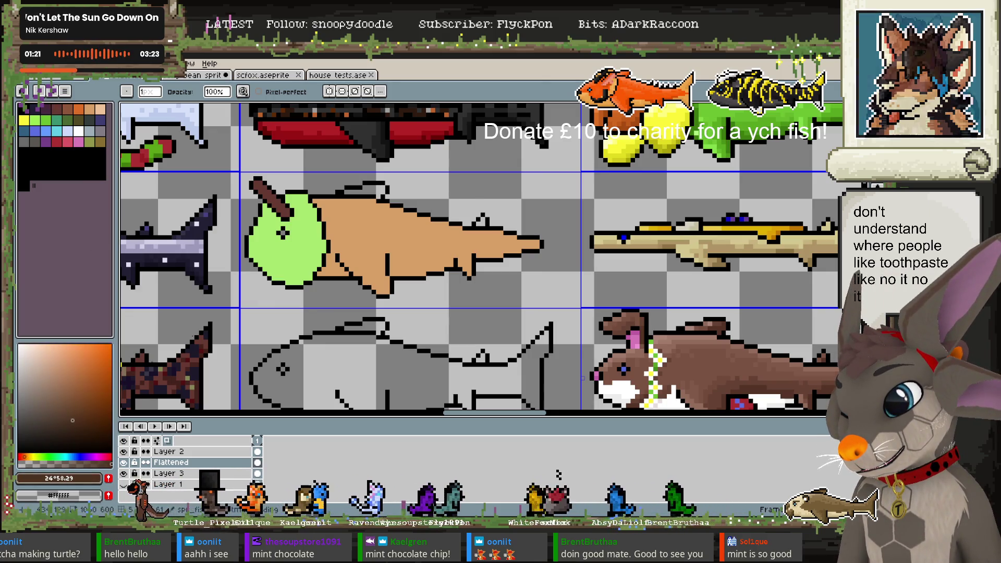
{"action": "key", "text": "b"}
{"action": "left_click_drag", "start_coordinate": [297, 268], "coordinate": [299, 260]}
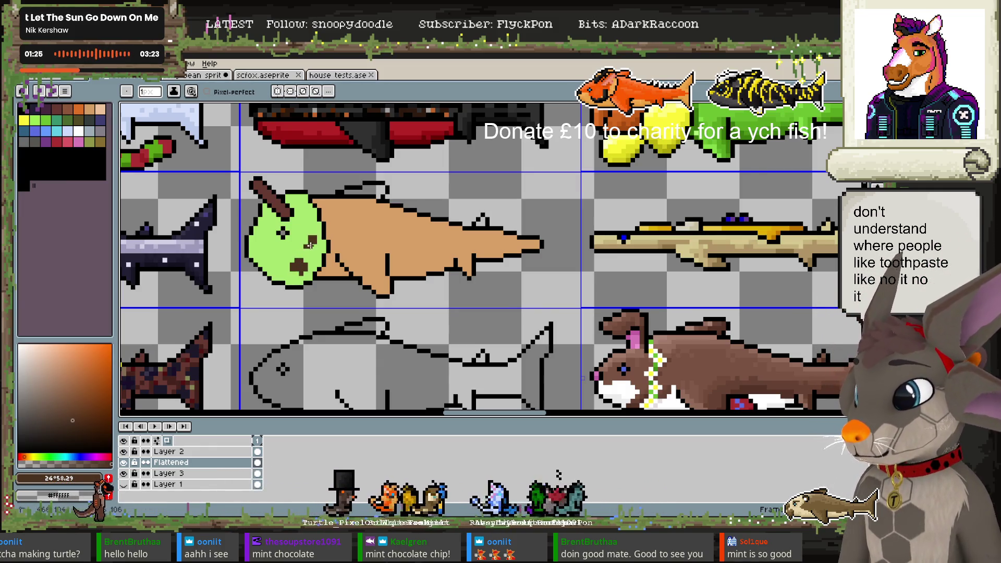
{"action": "left_click_drag", "start_coordinate": [303, 213], "coordinate": [307, 219]}
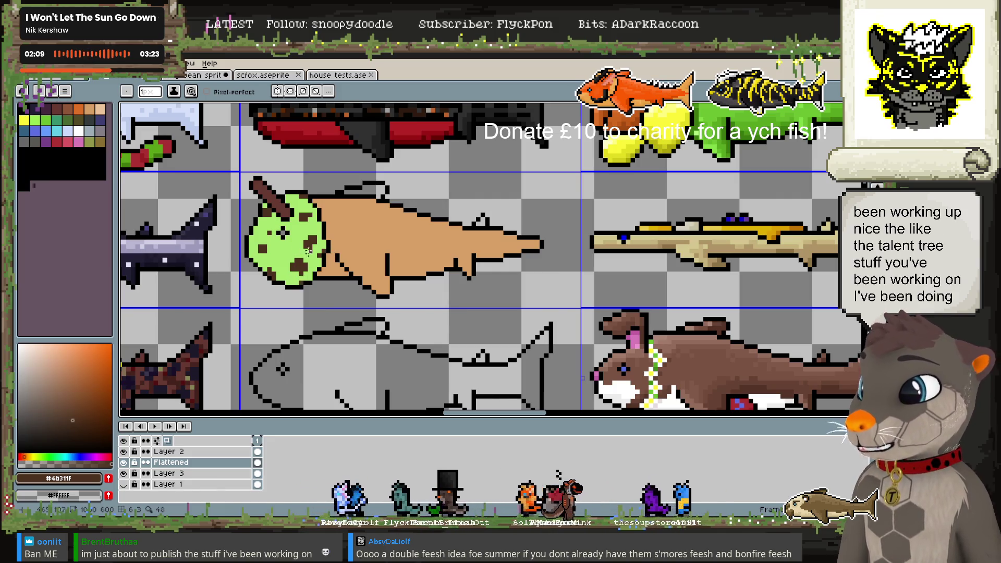
{"action": "left_click", "coordinate": [79, 428]}
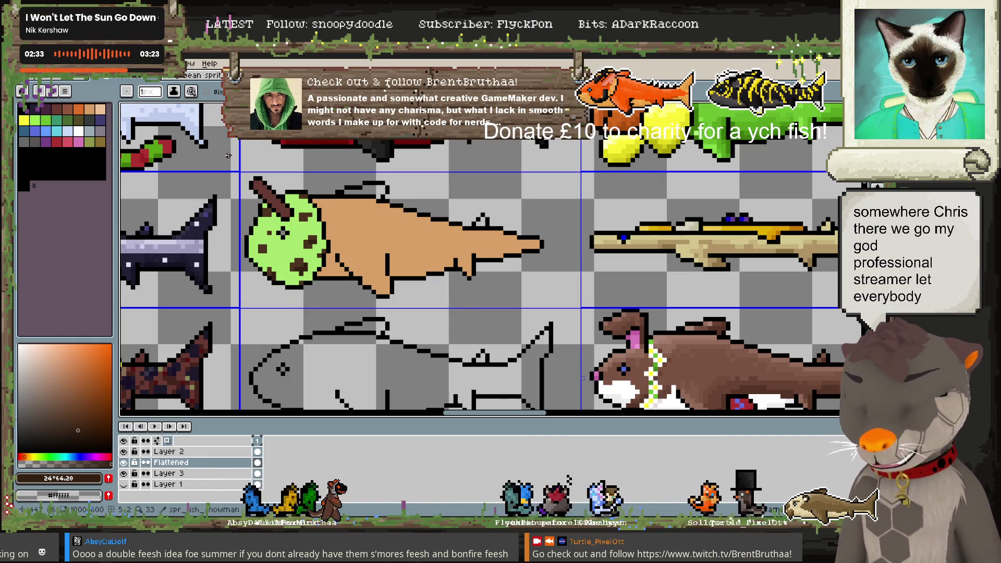
{"action": "key", "text": "i"}
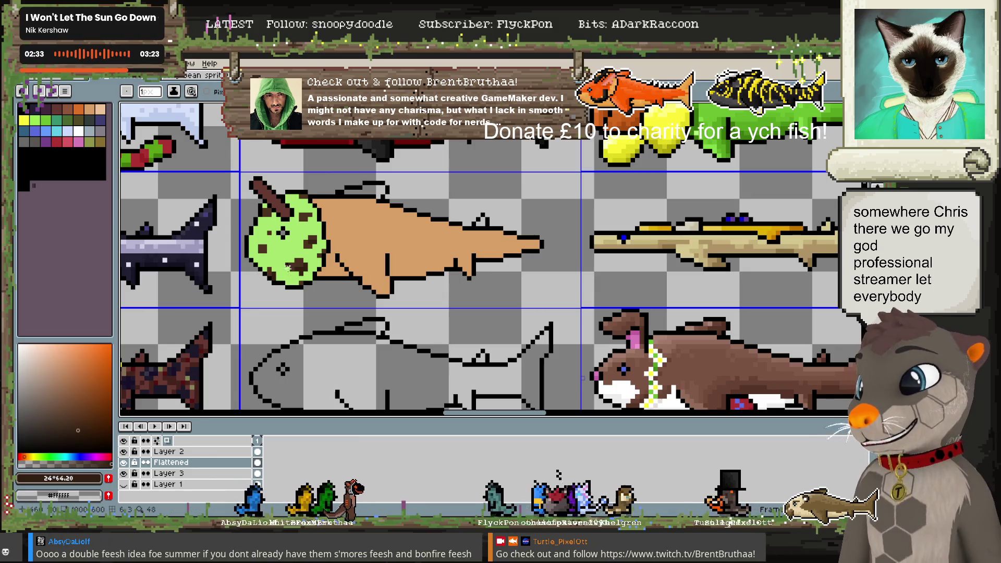
{"action": "left_click", "coordinate": [267, 245]}
{"action": "key", "text": "b"}
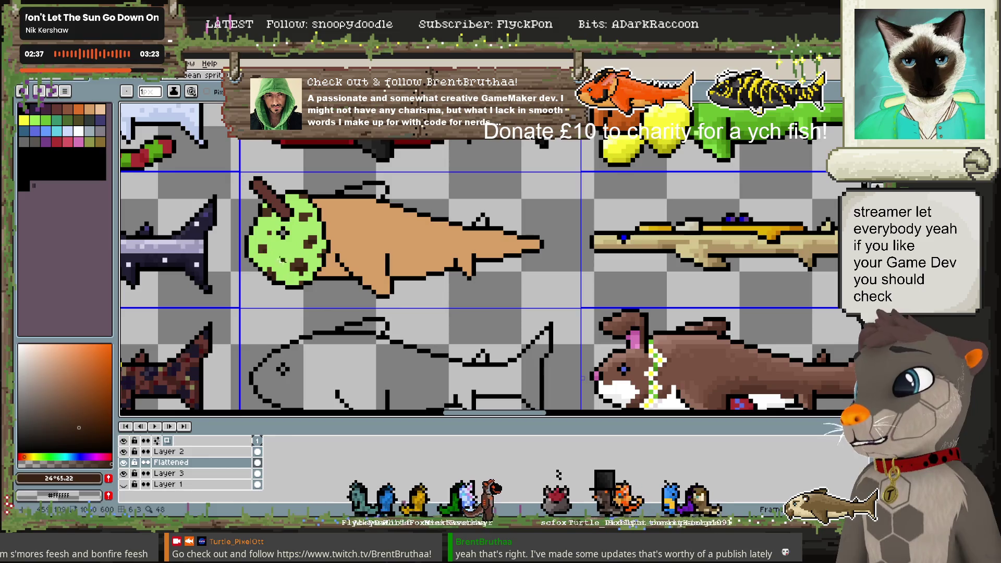
{"action": "left_click", "coordinate": [149, 374], "text": "alt"}
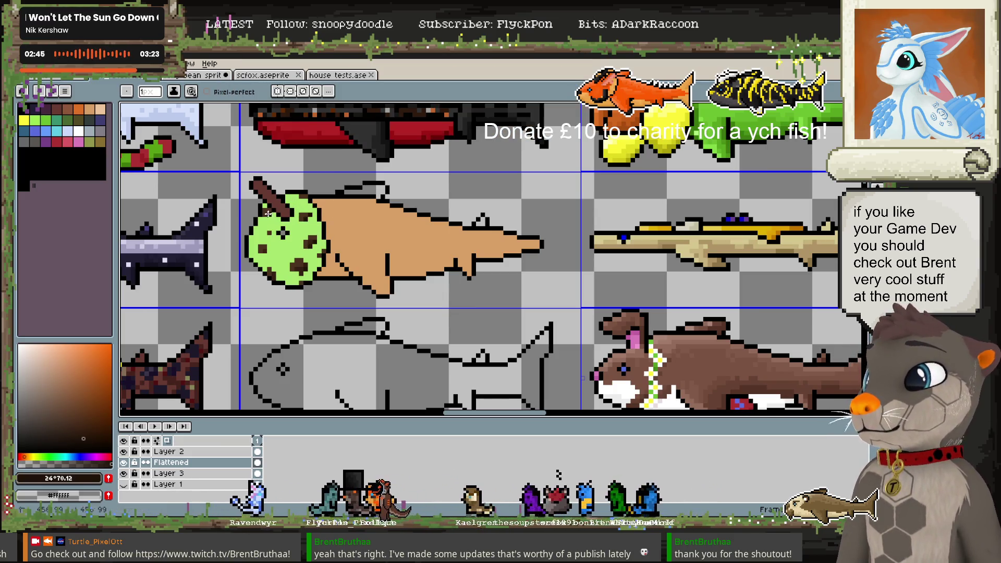
{"action": "left_click", "coordinate": [284, 205], "text": "alt"}
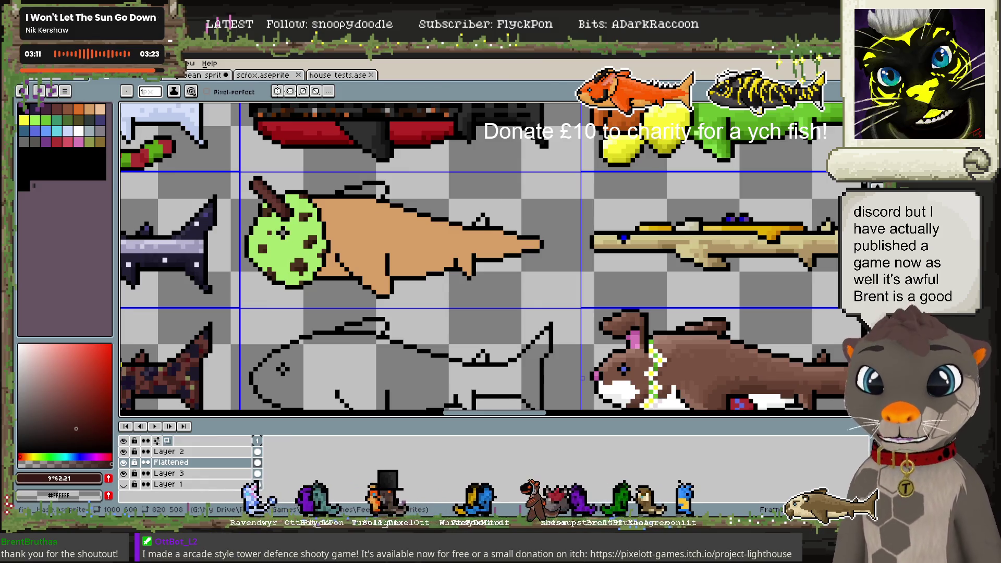
{"action": "left_click", "coordinate": [267, 220], "text": "alt"}
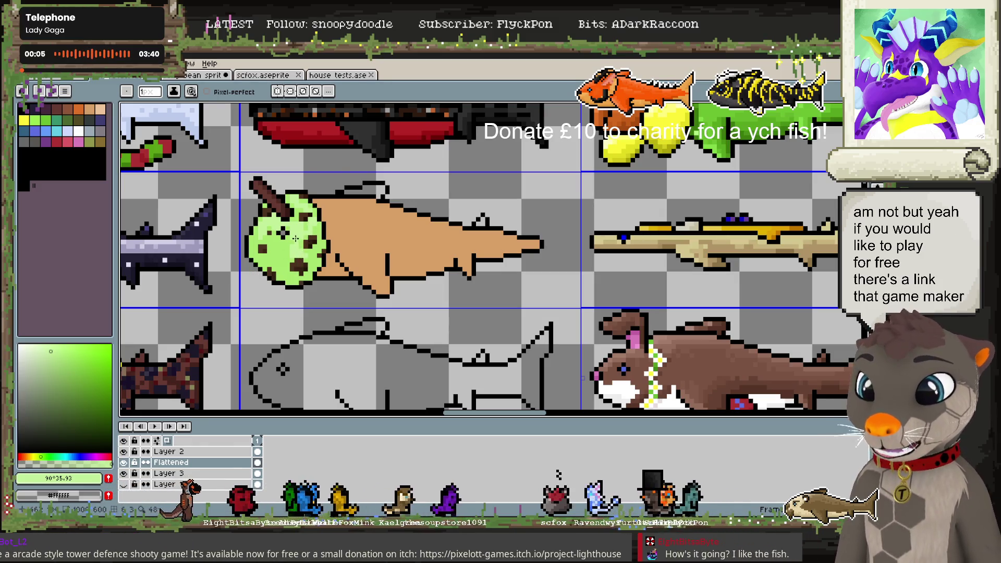
Sample light and dark greens from the scoop, recentre the fish, and pick up the cone's tan
{"action": "left_click", "coordinate": [267, 263], "text": "alt"}
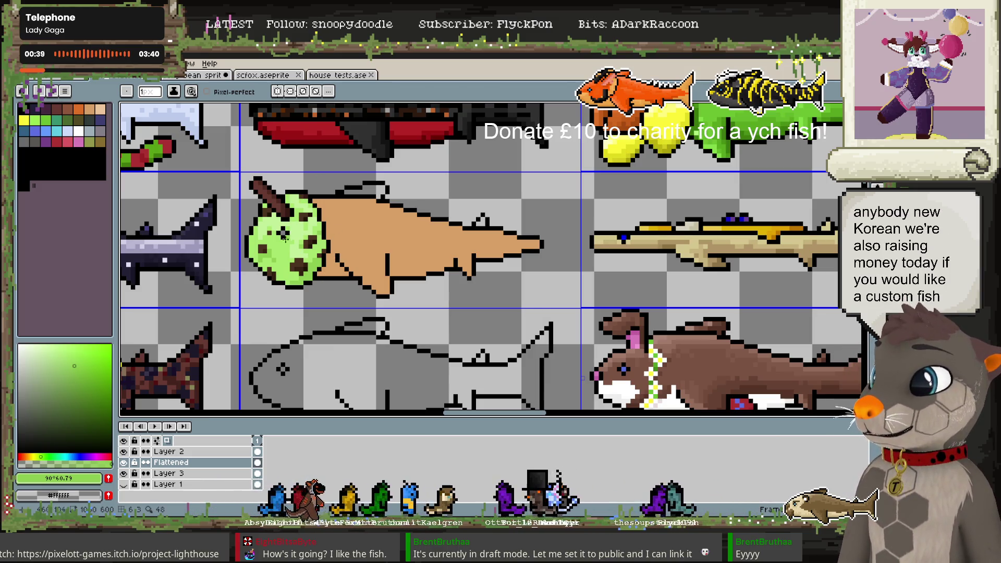
{"action": "left_click", "coordinate": [269, 247], "text": "alt"}
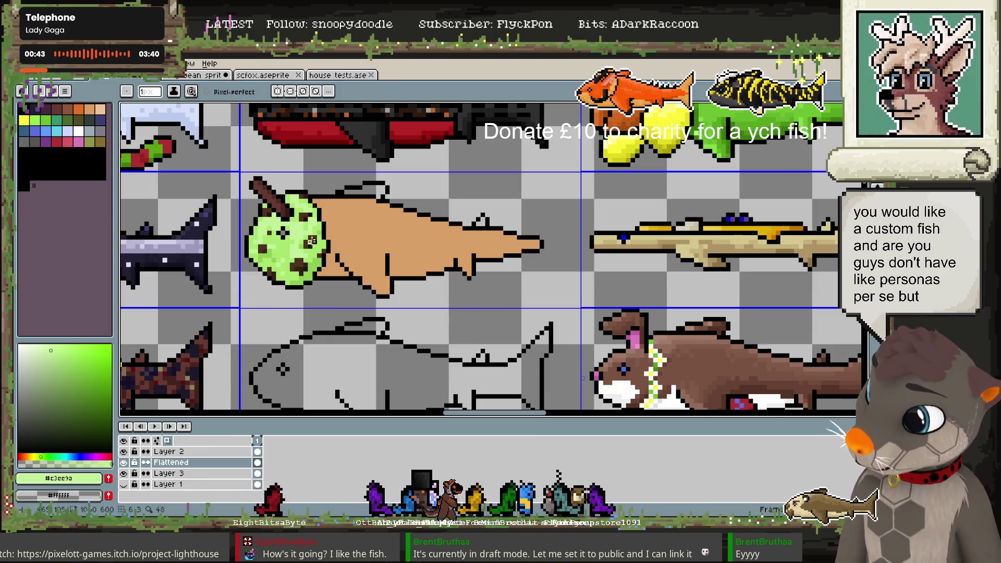
{"action": "left_click", "coordinate": [294, 267], "text": "alt"}
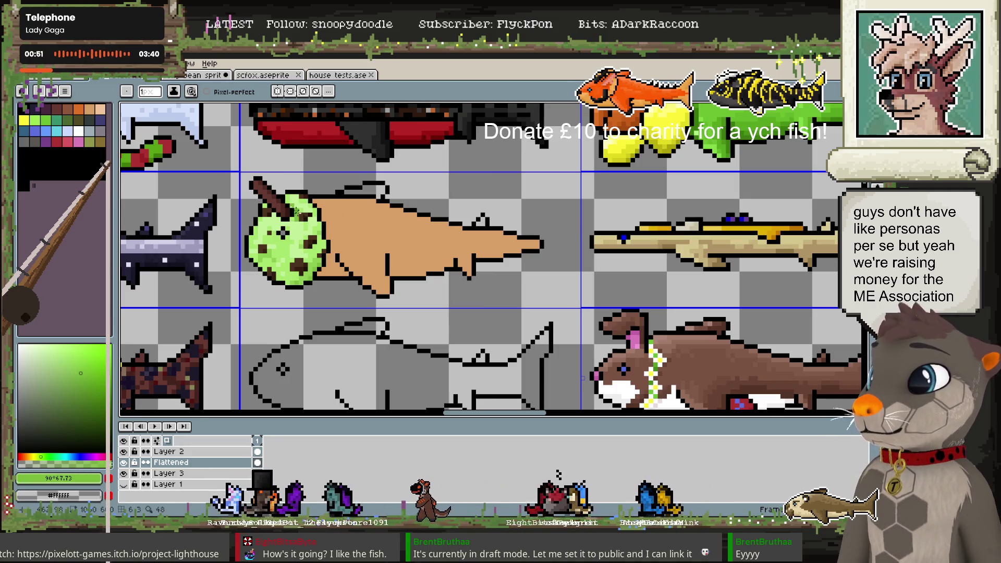
{"action": "left_click_drag", "start_coordinate": [358, 213], "coordinate": [312, 221]}
{"action": "left_click", "coordinate": [312, 222], "text": "alt"}
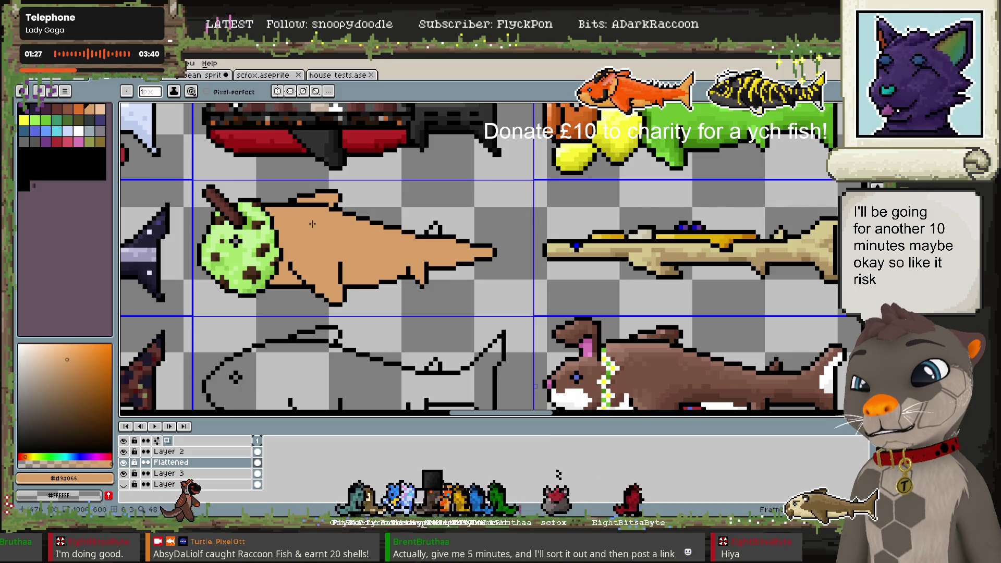
Try dark brown on the cone tip, undo it, then settle on a slightly different tan
{"action": "left_click", "coordinate": [255, 225], "text": "alt"}
{"action": "left_click_drag", "start_coordinate": [444, 260], "coordinate": [455, 251]}
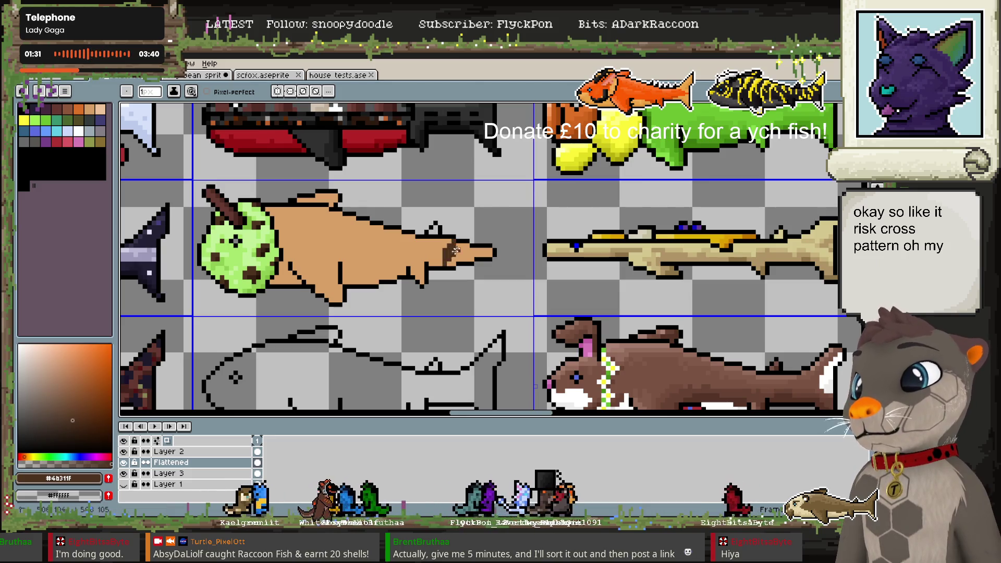
{"action": "key", "text": "ctrl+z"}
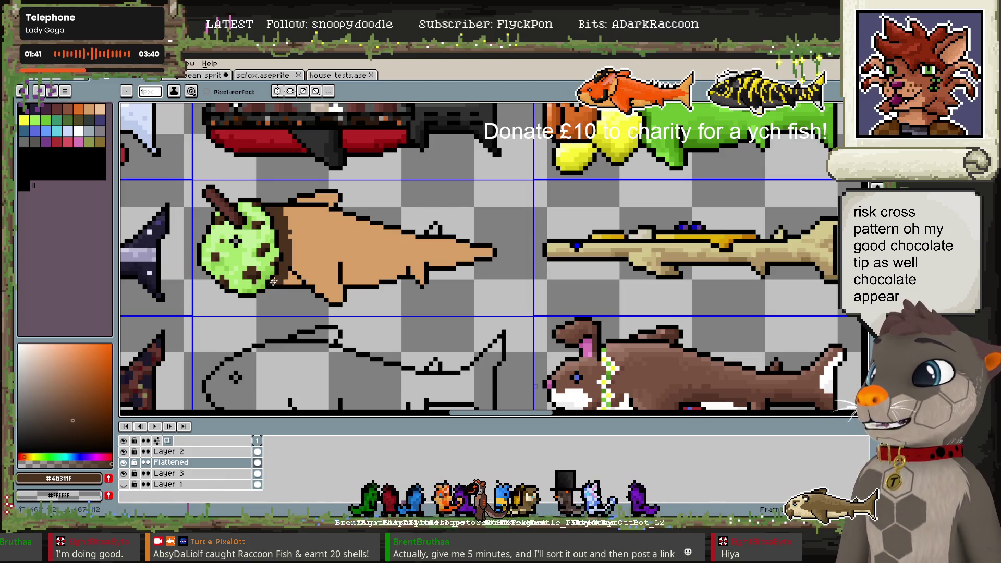
{"action": "left_click", "coordinate": [284, 263], "text": "alt"}
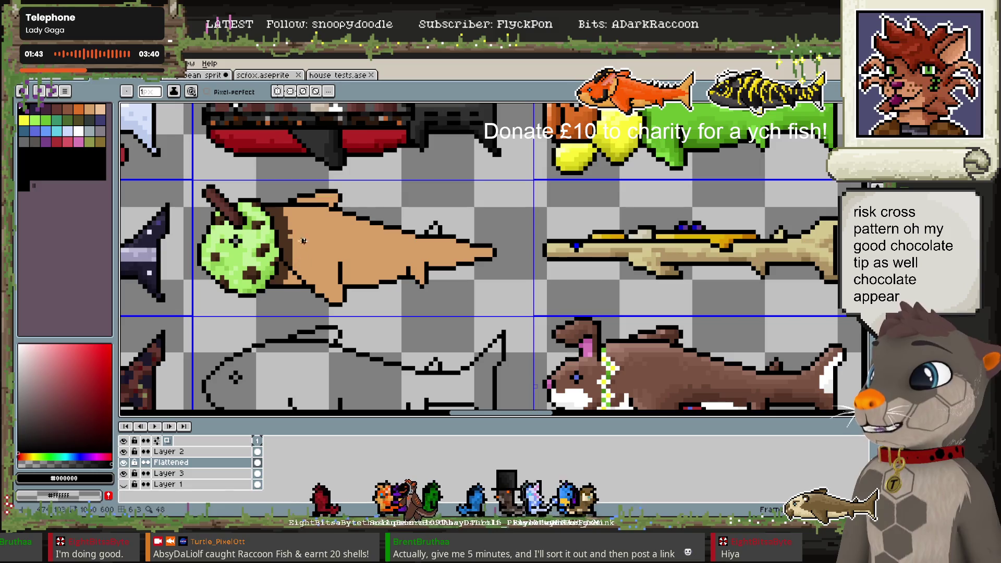
{"action": "left_click", "coordinate": [249, 213], "text": "alt"}
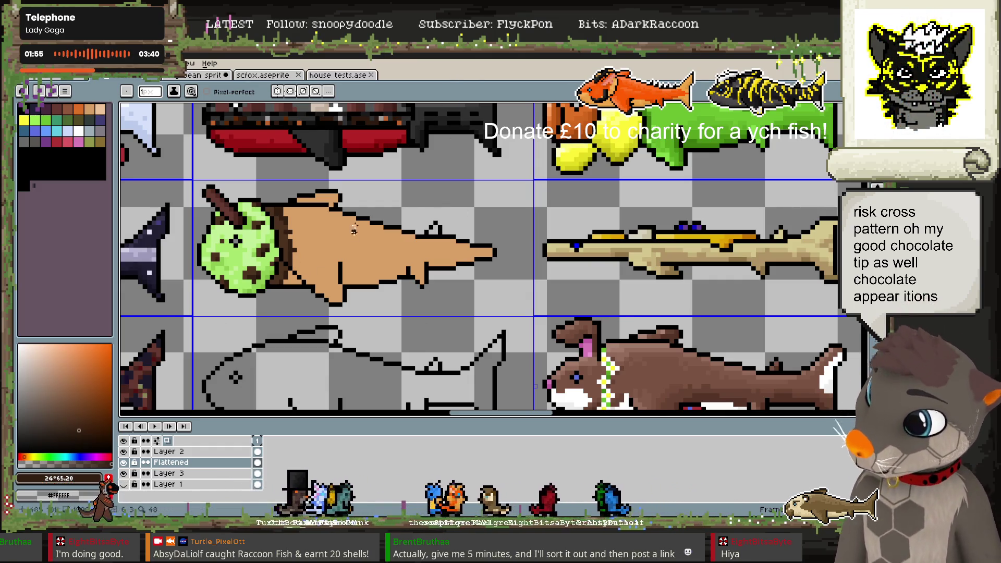
{"action": "left_click", "coordinate": [281, 237], "text": "alt"}
{"action": "left_click", "coordinate": [74, 367]}
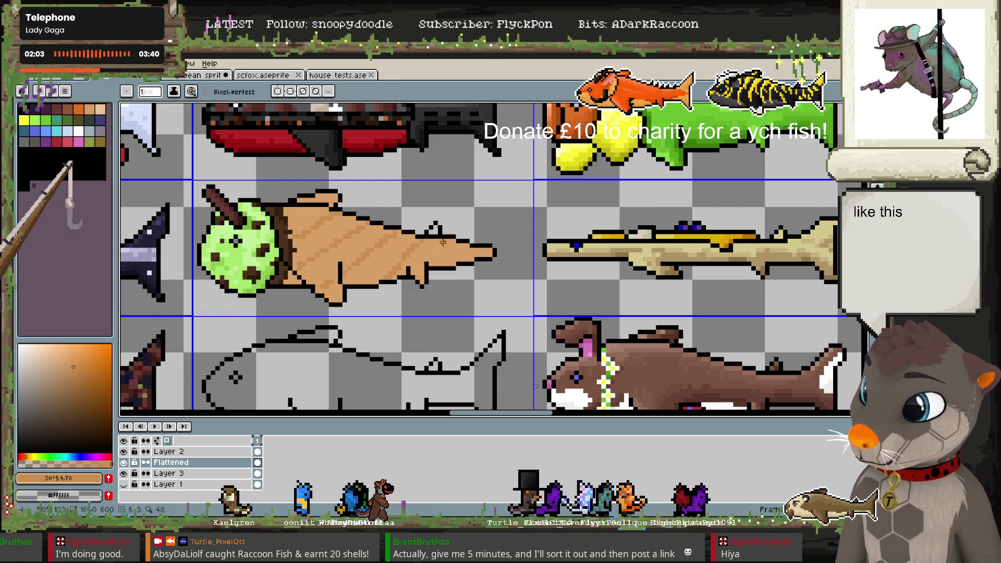
Sample the outline and cone tans, then choose a slightly darker tan for the cone
{"action": "left_click", "coordinate": [457, 232], "text": "alt"}
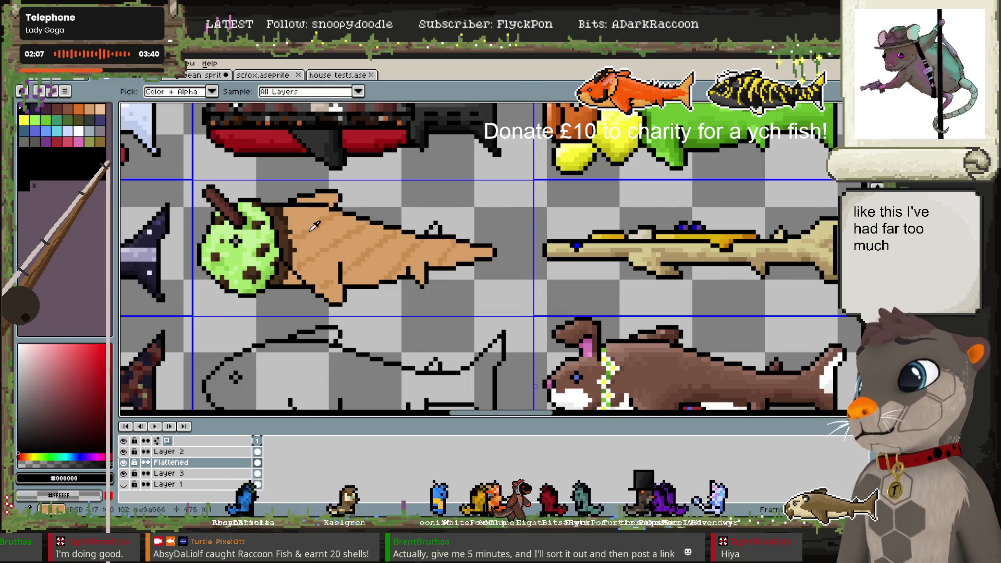
{"action": "left_click", "coordinate": [309, 208], "text": "alt"}
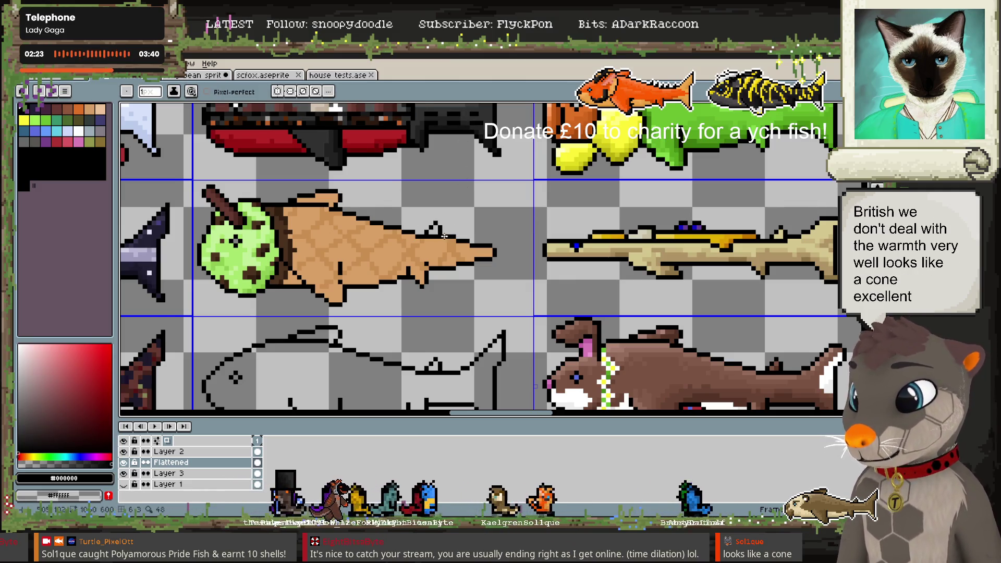
{"action": "left_click", "coordinate": [427, 233], "text": "alt"}
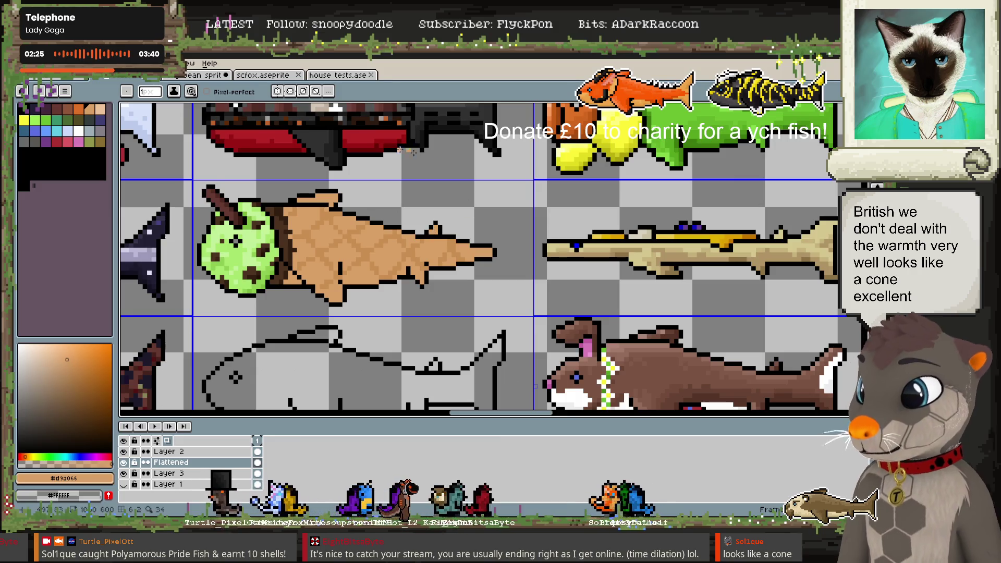
{"action": "left_click", "coordinate": [318, 210], "text": "alt"}
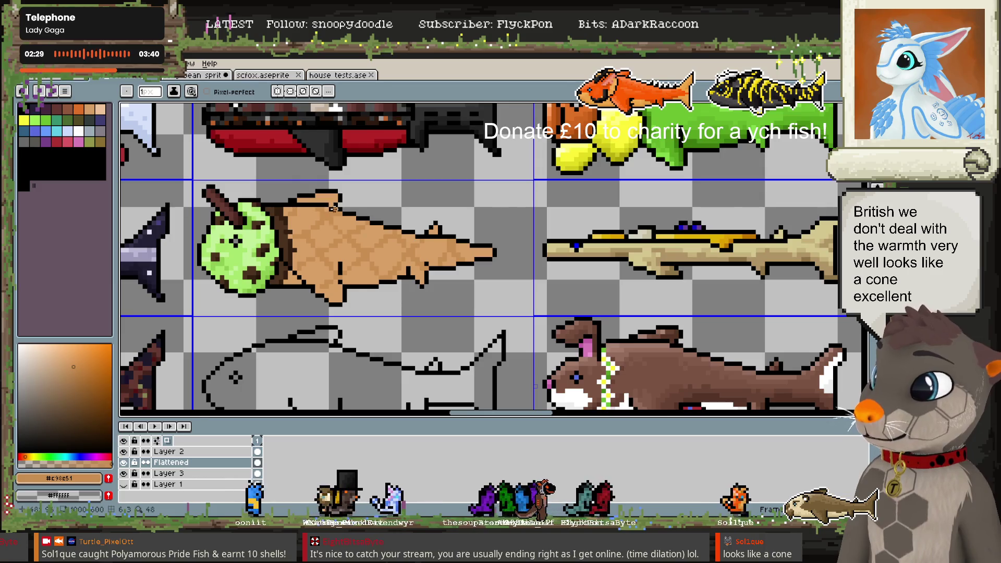
{"action": "left_click", "coordinate": [80, 373]}
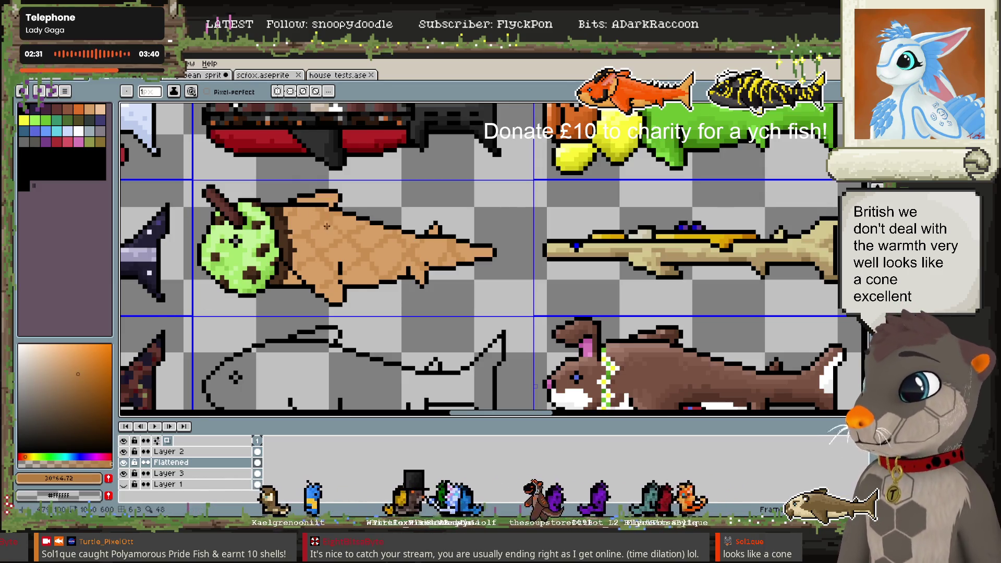
{"action": "left_click", "coordinate": [81, 380]}
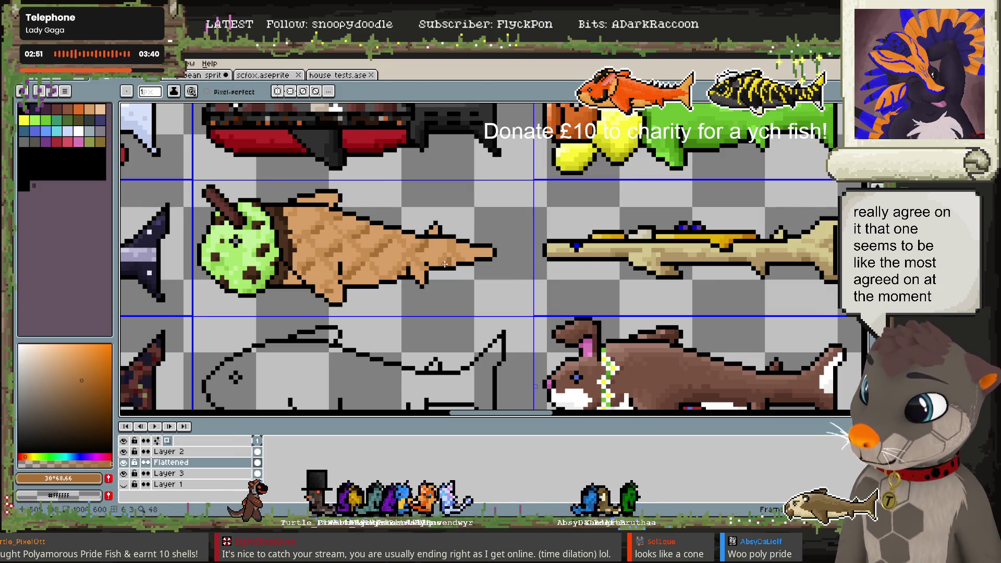
Add lighter and darker tan texture pixels across the cone, then zoom out
{"action": "left_click", "coordinate": [229, 258], "text": "alt"}
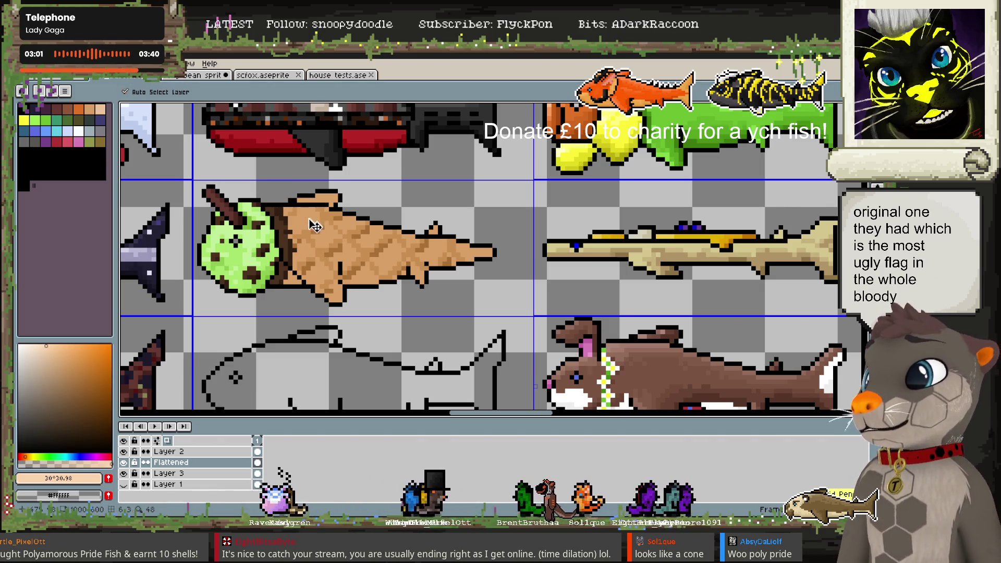
{"action": "left_click", "coordinate": [57, 355]}
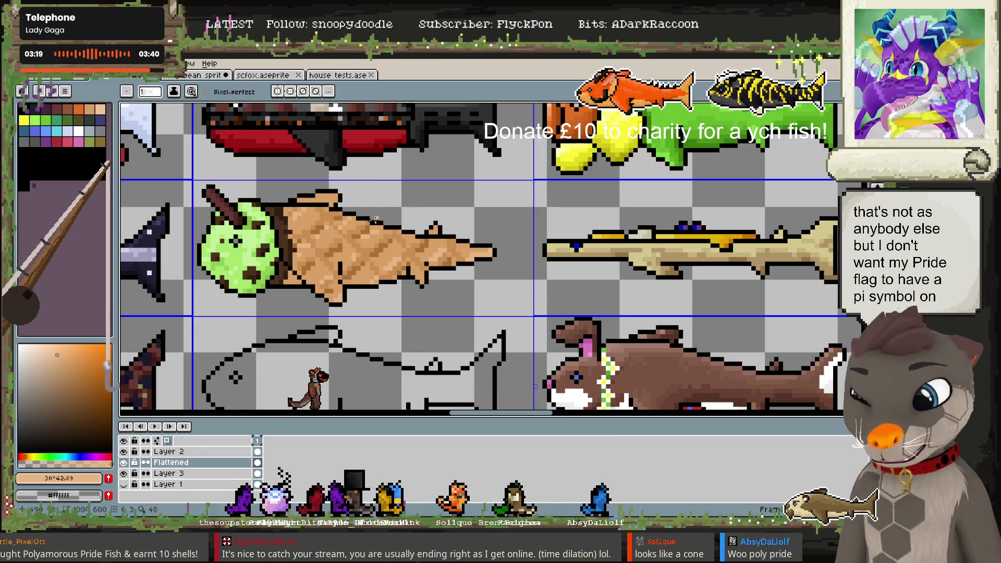
{"action": "key", "text": "i"}
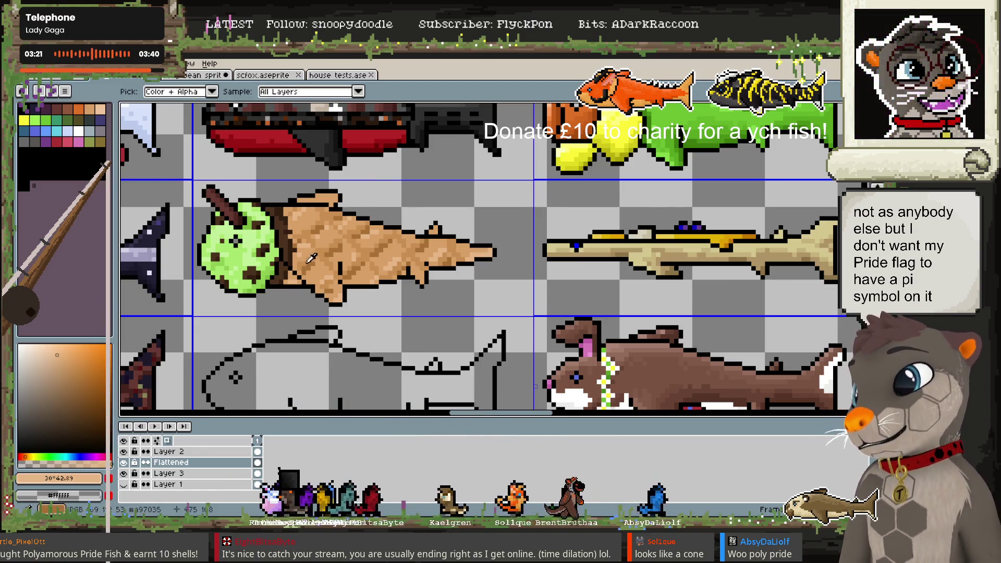
{"action": "left_click", "coordinate": [311, 257], "text": "alt"}
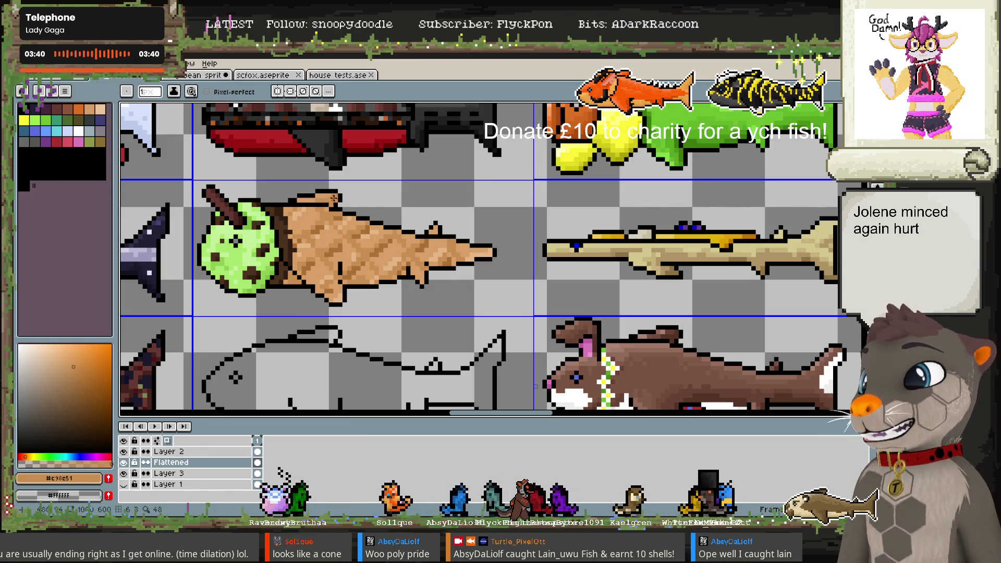
{"action": "left_click", "coordinate": [330, 204], "text": "alt"}
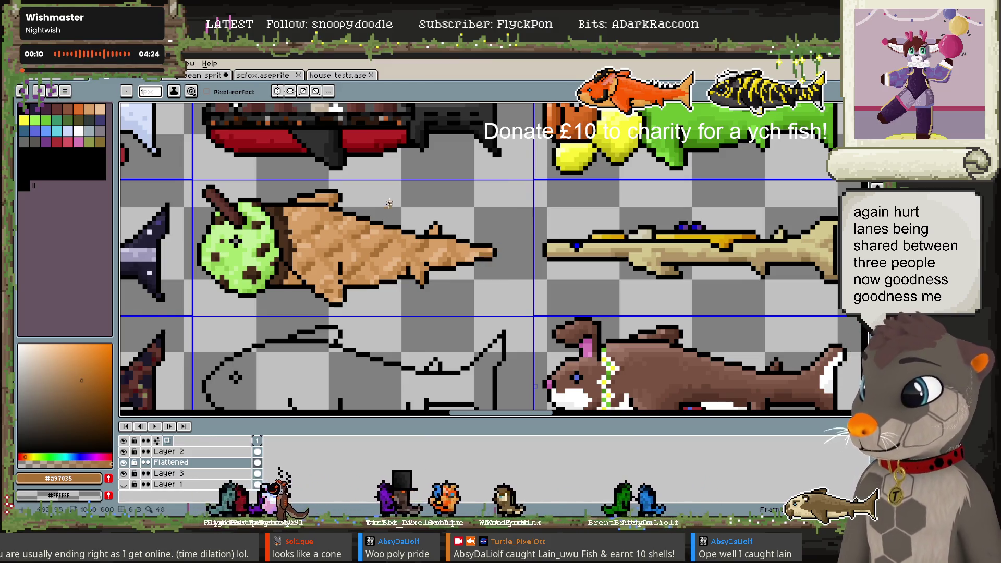
{"action": "scroll", "coordinate": [392, 187], "scroll_direction": "down", "scroll_amount": 4}
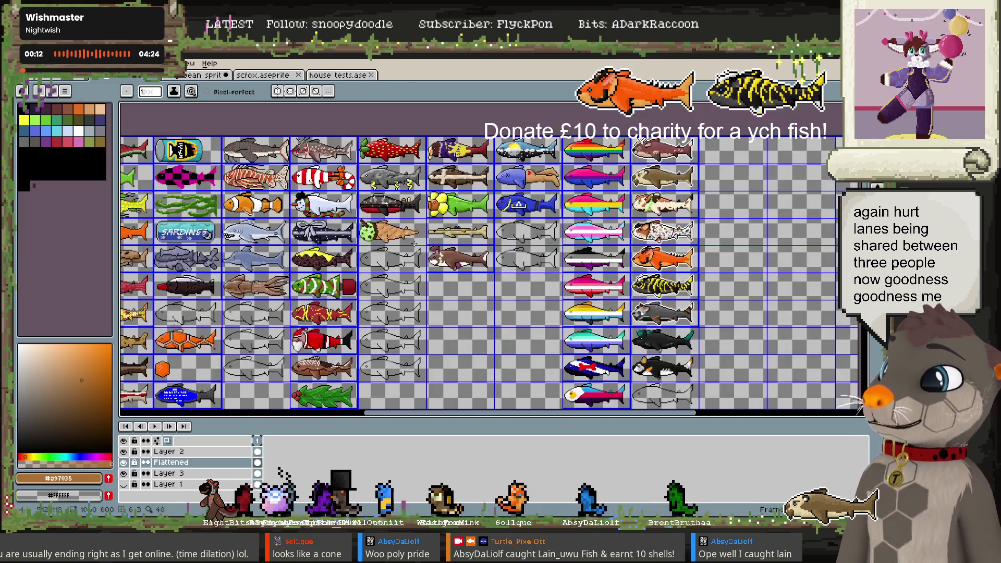
Zoom in and dot the green scoop with dark brown speckles sampled from the stick
{"action": "scroll", "coordinate": [374, 231], "scroll_direction": "up", "scroll_amount": 1}
{"action": "scroll", "coordinate": [374, 230], "scroll_direction": "up", "scroll_amount": 1}
{"action": "scroll", "coordinate": [374, 231], "scroll_direction": "up", "scroll_amount": 1}
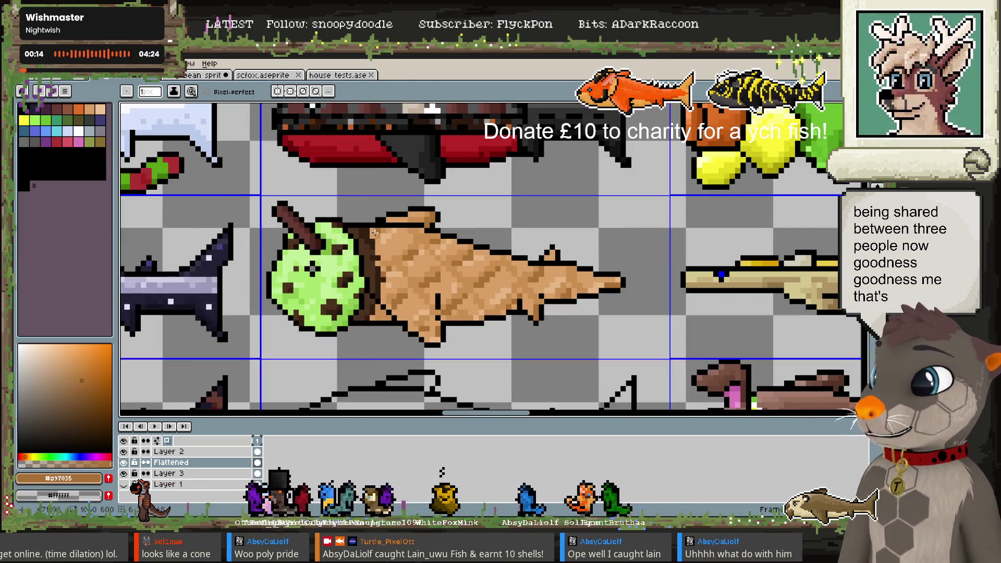
{"action": "key", "text": "i"}
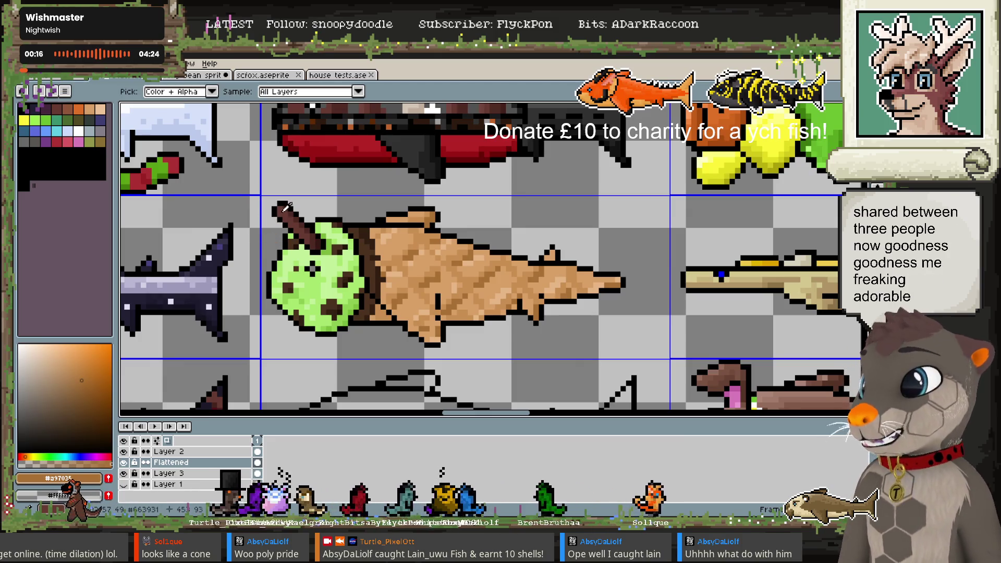
{"action": "left_click", "coordinate": [278, 211]}
{"action": "key", "text": "b"}
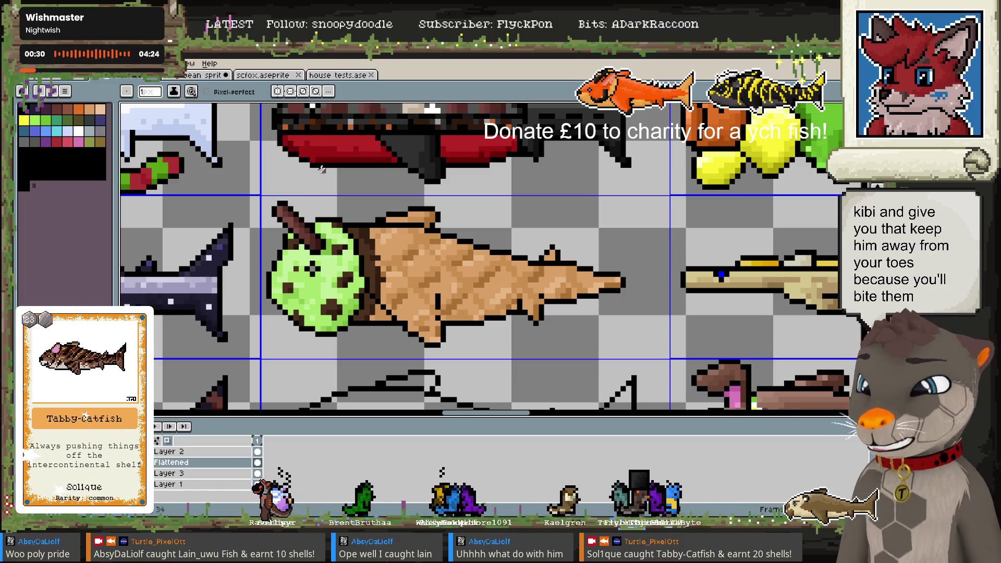
{"action": "key", "text": "i"}
{"action": "key", "text": "b"}
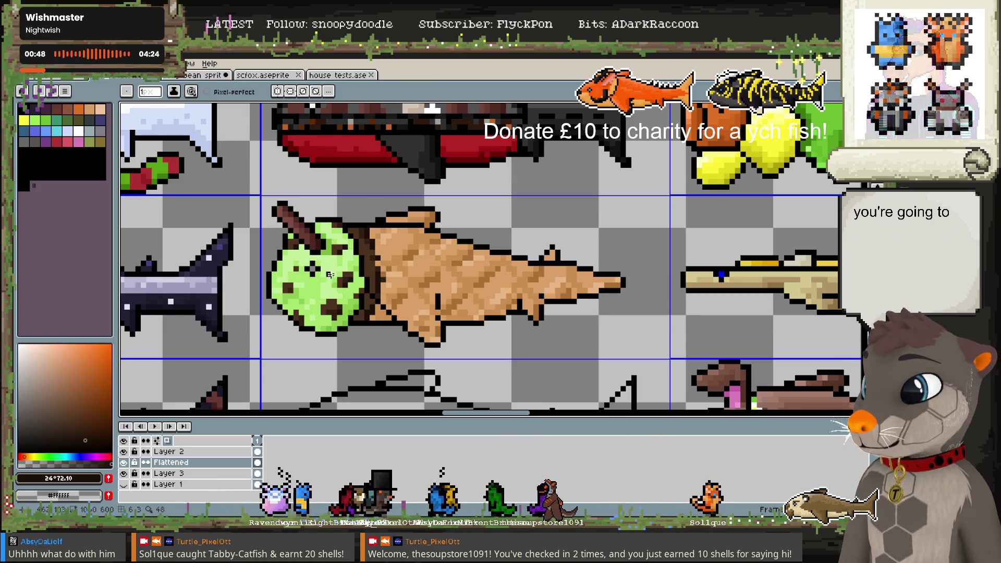
{"action": "key", "text": "alt"}
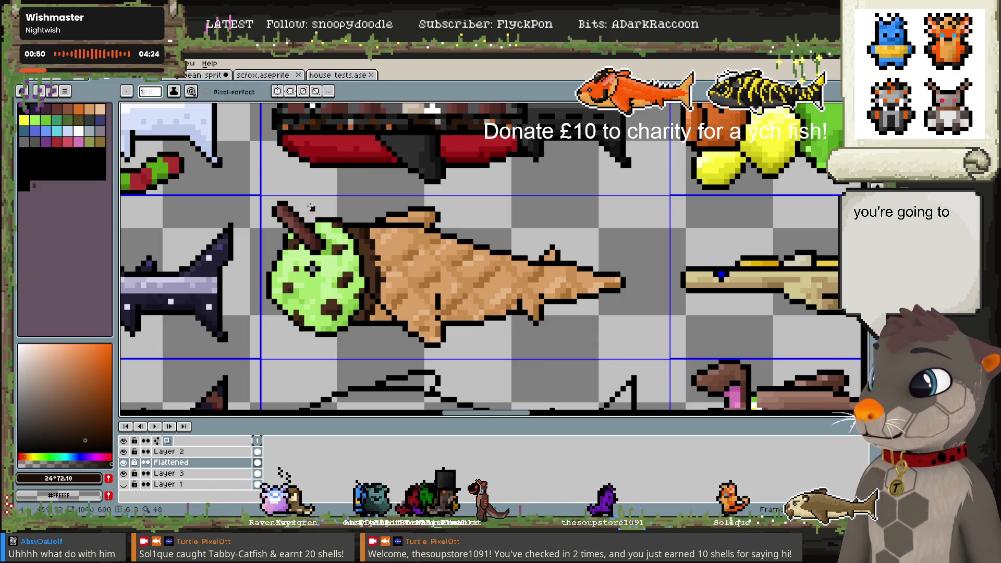
{"action": "left_click", "coordinate": [316, 268], "text": "alt"}
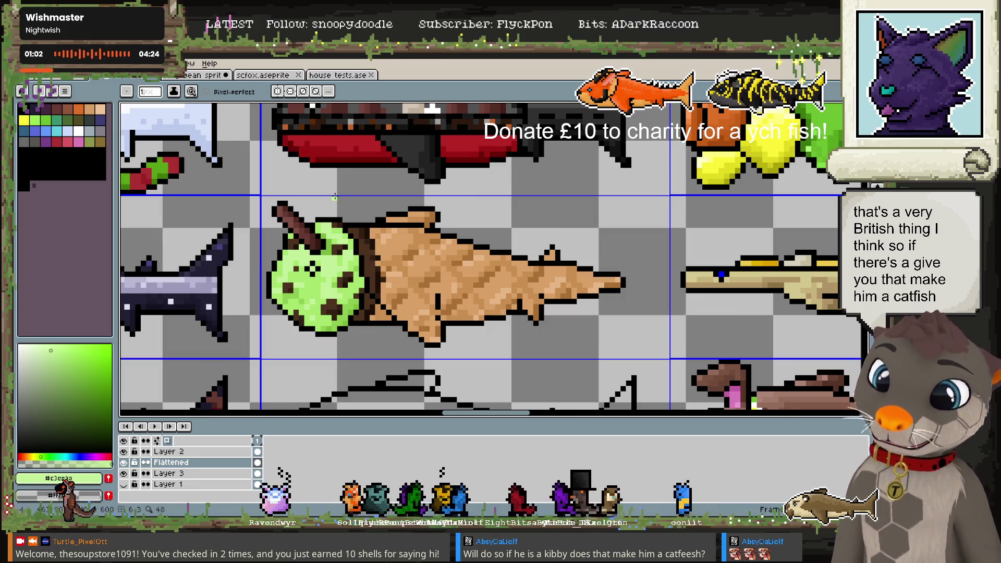
Sample the cone's tans and choose a lighter tan for cone highlights
{"action": "key", "text": "i"}
{"action": "left_click", "coordinate": [411, 230]}
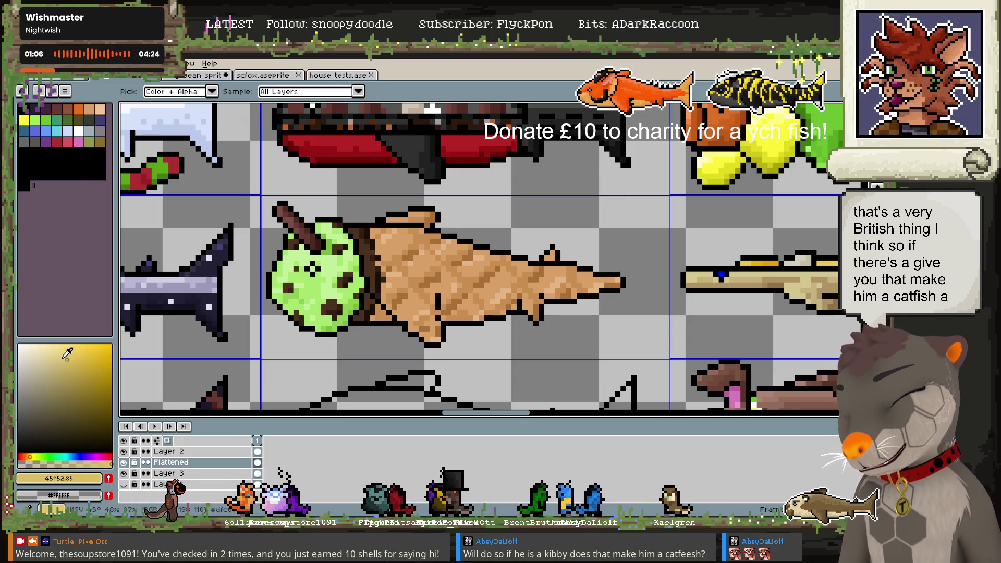
{"action": "key", "text": "b"}
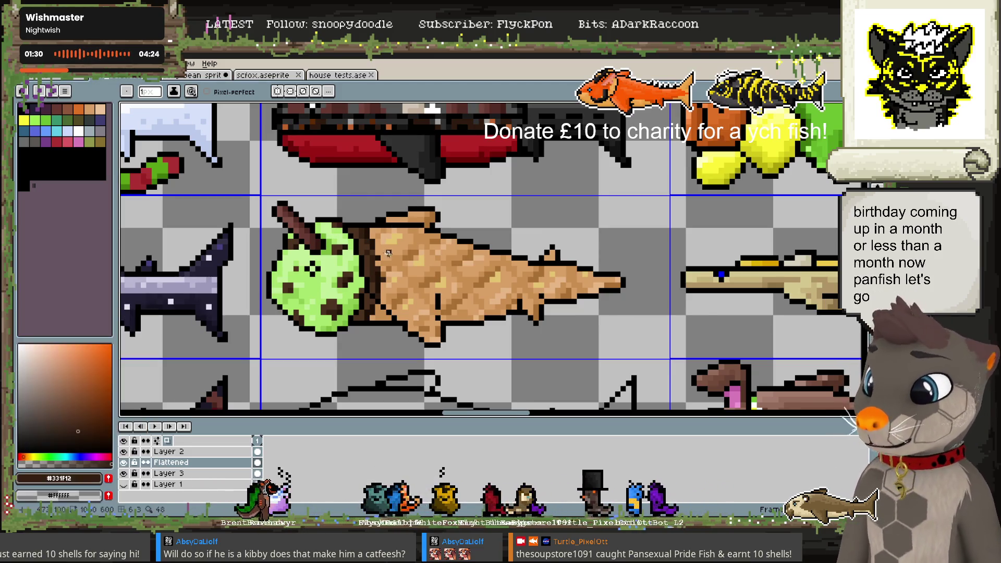
{"action": "left_click", "coordinate": [396, 230], "text": "alt"}
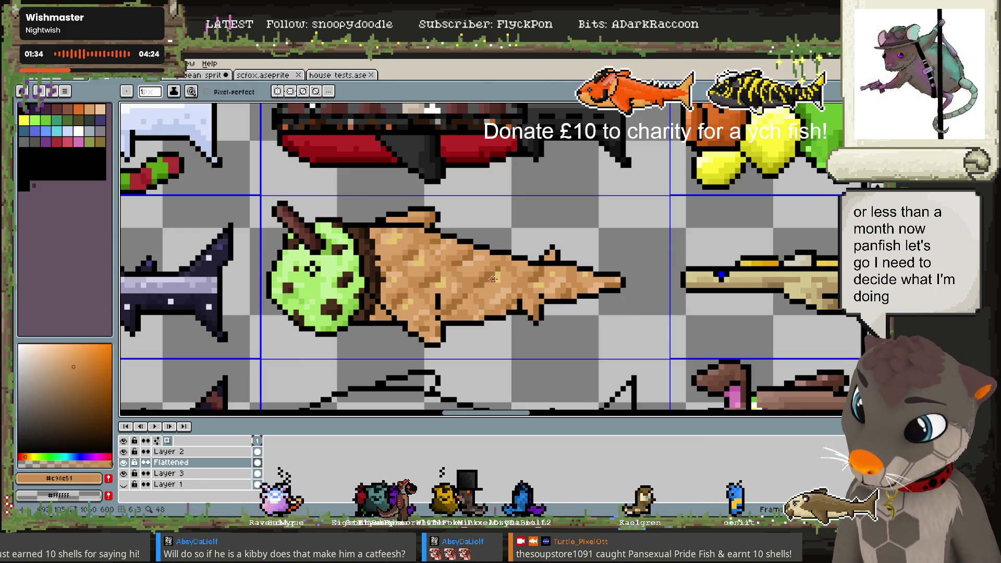
{"action": "left_click", "coordinate": [500, 268], "text": "alt"}
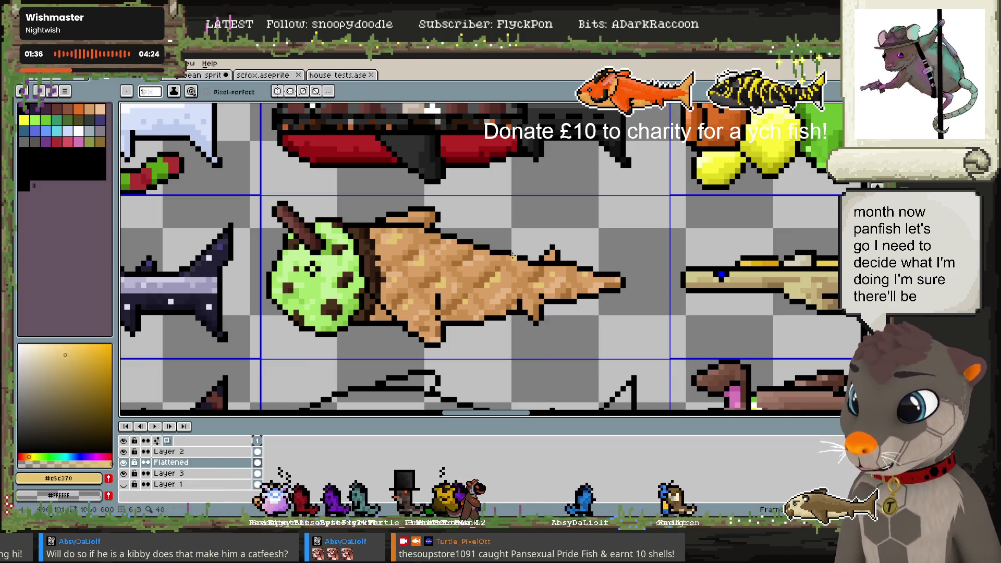
Scroll around the sprite sheet and set black as the drawing colour
{"action": "scroll", "coordinate": [512, 255], "scroll_direction": "down", "scroll_amount": 3}
{"action": "scroll", "coordinate": [513, 255], "scroll_direction": "down", "scroll_amount": 2}
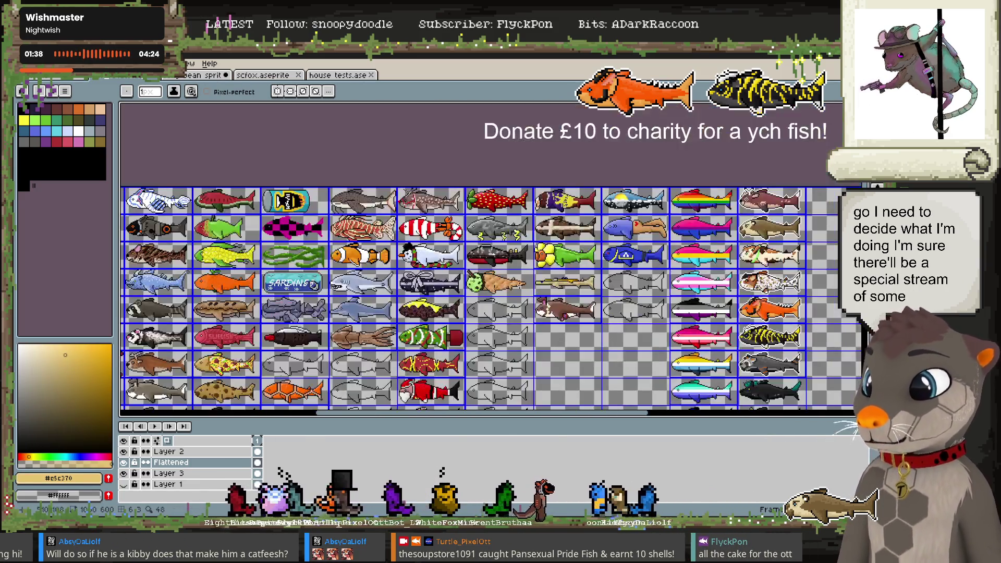
{"action": "scroll", "coordinate": [568, 364], "scroll_direction": "up", "scroll_amount": 1}
{"action": "scroll", "coordinate": [568, 365], "scroll_direction": "up", "scroll_amount": 1}
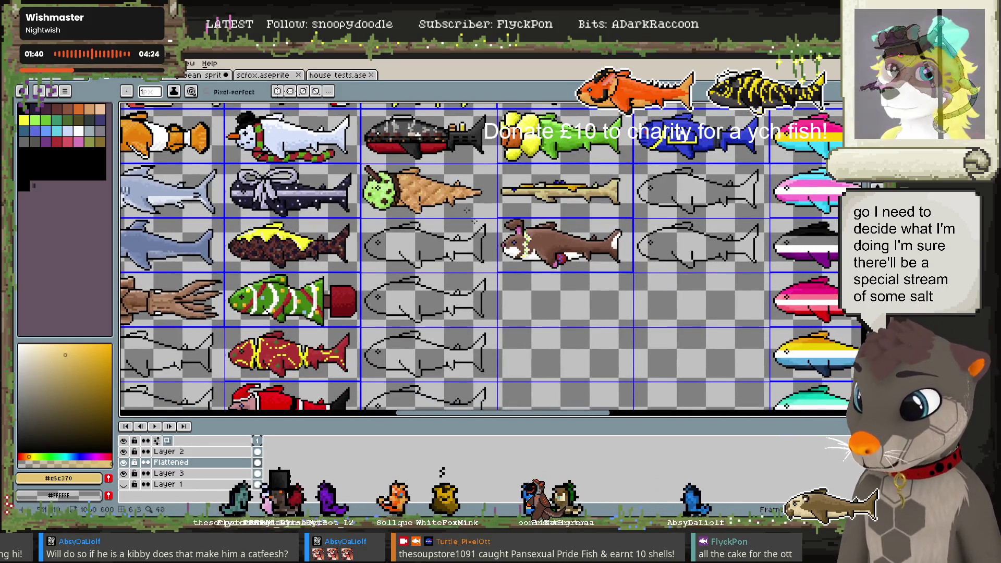
{"action": "scroll", "coordinate": [464, 190], "scroll_direction": "up", "scroll_amount": 2}
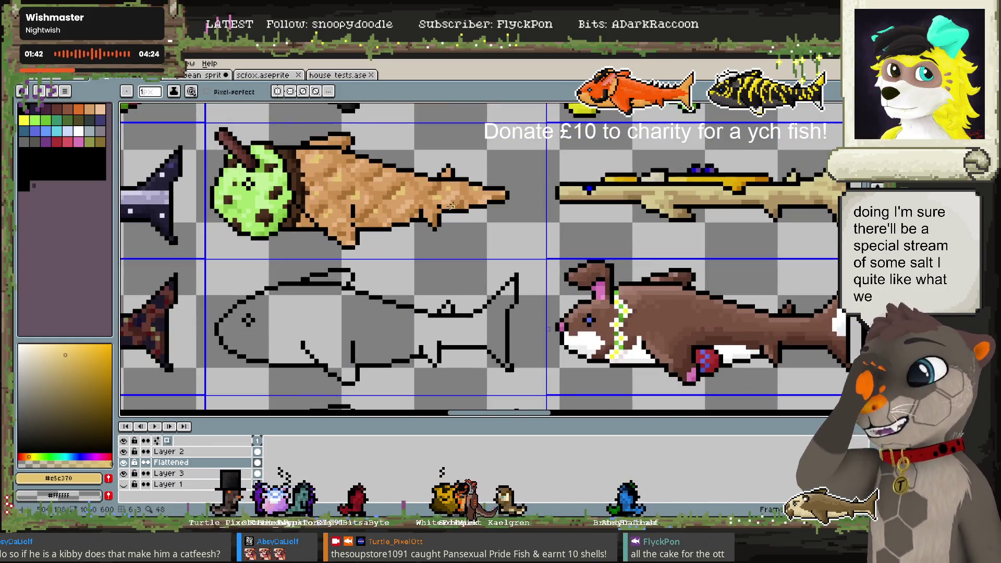
{"action": "left_click", "coordinate": [439, 207], "text": "alt"}
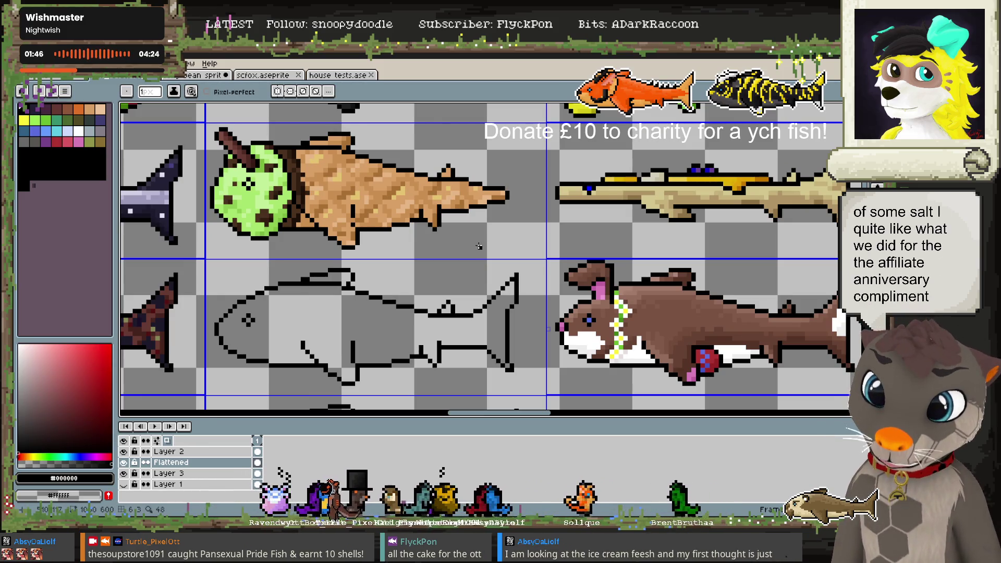
Pan over to the ice-cream fish row, then switch to the 'List of Feeeeesh.md' notes
{"action": "scroll", "coordinate": [479, 243], "scroll_direction": "down", "scroll_amount": 3}
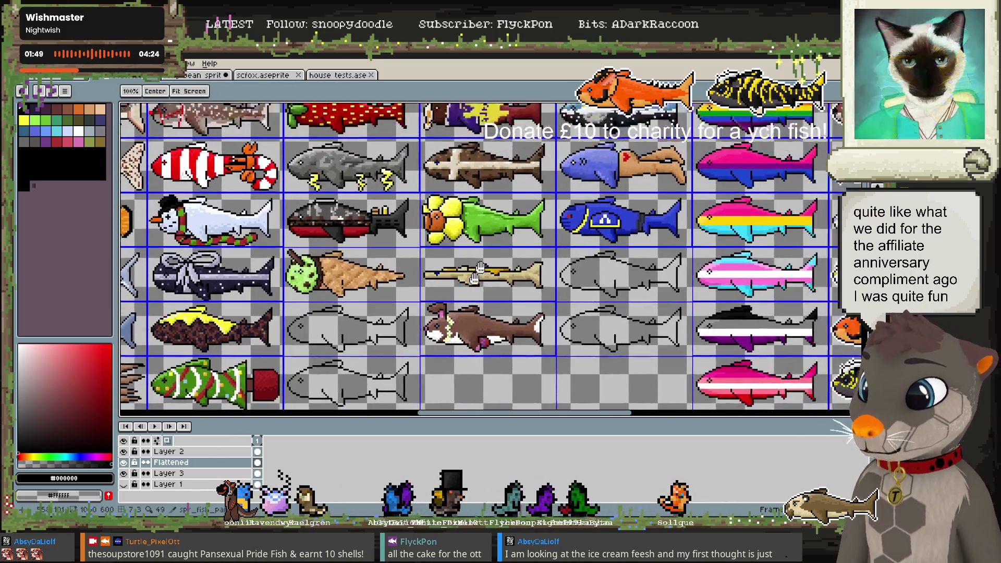
{"action": "mouse_move", "coordinate": [457, 332]}
{"action": "left_mouse_down"}
{"action": "mouse_move", "coordinate": [454, 342]}
{"action": "mouse_move", "coordinate": [569, 222]}
{"action": "left_mouse_up"}
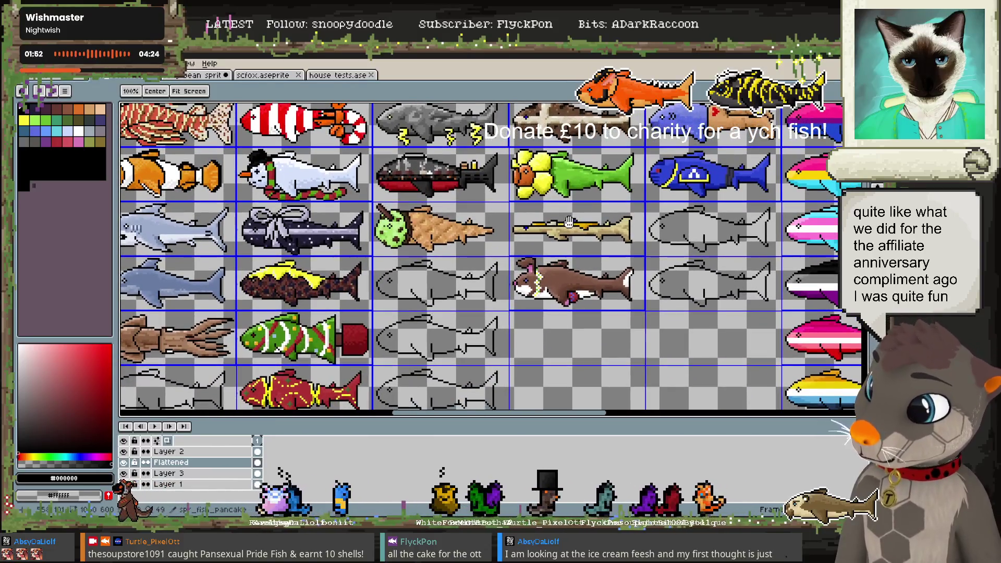
{"action": "key", "text": "b"}
{"action": "scroll", "coordinate": [447, 238], "scroll_direction": "up", "scroll_amount": 1}
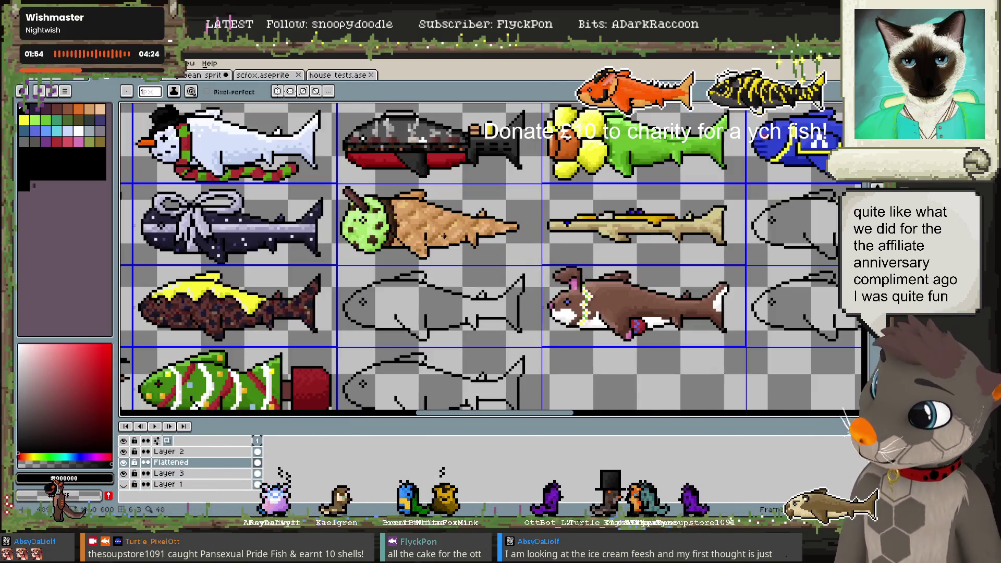
{"action": "left_click_drag", "start_coordinate": [449, 280], "coordinate": [453, 253]}
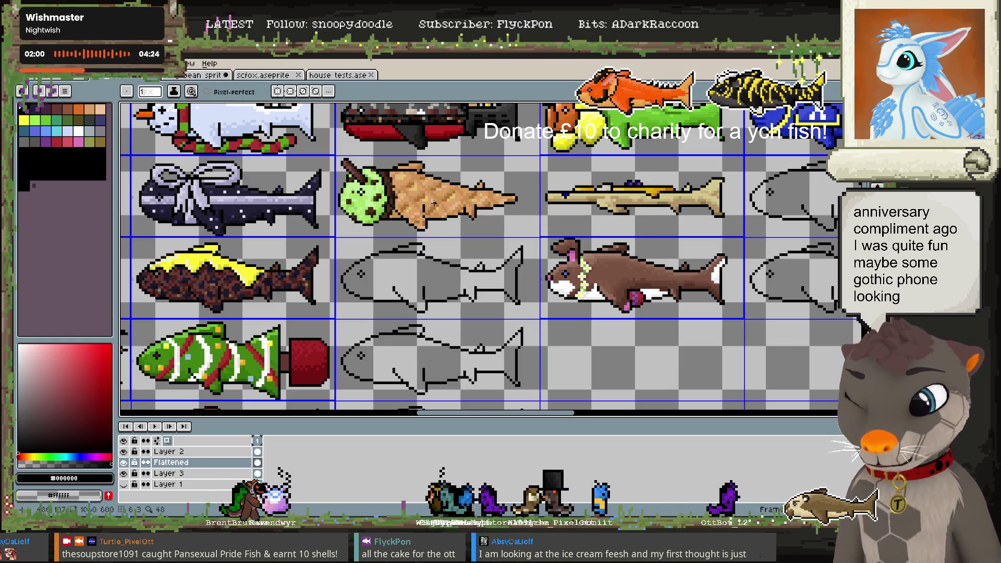
{"action": "scroll", "coordinate": [434, 209], "scroll_direction": "up", "scroll_amount": 1}
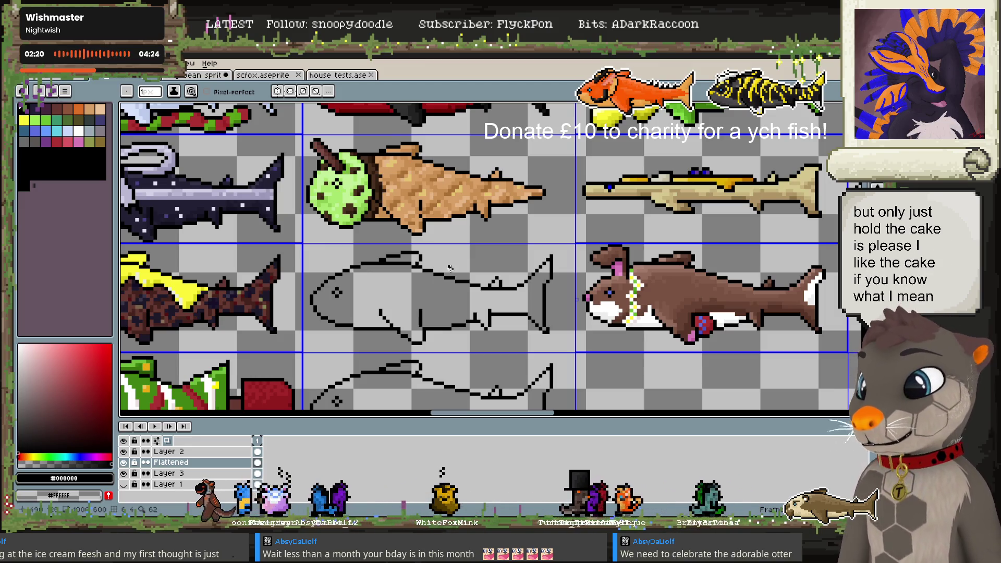
{"action": "key", "text": "alt+Tab"}
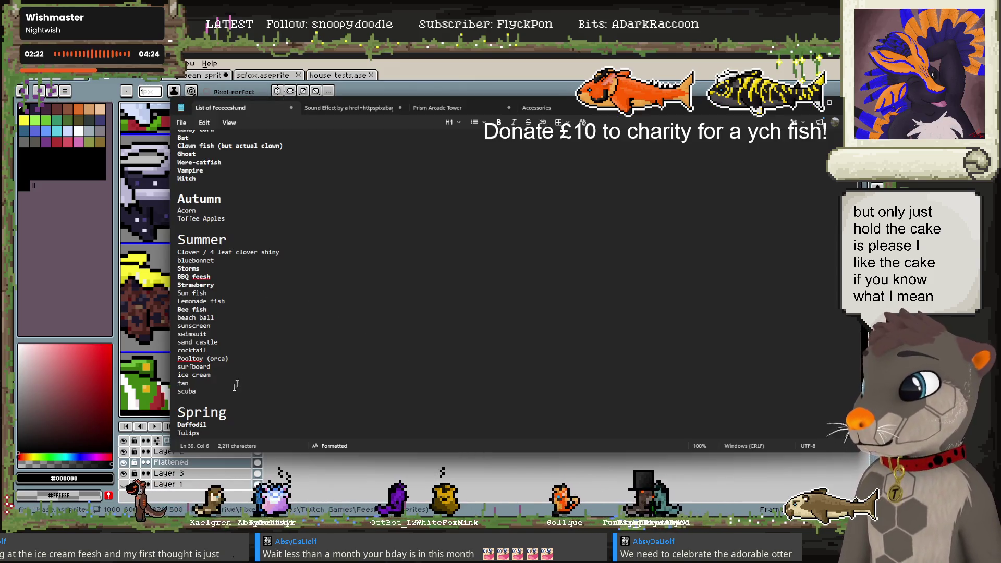
Mark 'ice cream' in the list, select 'swimsuit' under Summer, and return to Aseprite
{"action": "left_click_drag", "start_coordinate": [178, 375], "coordinate": [212, 376]}
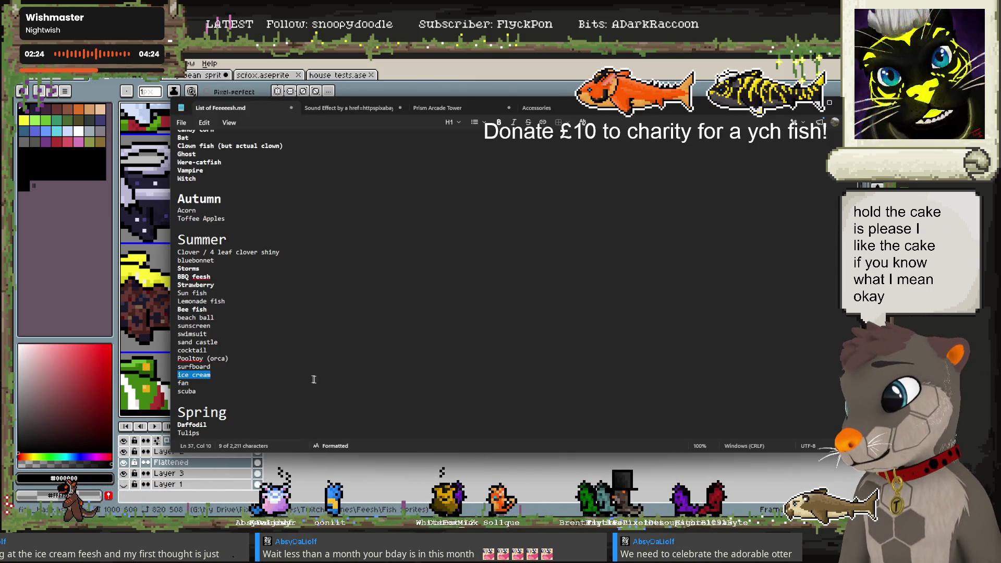
{"action": "key", "text": "alt+Tab"}
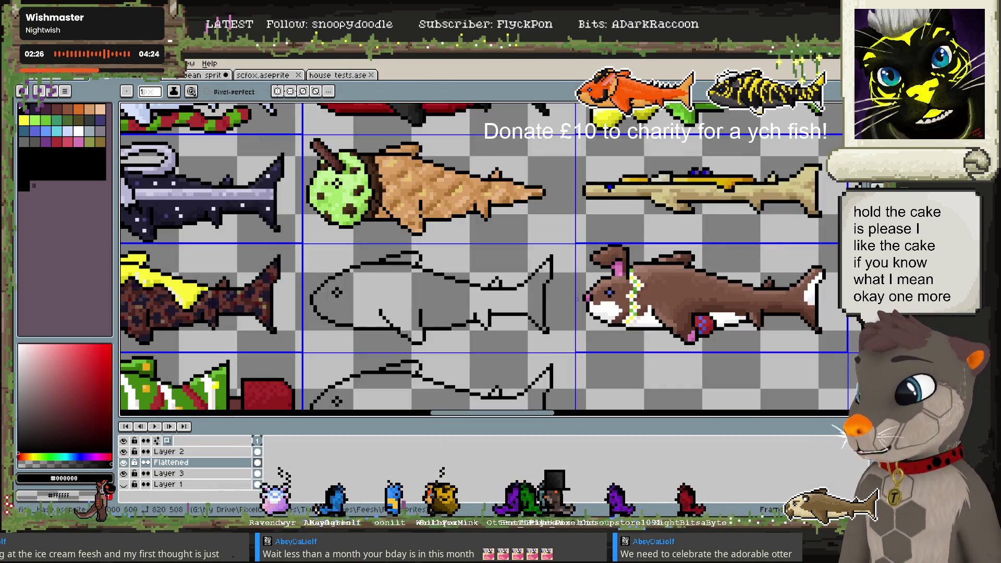
{"action": "key", "text": "alt+Tab"}
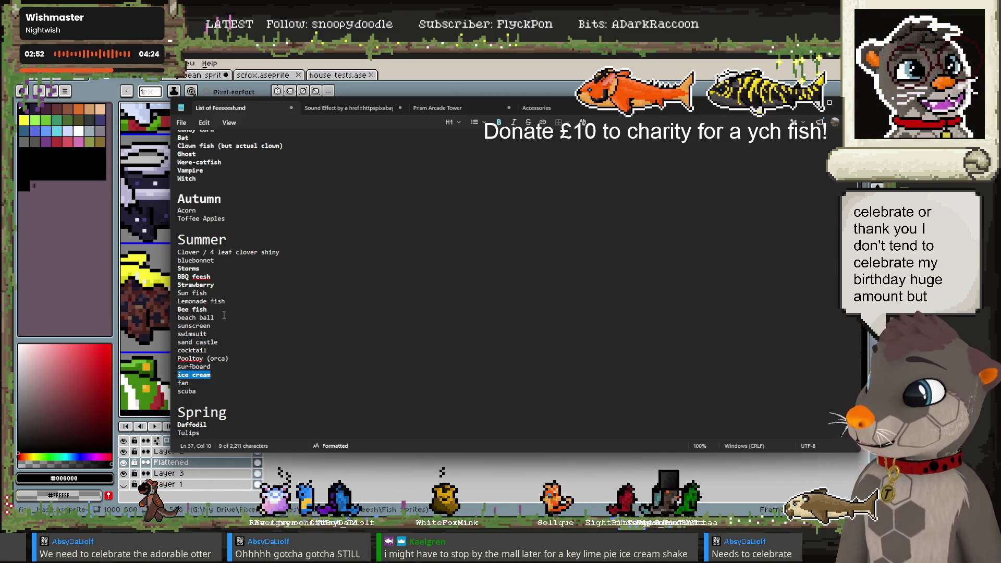
{"action": "double_click", "coordinate": [202, 334]}
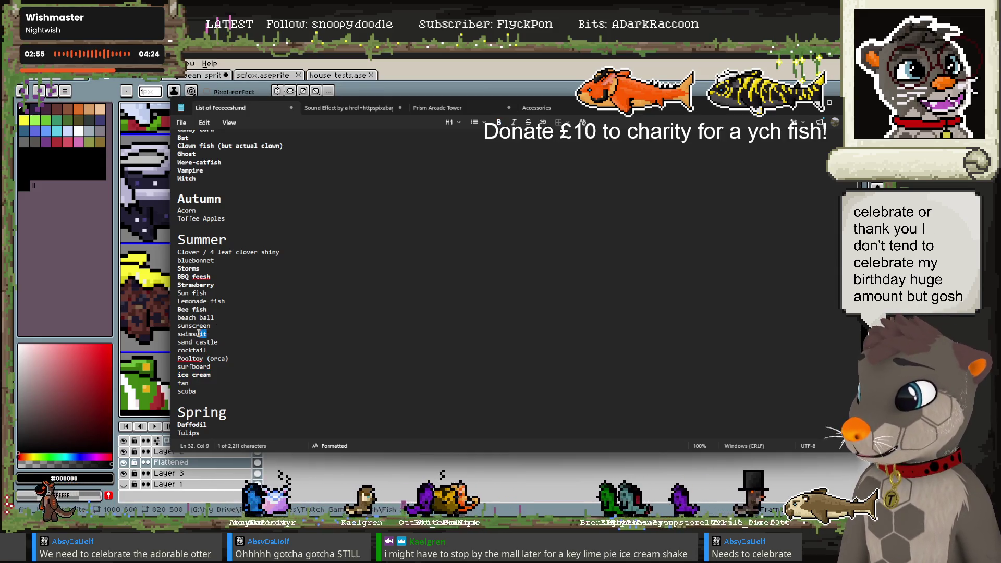
{"action": "left_click", "coordinate": [293, 60]}
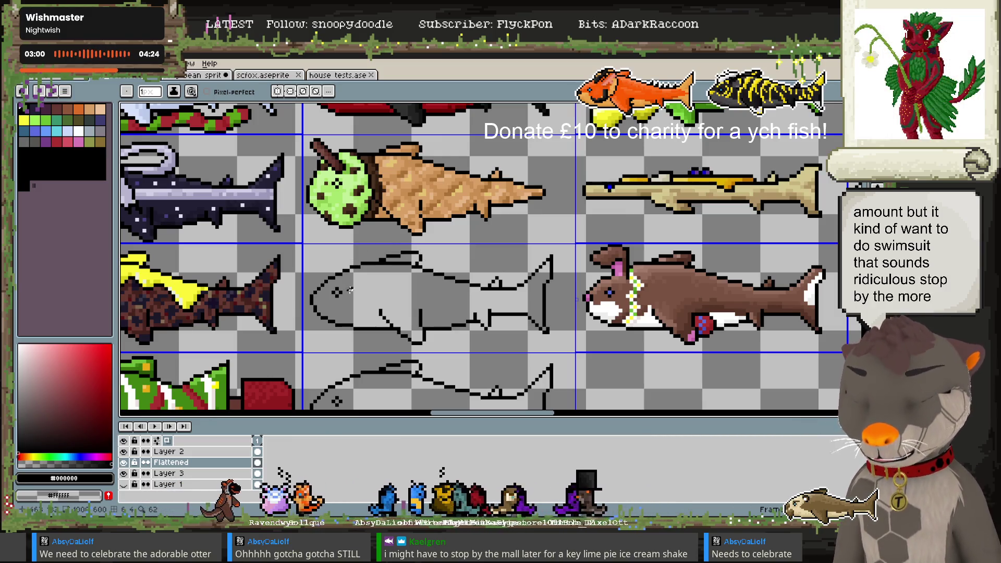
Zoom in, touch up the lower outline, and draw orange bikini straps and a tail band
{"action": "scroll", "coordinate": [349, 297], "scroll_direction": "up", "scroll_amount": 1}
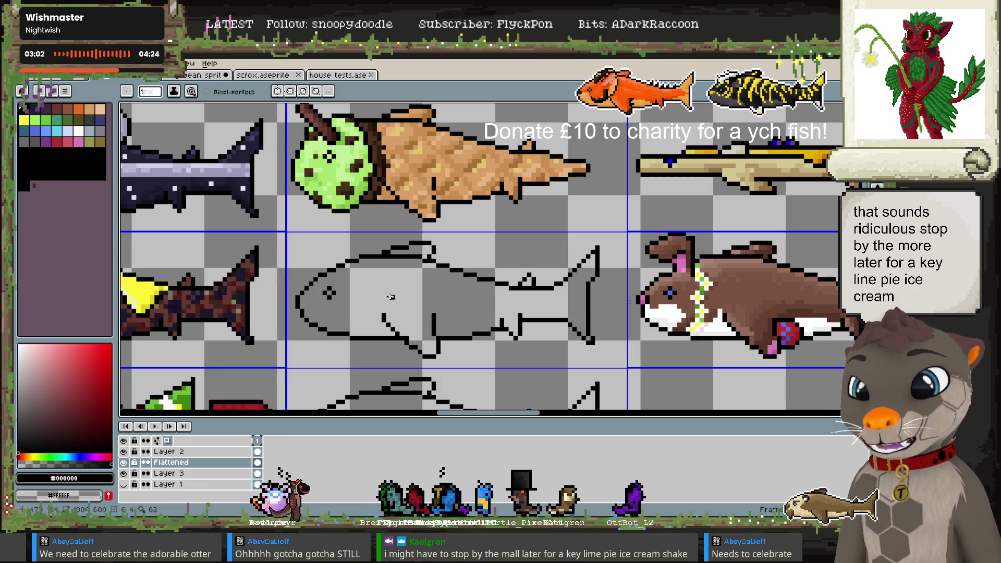
{"action": "left_click_drag", "start_coordinate": [406, 318], "coordinate": [379, 262]}
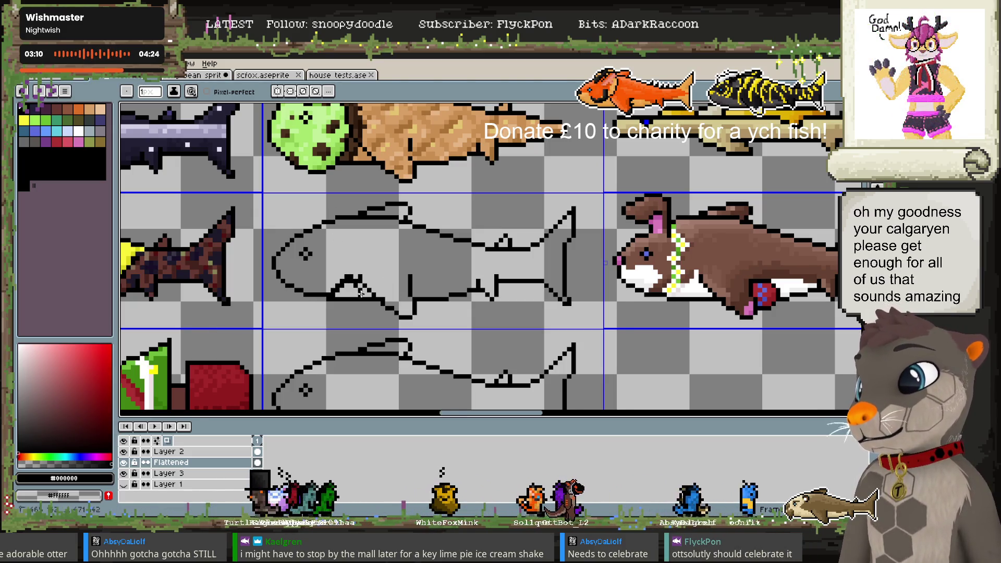
{"action": "left_click", "coordinate": [362, 295]}
{"action": "left_click", "coordinate": [339, 295]}
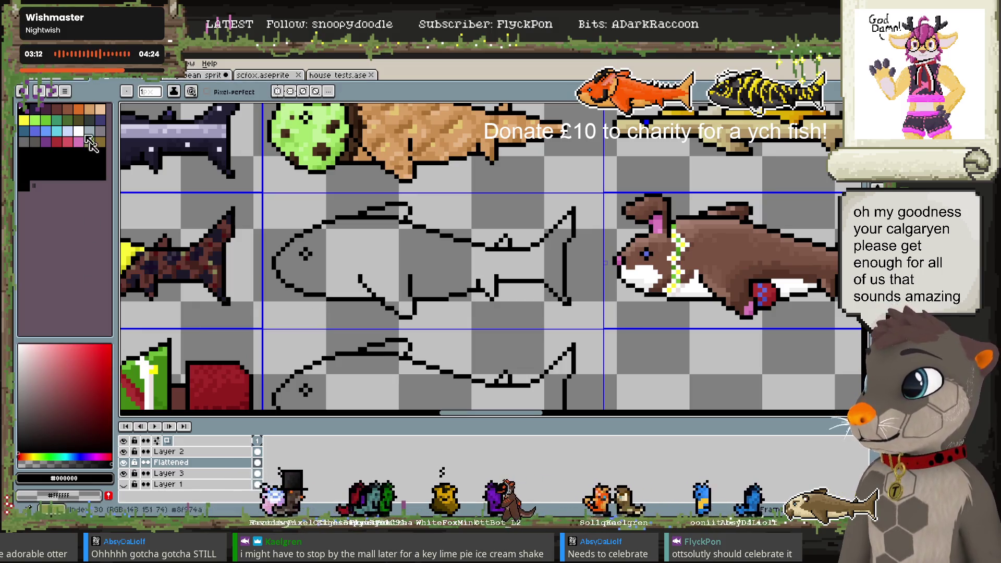
{"action": "left_click", "coordinate": [78, 109]}
{"action": "left_click_drag", "start_coordinate": [329, 295], "coordinate": [336, 280]}
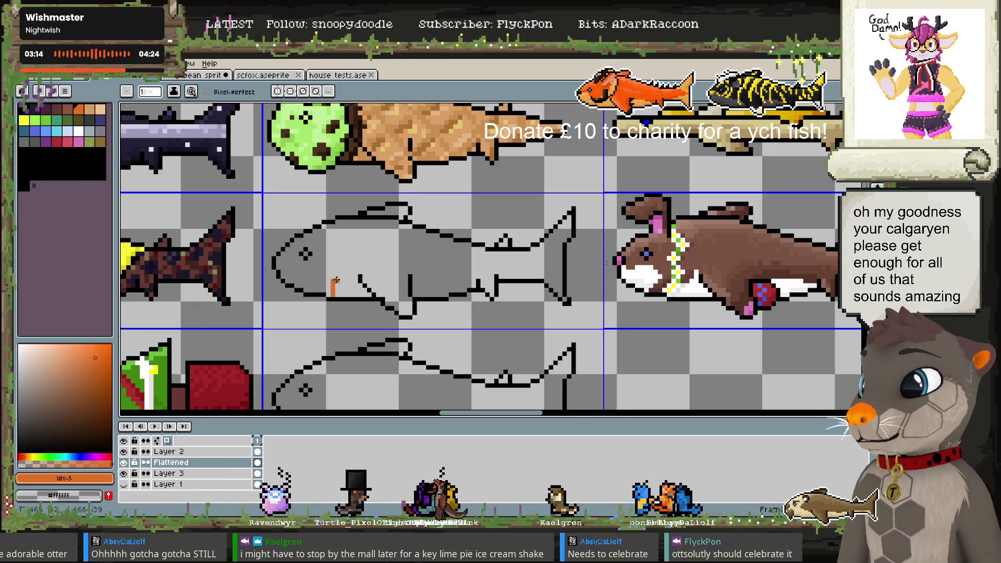
{"action": "left_click_drag", "start_coordinate": [324, 225], "coordinate": [341, 263]}
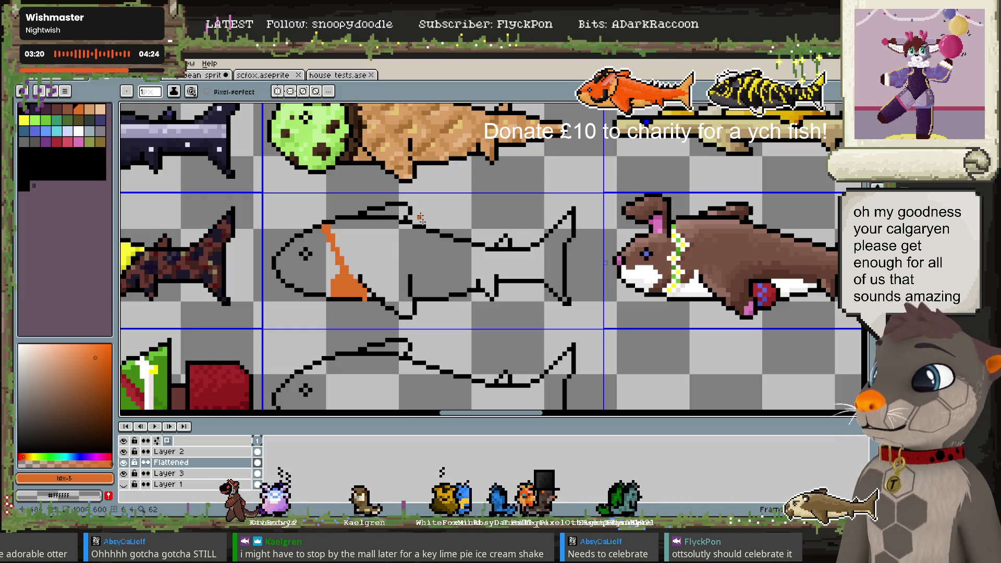
{"action": "mouse_move", "coordinate": [471, 244]}
{"action": "left_mouse_down"}
{"action": "mouse_move", "coordinate": [466, 286]}
{"action": "mouse_move", "coordinate": [500, 267]}
{"action": "left_mouse_up"}
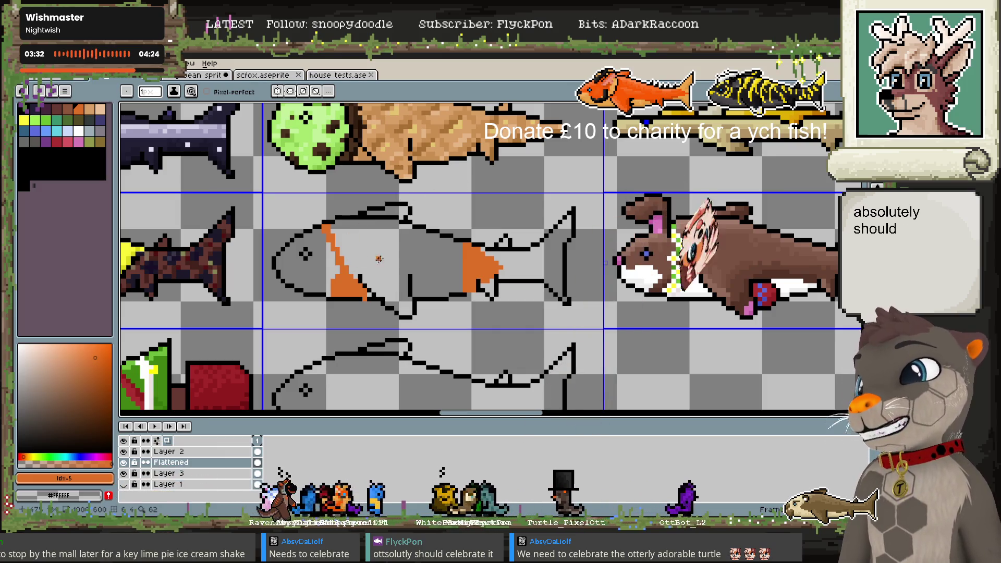
{"action": "left_click_drag", "start_coordinate": [348, 275], "coordinate": [373, 218]}
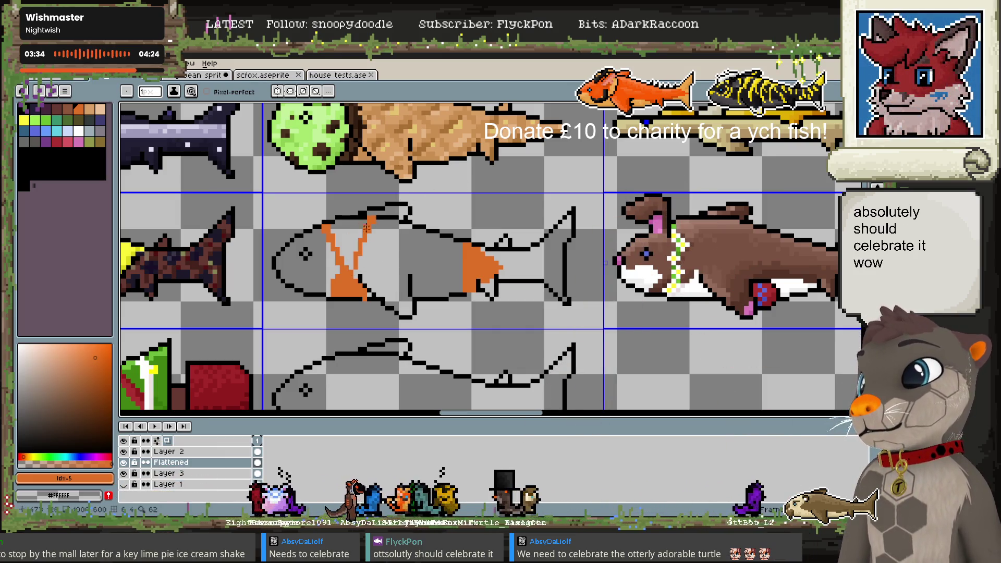
Erase and redraw the orange straps into a V shape and fill the stripe's bottom
{"action": "left_click", "coordinate": [363, 298], "text": "alt"}
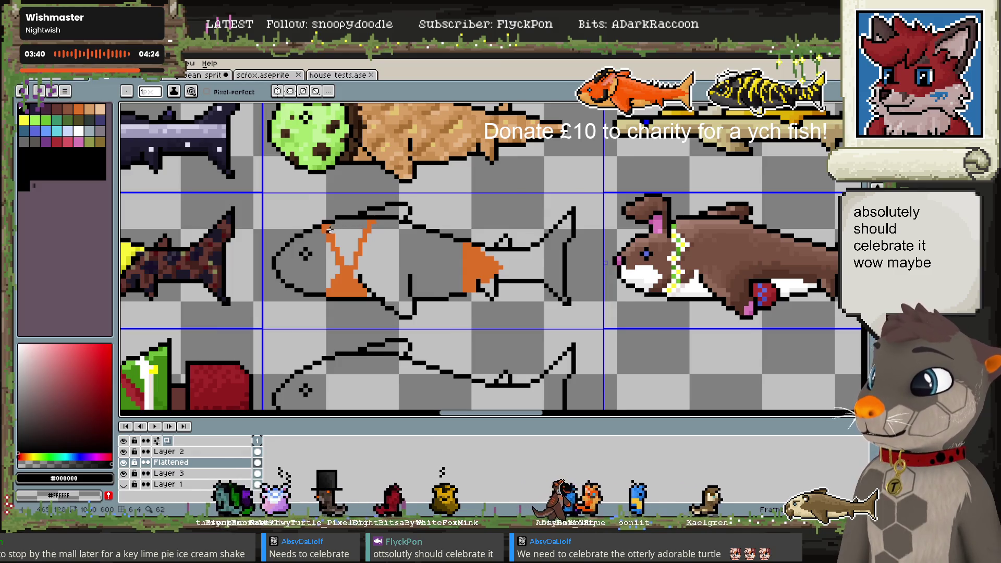
{"action": "key", "text": "e"}
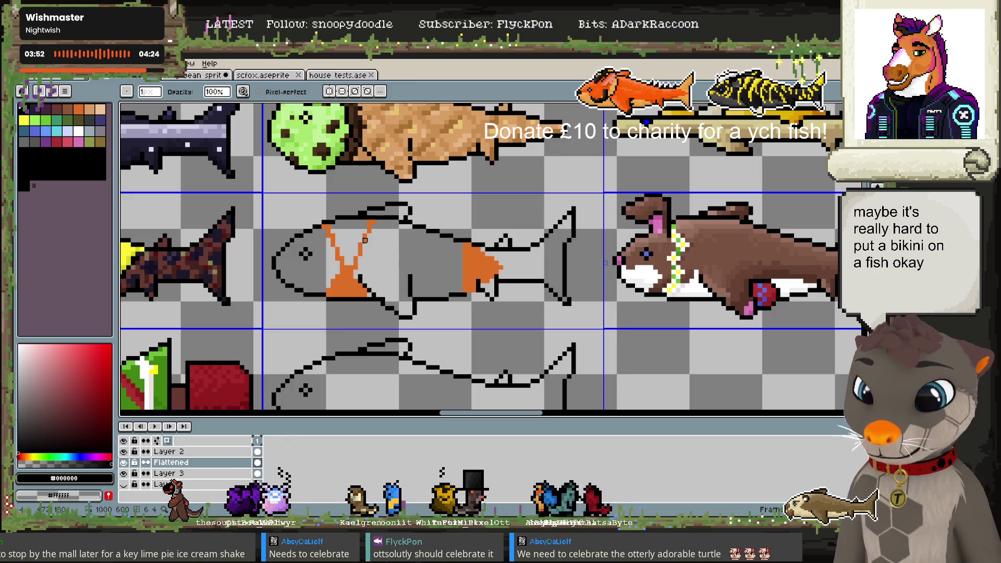
{"action": "scroll", "coordinate": [394, 277], "scroll_direction": "up", "scroll_amount": 2}
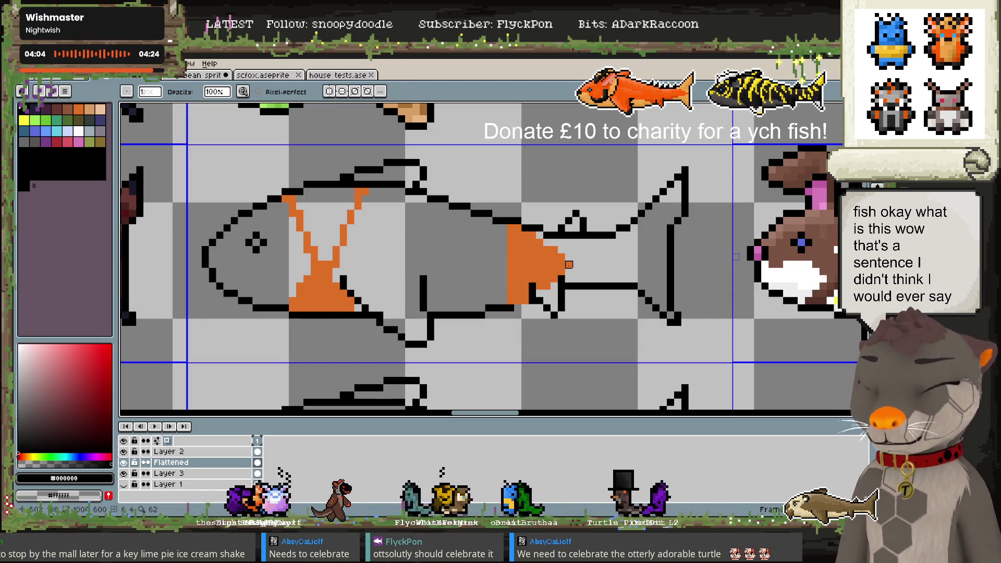
{"action": "left_click_drag", "start_coordinate": [337, 264], "coordinate": [344, 232]}
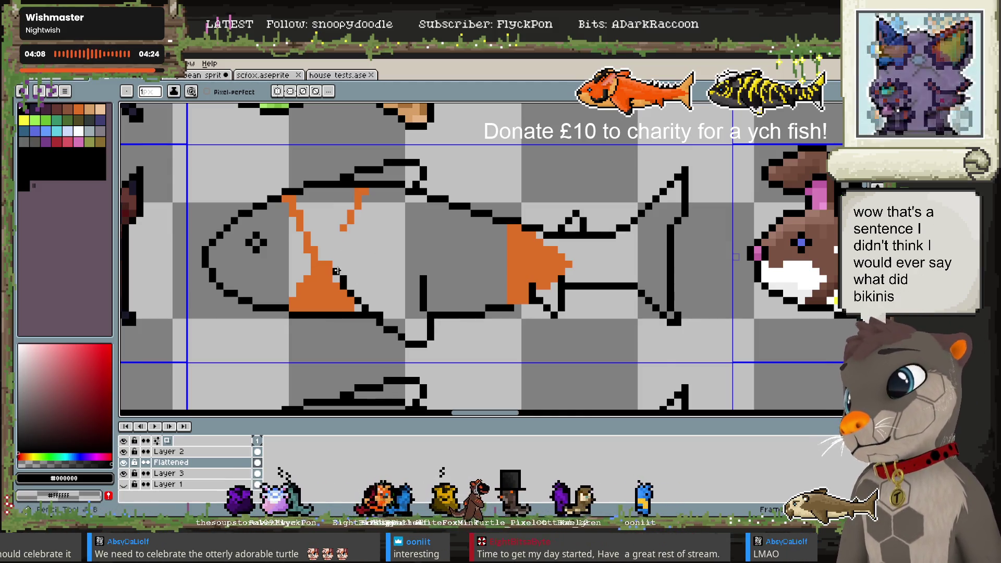
{"action": "left_click", "coordinate": [344, 228], "text": "alt"}
{"action": "left_click", "coordinate": [340, 252]}
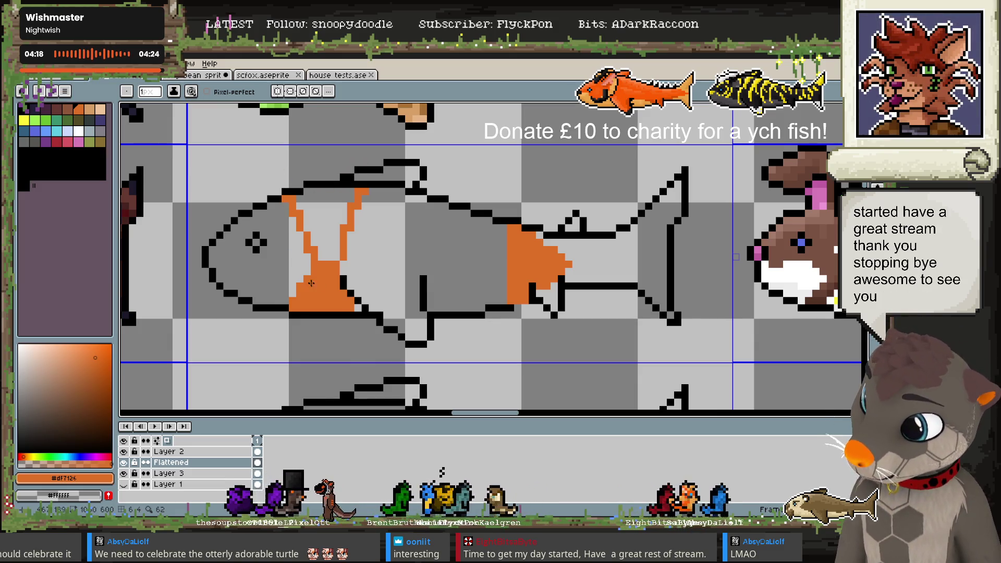
{"action": "key", "text": "e"}
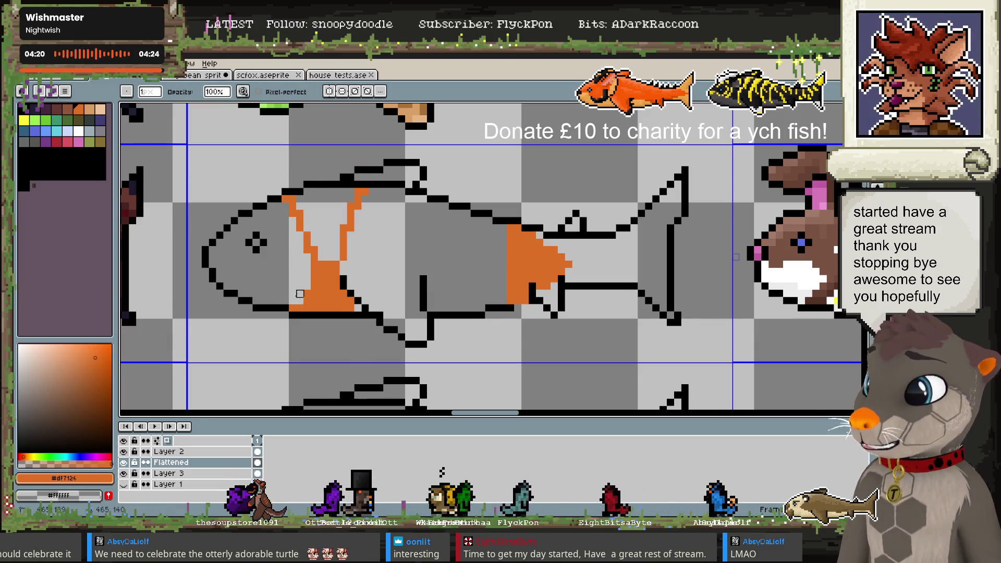
{"action": "left_click_drag", "start_coordinate": [329, 265], "coordinate": [292, 199]}
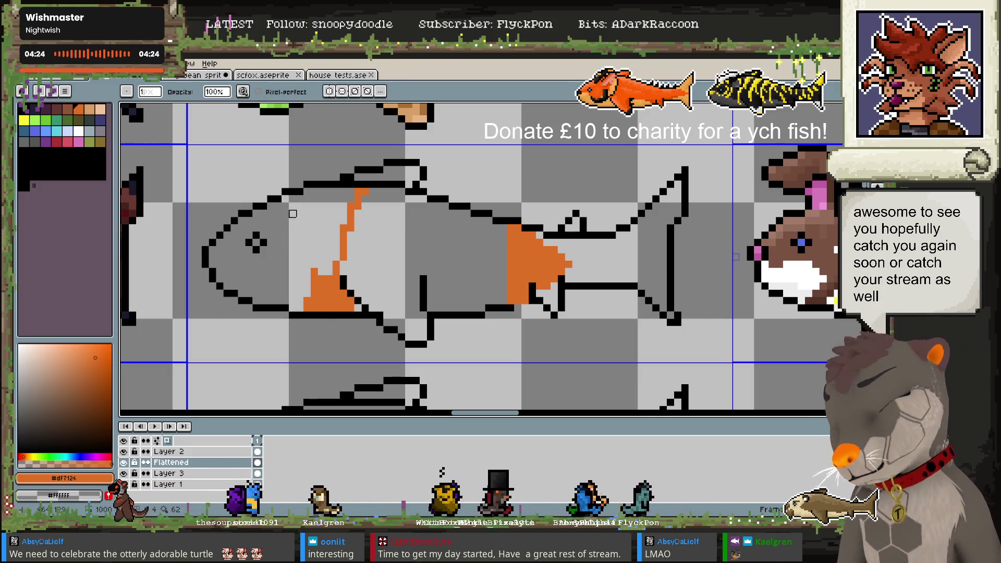
{"action": "key", "text": "b"}
{"action": "left_click_drag", "start_coordinate": [278, 205], "coordinate": [307, 262]}
{"action": "mouse_move", "coordinate": [301, 301]}
{"action": "left_mouse_down"}
{"action": "mouse_move", "coordinate": [319, 321]}
{"action": "mouse_move", "coordinate": [349, 322]}
{"action": "left_mouse_up"}
{"action": "left_click", "coordinate": [319, 321], "text": "alt"}
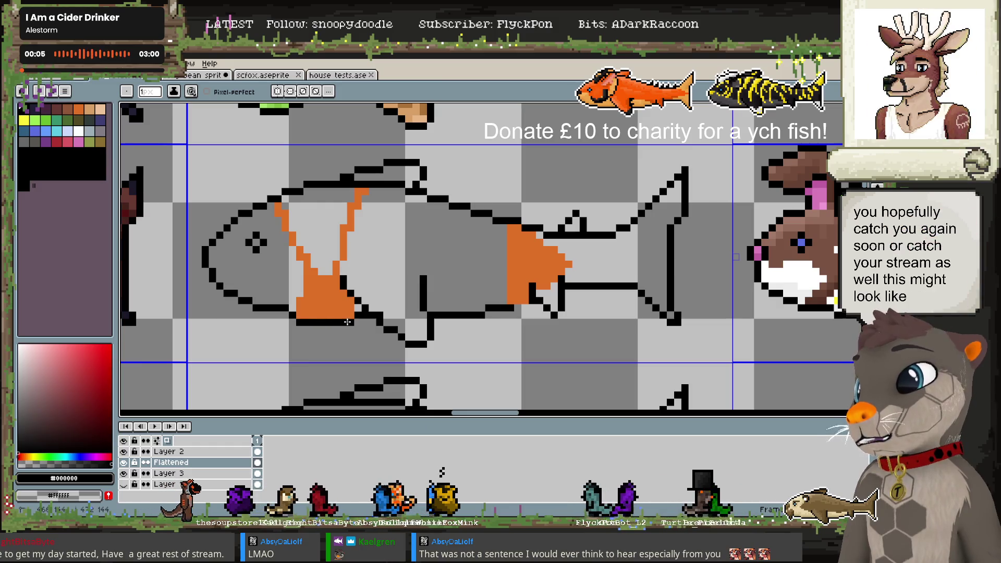
Centre the bikini fish and bucket-fill its head, body and tail dark grey
{"action": "scroll", "coordinate": [349, 322], "scroll_direction": "down", "scroll_amount": 4}
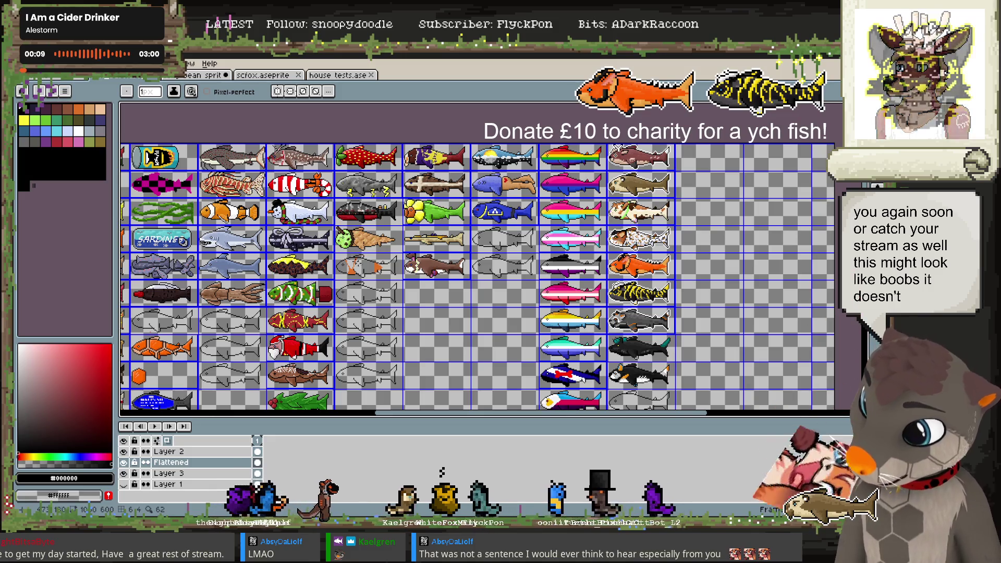
{"action": "scroll", "coordinate": [351, 266], "scroll_direction": "up", "scroll_amount": 2}
{"action": "scroll", "coordinate": [351, 266], "scroll_direction": "up", "scroll_amount": 2}
{"action": "scroll", "coordinate": [351, 266], "scroll_direction": "up", "scroll_amount": 1}
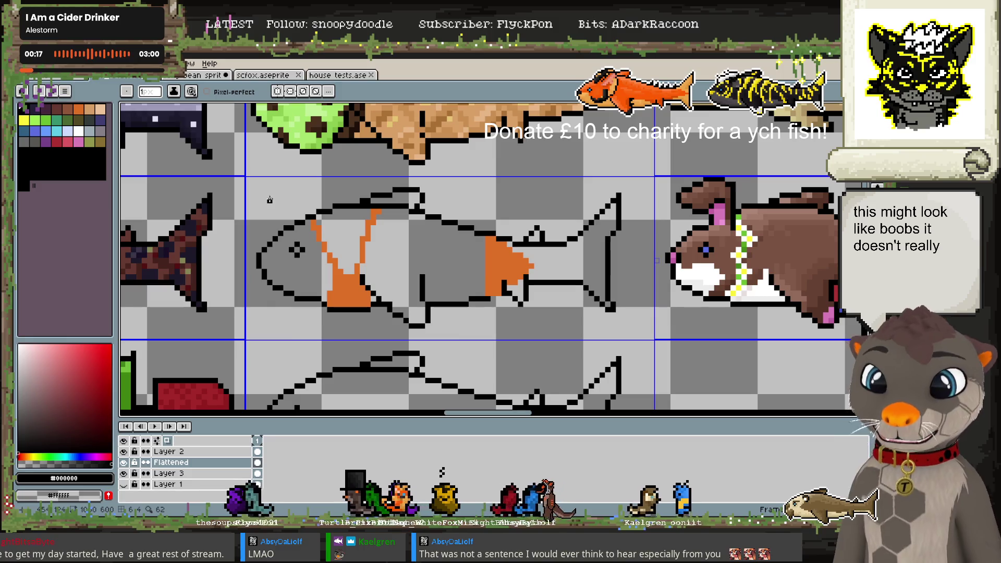
{"action": "left_click_drag", "start_coordinate": [365, 242], "coordinate": [321, 239]}
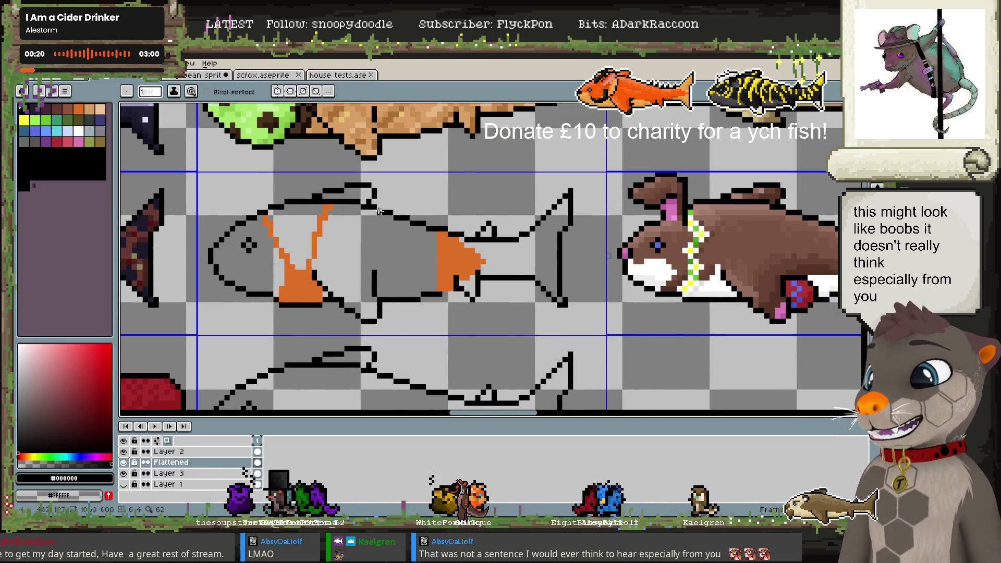
{"action": "left_click", "coordinate": [462, 256], "text": "alt"}
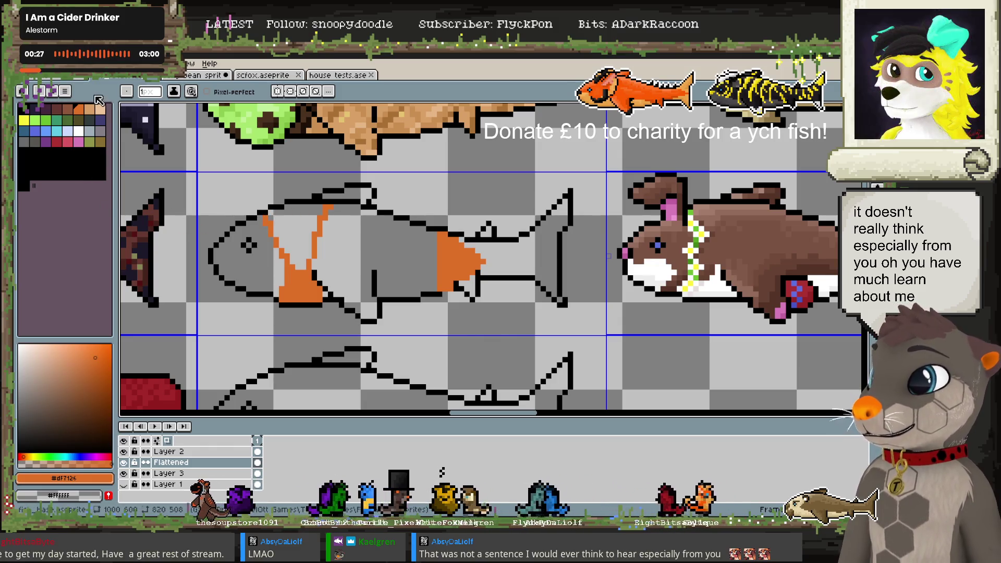
{"action": "left_click", "coordinate": [30, 142]}
{"action": "key", "text": "g"}
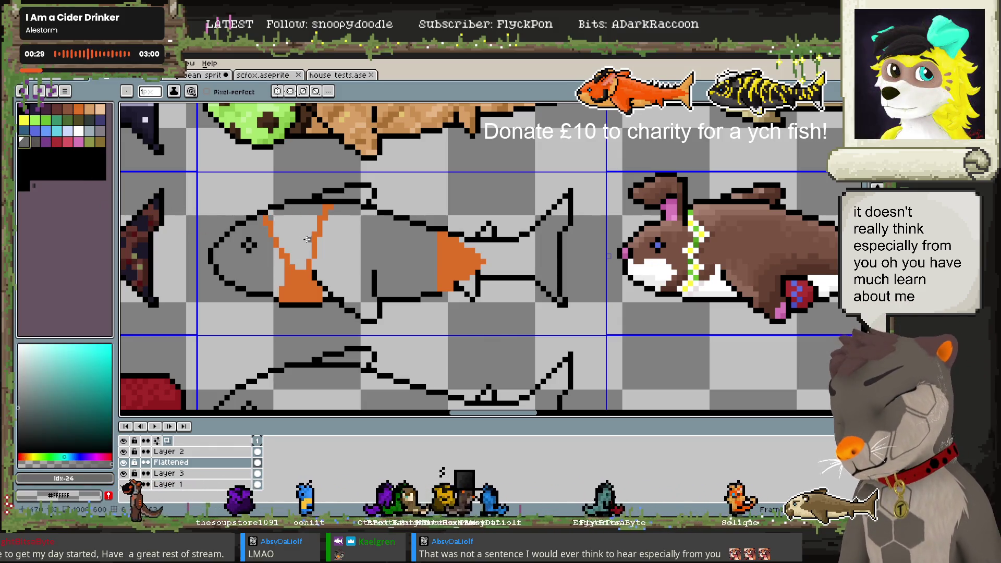
{"action": "left_click", "coordinate": [295, 237]}
{"action": "left_click", "coordinate": [376, 260]}
{"action": "left_click", "coordinate": [262, 269]}
{"action": "left_click", "coordinate": [495, 260]}
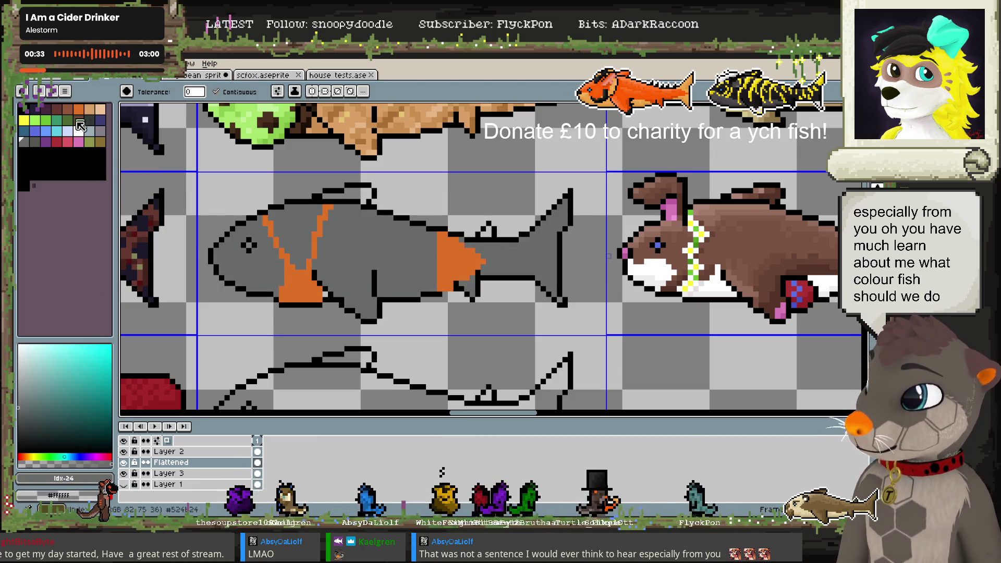
Refill the head, body, tail and fin notch dark blue, undoing an accidental black head fill
{"action": "left_click", "coordinate": [23, 130]}
{"action": "left_click", "coordinate": [294, 237]}
{"action": "left_click", "coordinate": [245, 260]}
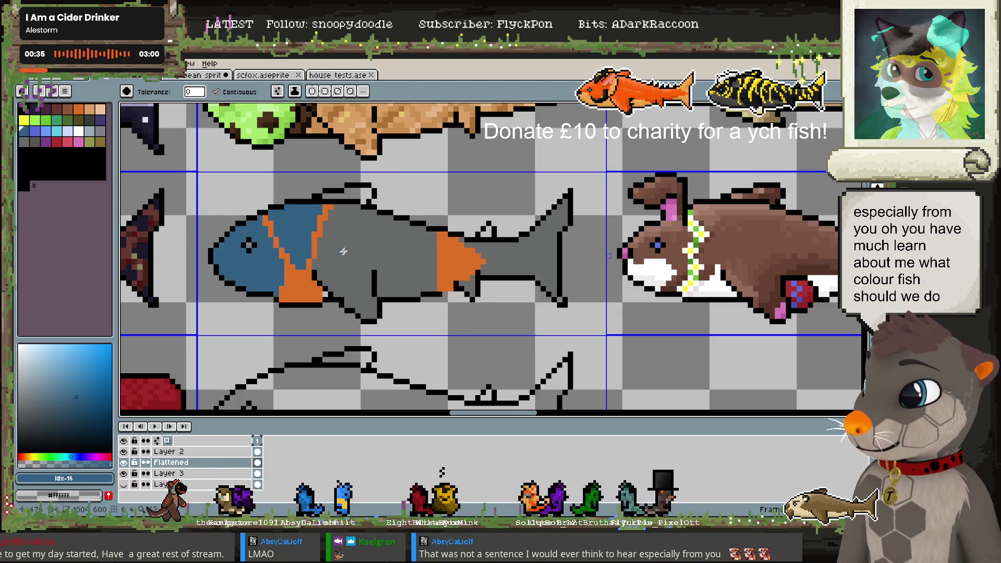
{"action": "left_click", "coordinate": [375, 250]}
{"action": "left_click", "coordinate": [516, 257]}
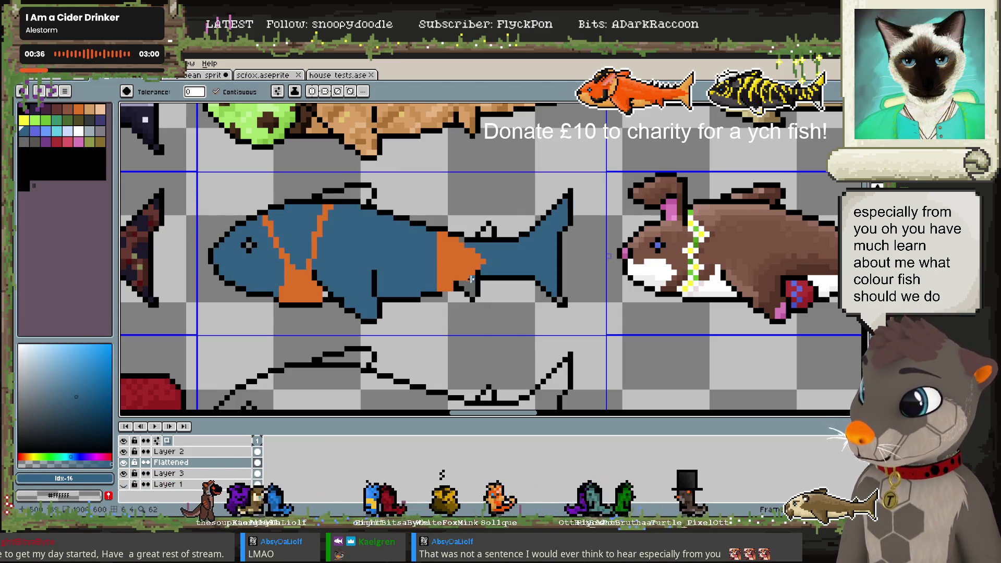
{"action": "left_click", "coordinate": [487, 229]}
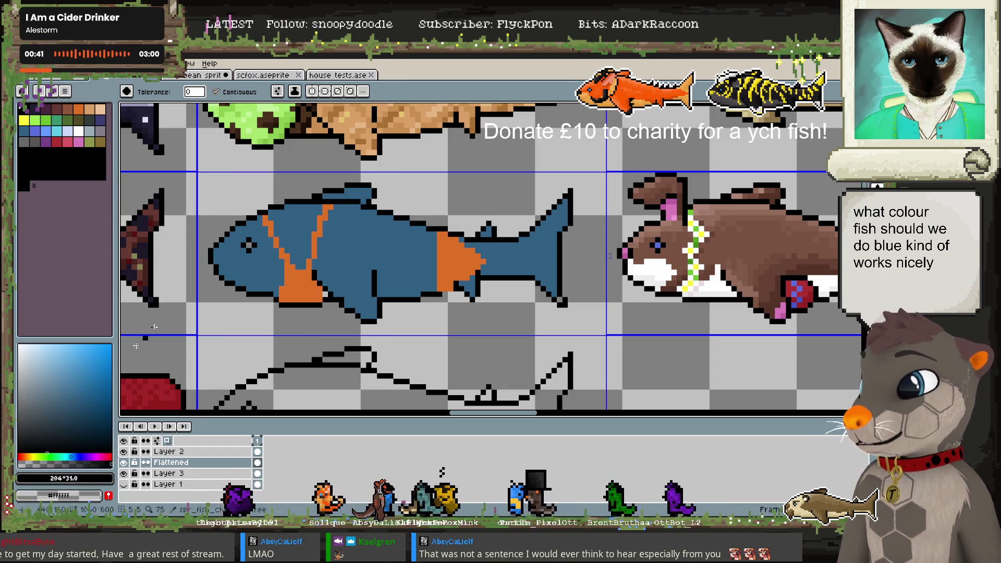
{"action": "right_click", "coordinate": [234, 236]}
{"action": "key", "text": "ctrl+z"}
{"action": "key", "text": "b"}
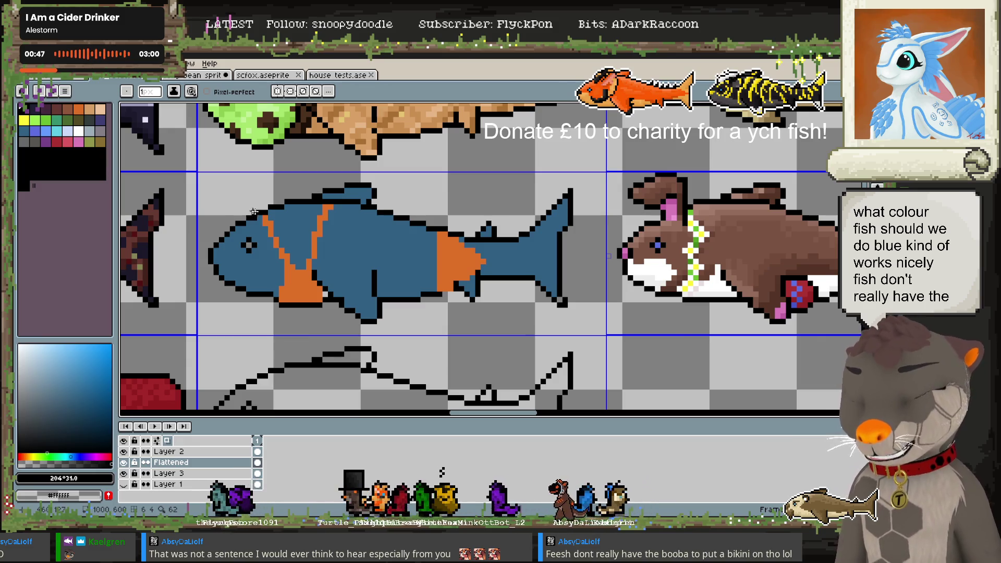
Paint a black block over the fish's eye, undo it, and redraw it as a larger dark shape
{"action": "left_click", "coordinate": [240, 238]}
{"action": "left_click", "coordinate": [239, 248]}
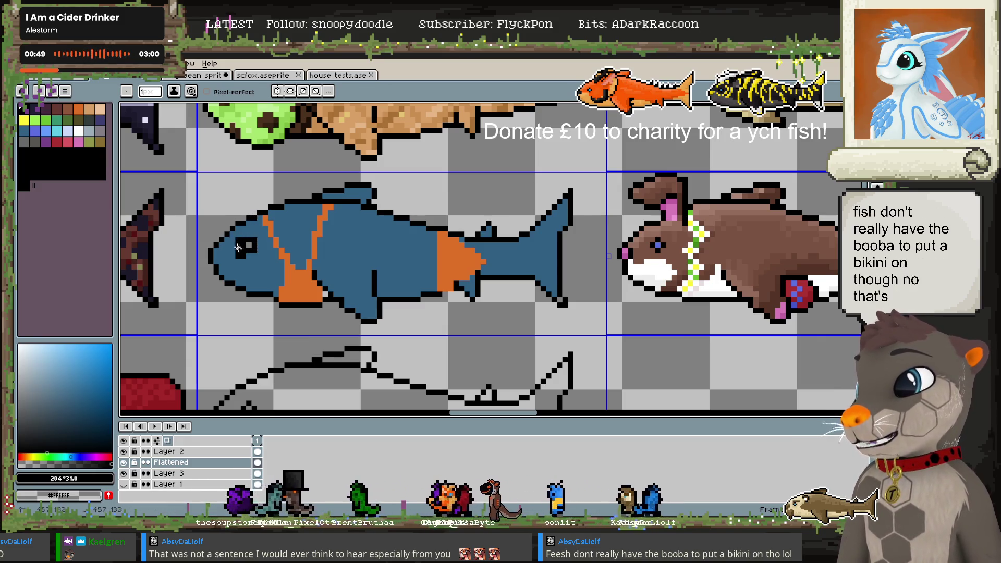
{"action": "left_click_drag", "start_coordinate": [238, 248], "coordinate": [251, 245]}
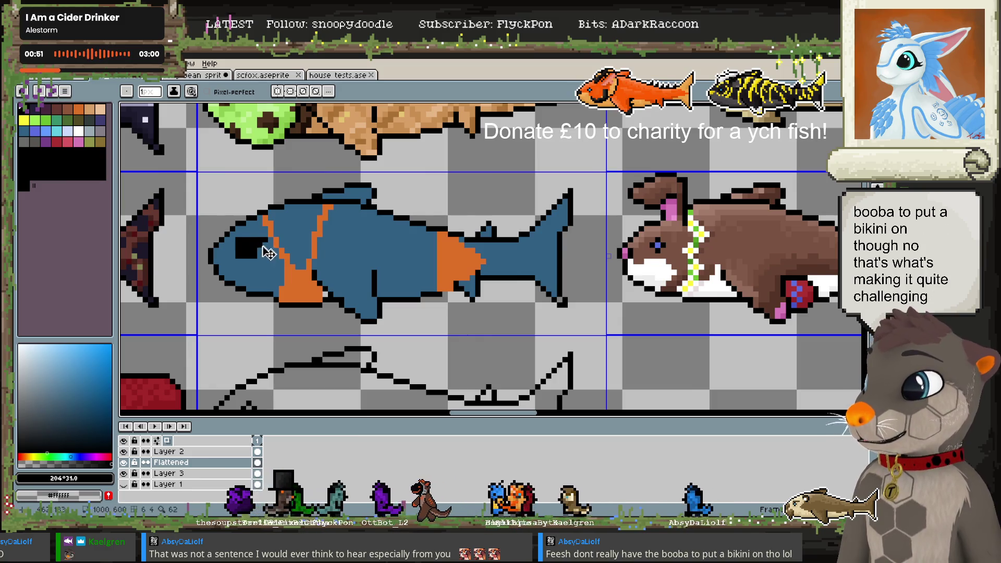
{"action": "key", "text": "ctrl+z"}
{"action": "left_click_drag", "start_coordinate": [241, 239], "coordinate": [243, 257]}
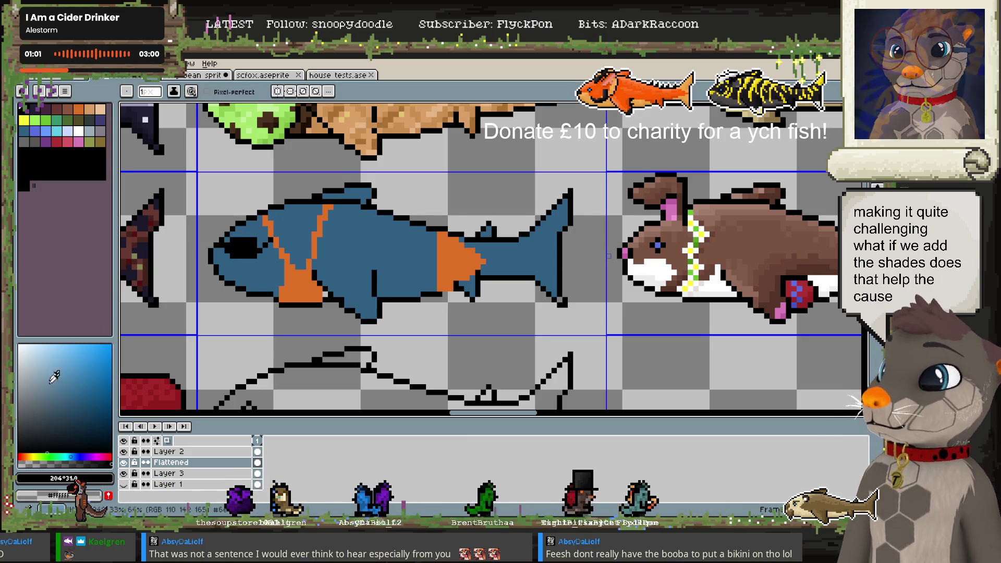
Pick a darker blue, then sample black and dark teal from the eye and outline
{"action": "left_click", "coordinate": [82, 431]}
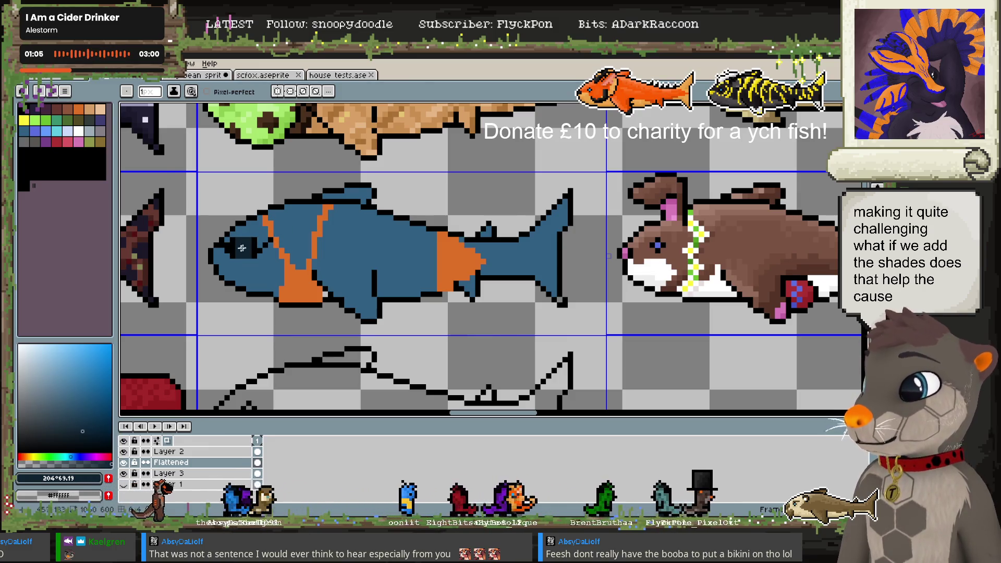
{"action": "key", "text": "alt"}
{"action": "left_click", "coordinate": [234, 242], "text": "alt"}
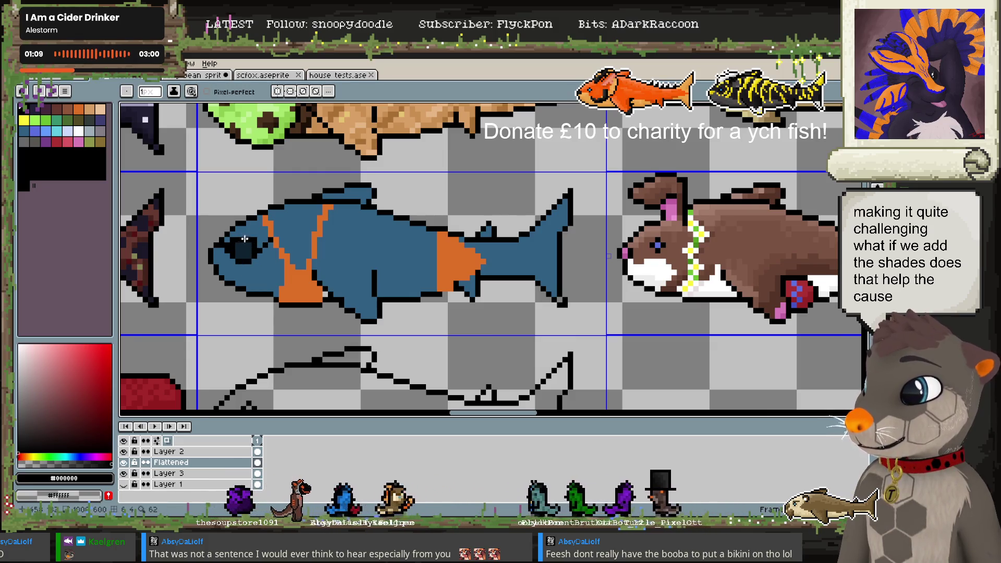
{"action": "left_click", "coordinate": [238, 240], "text": "alt"}
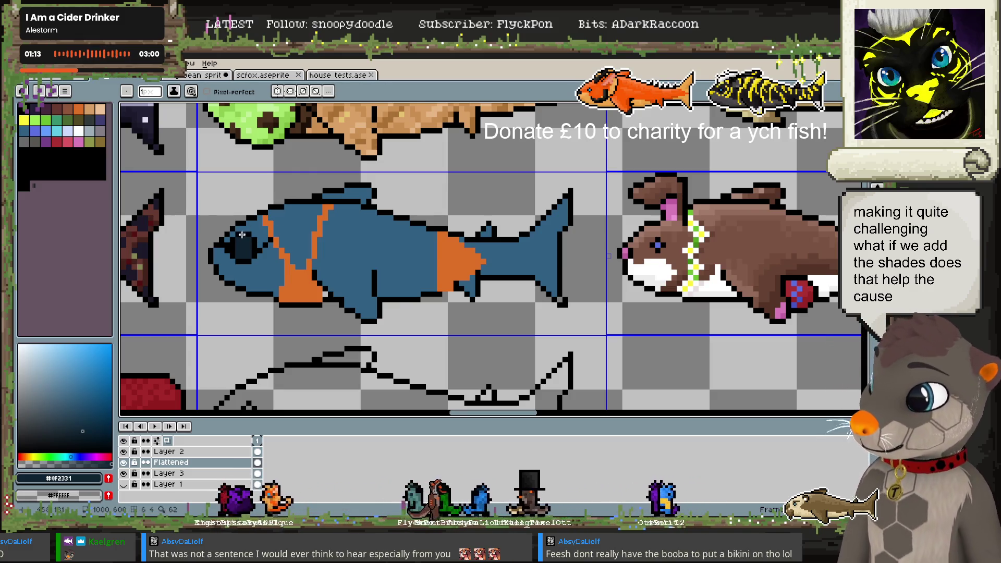
{"action": "left_click", "coordinate": [228, 254], "text": "alt"}
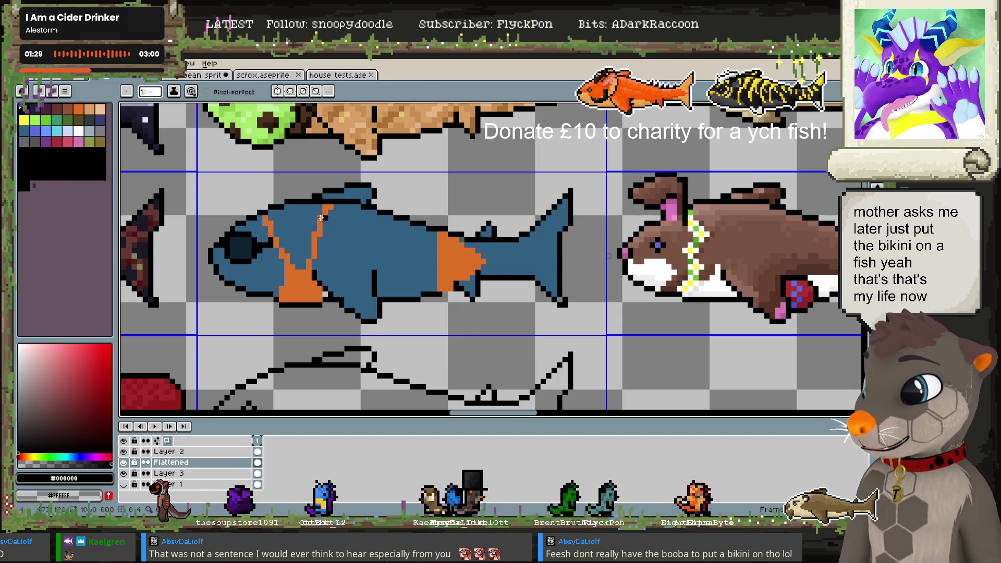
Sample the body blue and the bikini orange, and repaint pixels along the orange stripe
{"action": "left_click", "coordinate": [227, 246], "text": "alt"}
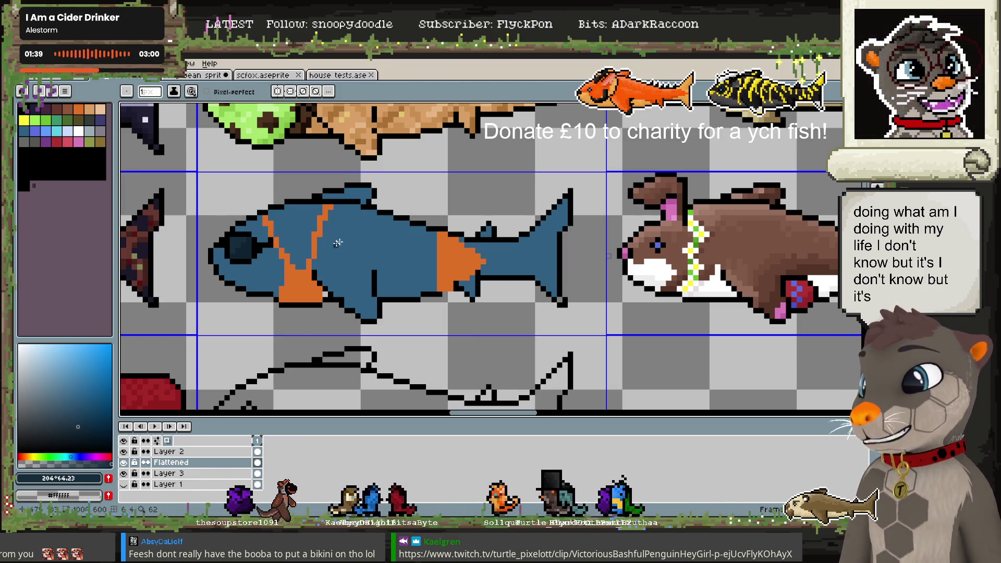
{"action": "left_click", "coordinate": [327, 294], "text": "alt"}
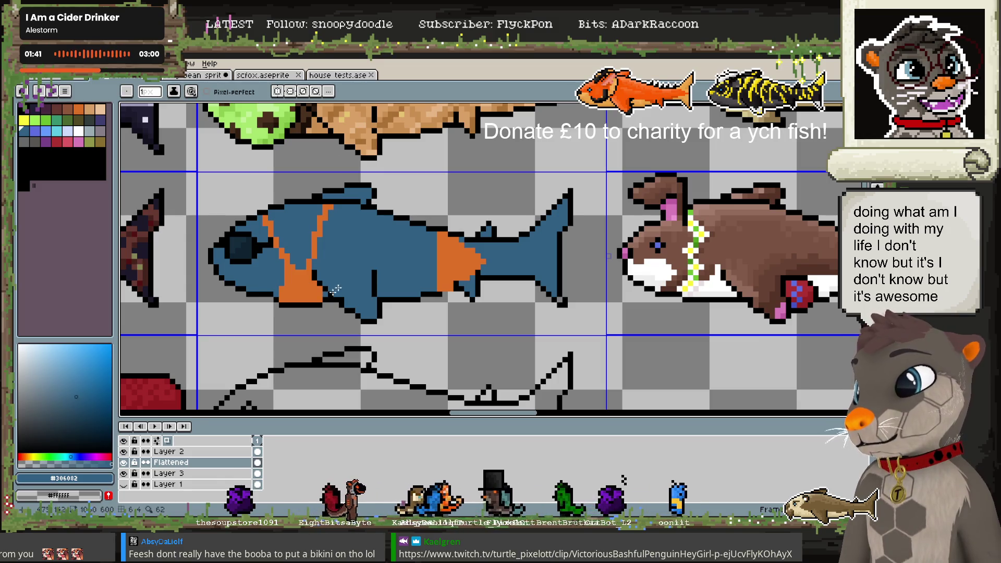
{"action": "left_click", "coordinate": [289, 284], "text": "alt"}
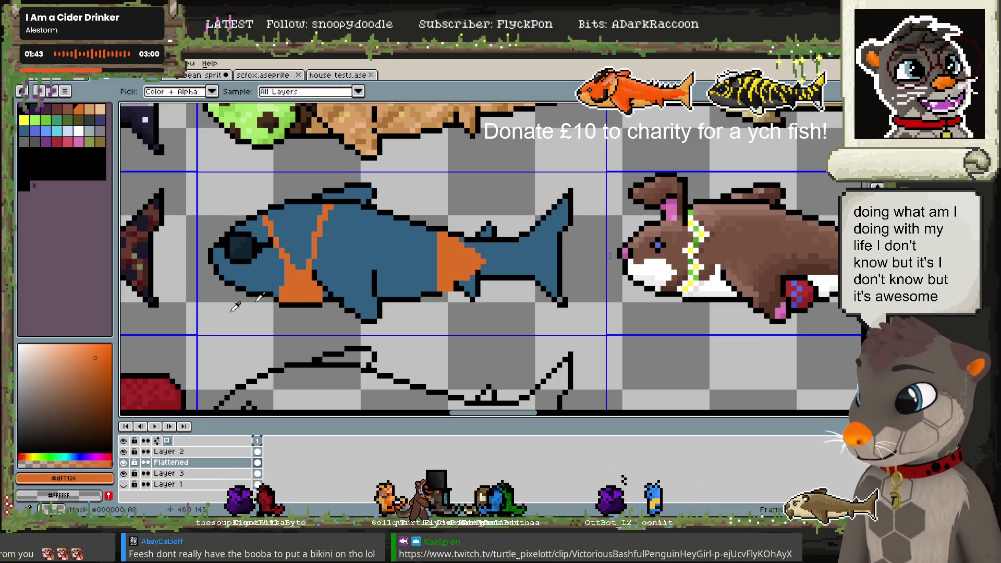
{"action": "left_click_drag", "start_coordinate": [288, 284], "coordinate": [314, 288]}
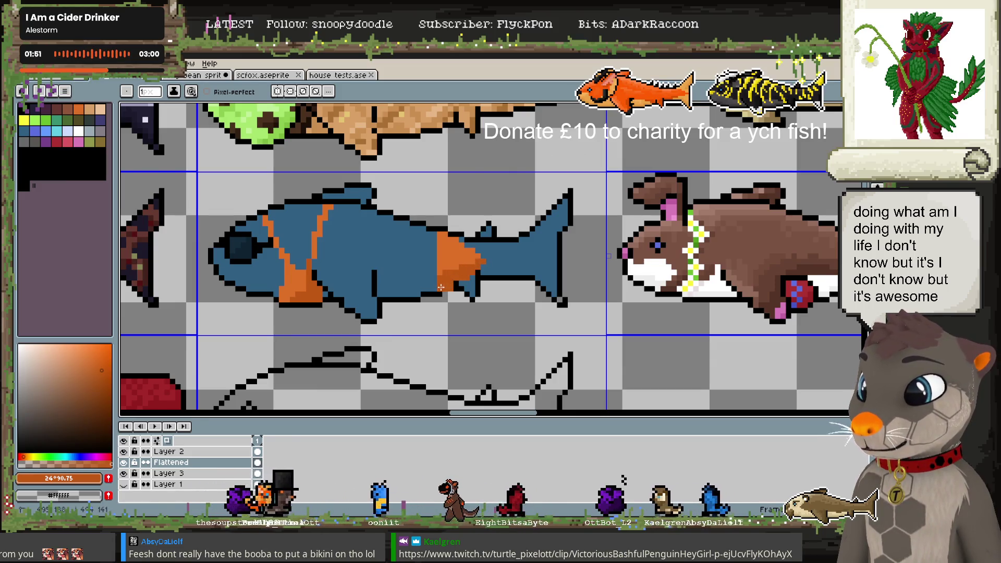
{"action": "left_click", "coordinate": [458, 285], "text": "alt"}
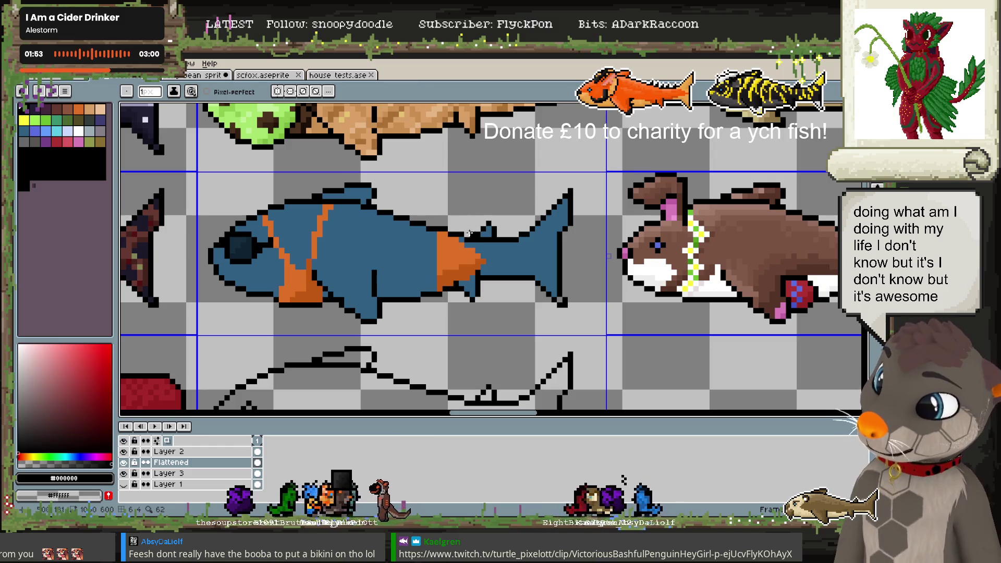
{"action": "left_click", "coordinate": [472, 259], "text": "alt"}
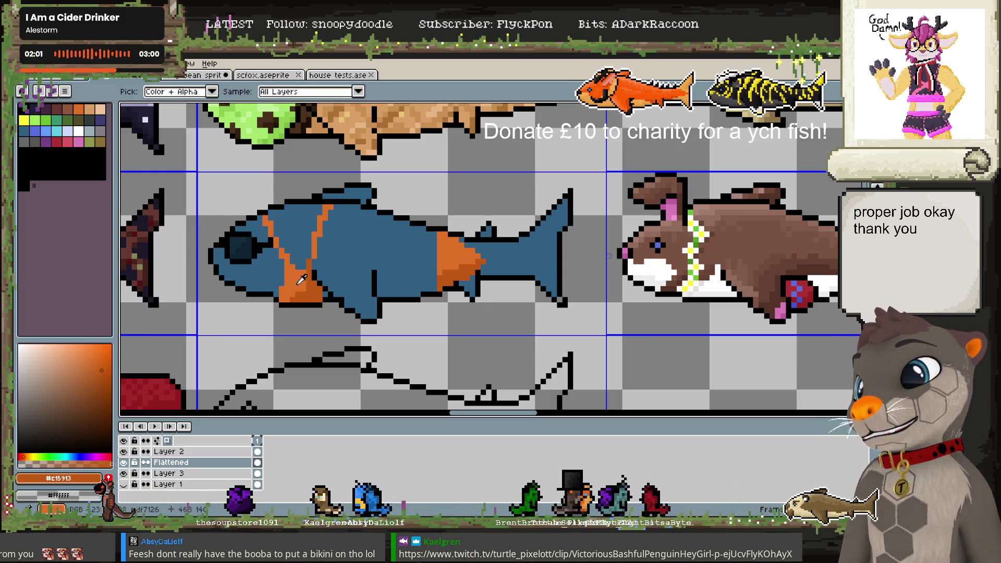
Choose lighter and darker oranges and paint a darker orange shade pixel on the bikini
{"action": "left_click", "coordinate": [95, 357]}
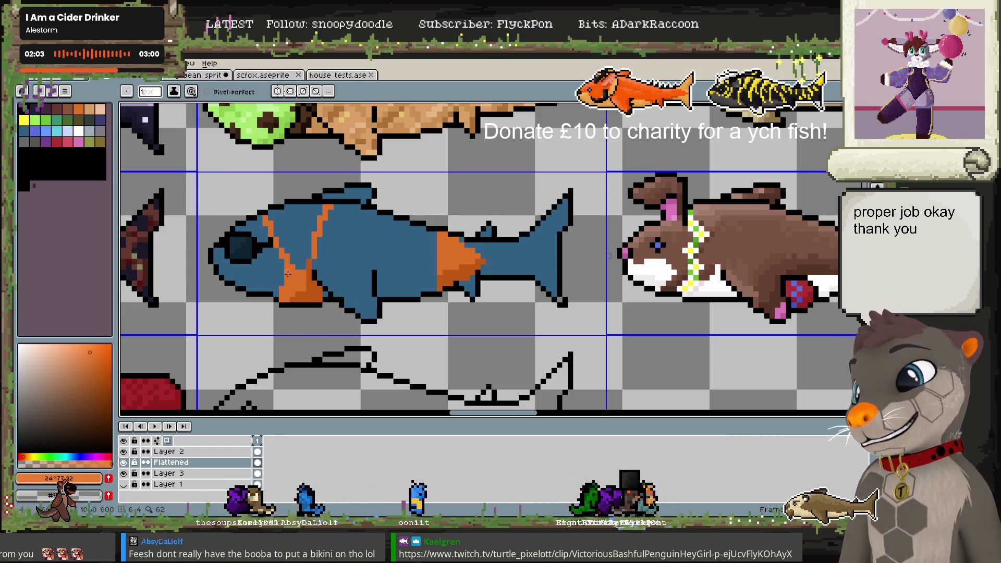
{"action": "left_click", "coordinate": [83, 346]}
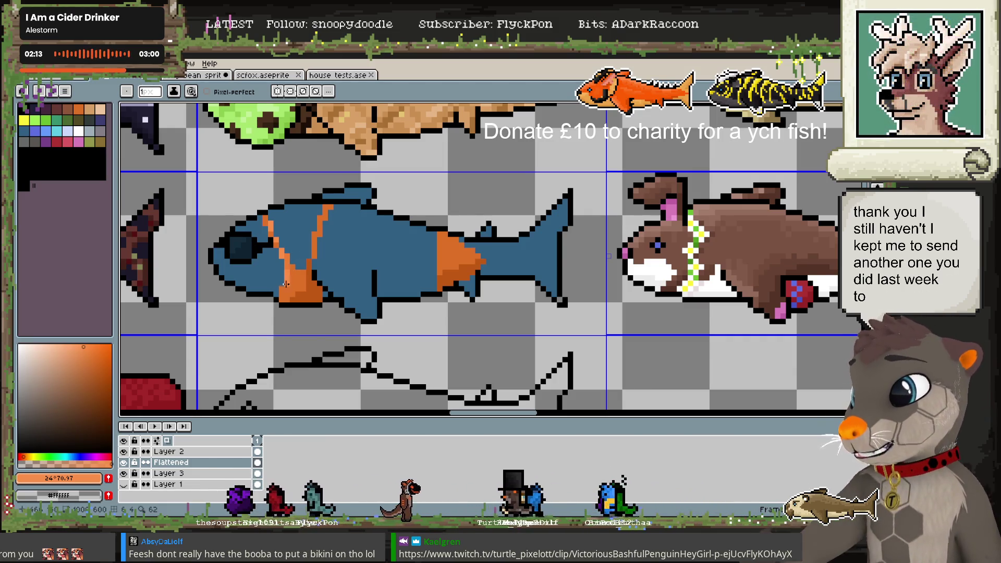
{"action": "left_click", "coordinate": [101, 369]}
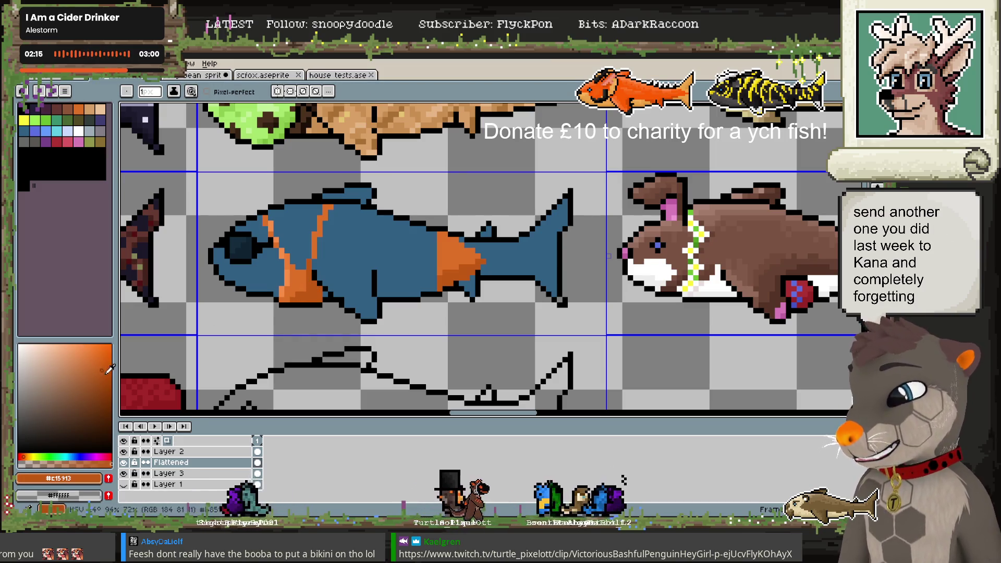
{"action": "left_click", "coordinate": [319, 292]}
Paint Bucket the tail patch with brighter orange, then pick a vivid orange and resample black and blue
{"action": "left_click", "coordinate": [274, 298], "text": "alt"}
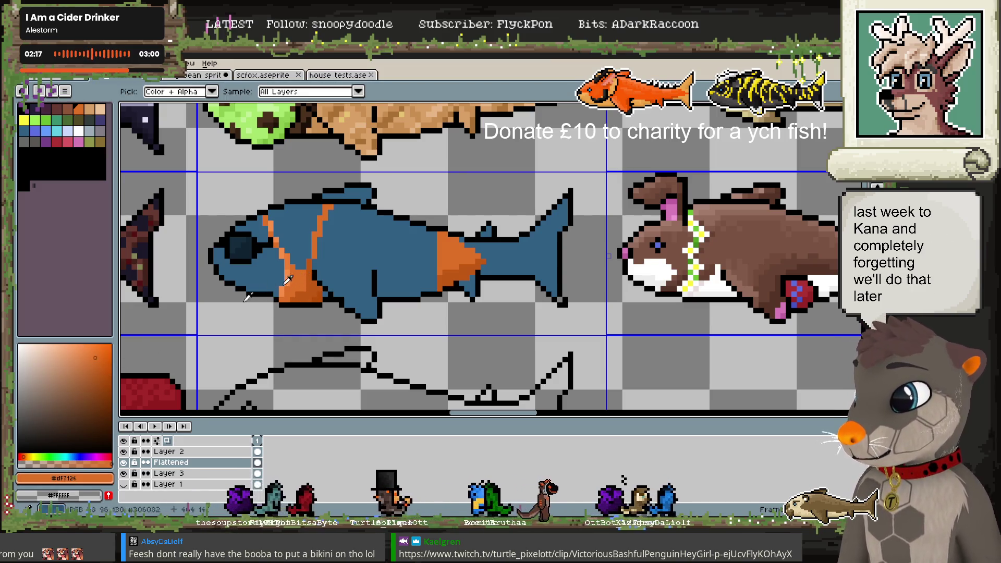
{"action": "key", "text": "g"}
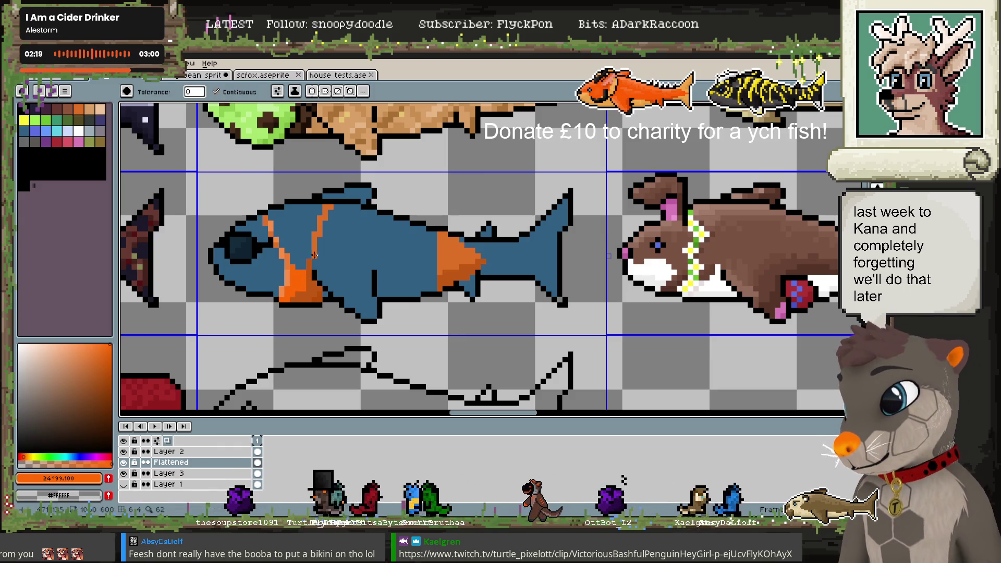
{"action": "left_click", "coordinate": [437, 252]}
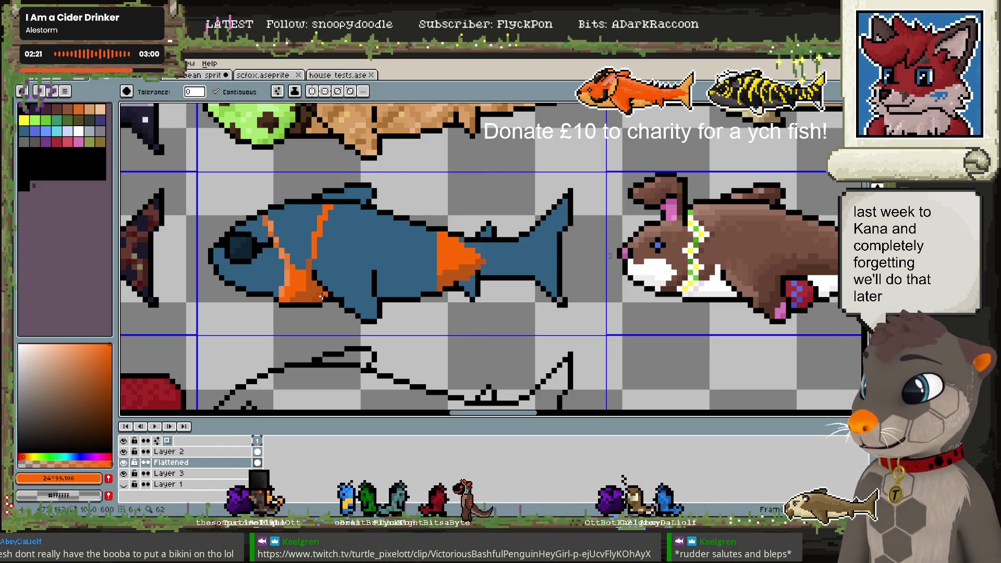
{"action": "left_click", "coordinate": [113, 350]}
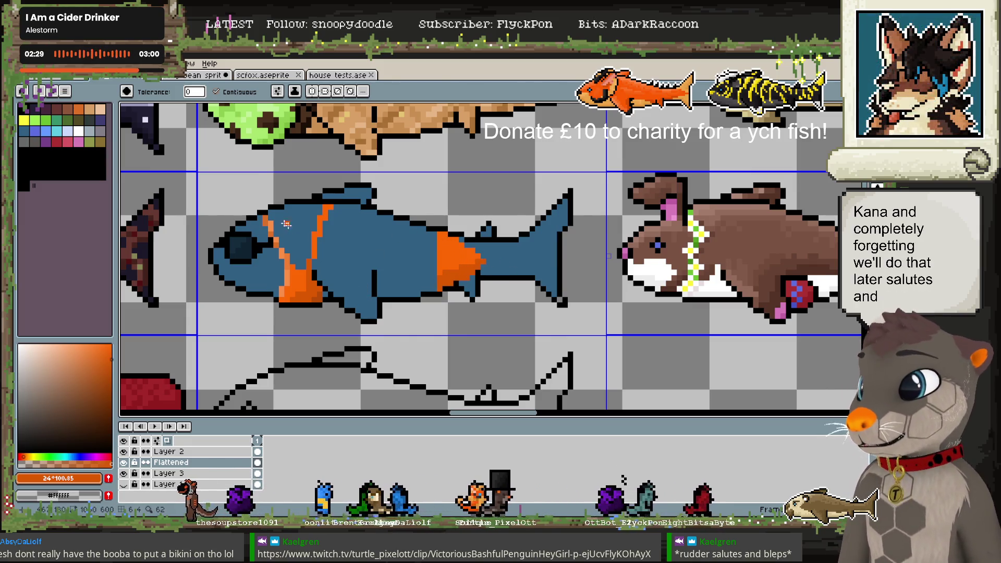
{"action": "left_click", "coordinate": [213, 251], "text": "alt"}
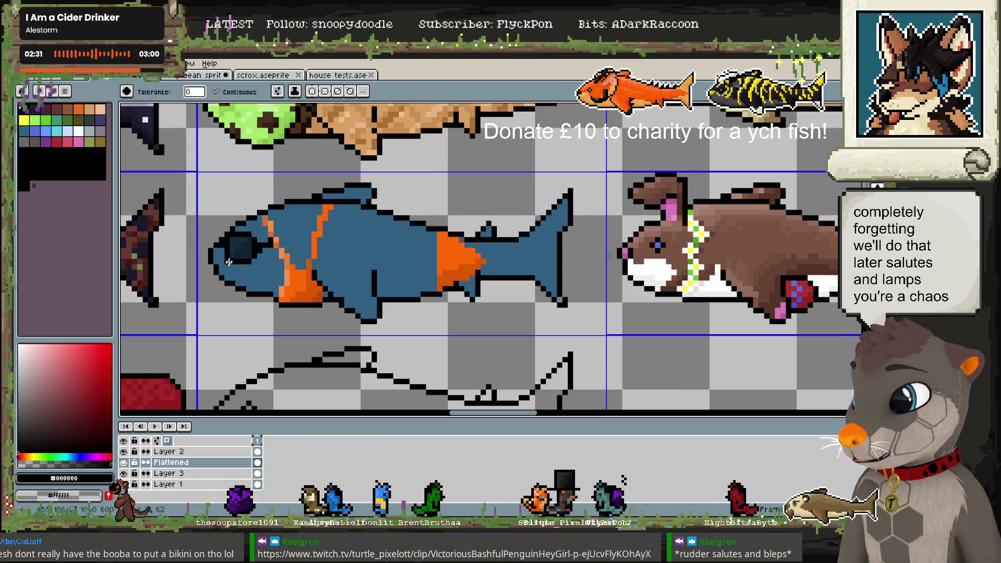
{"action": "left_click", "coordinate": [215, 284], "text": "alt"}
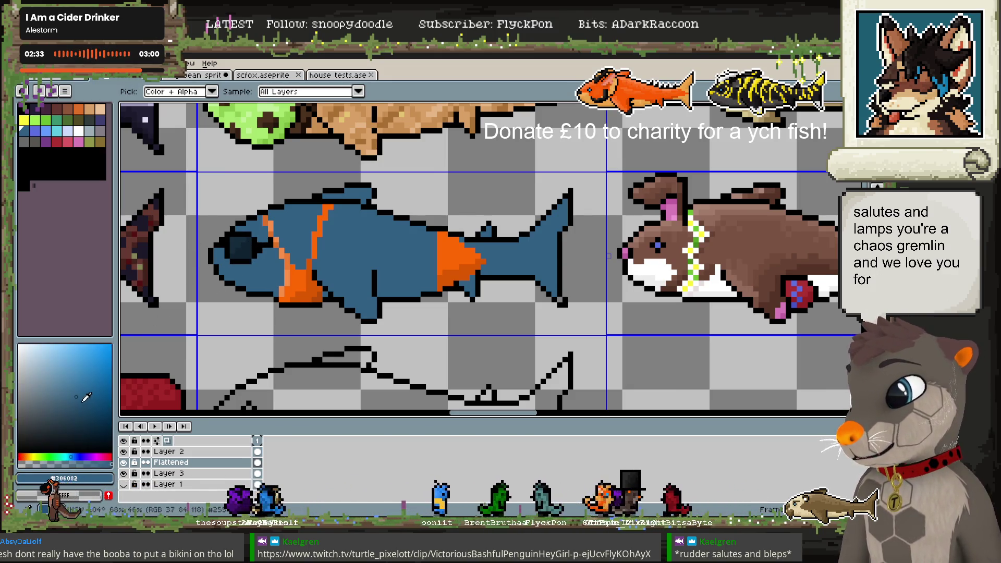
With the Pencil, sample the fish's body blues and choose a mid blue for belly shading
{"action": "key", "text": "b"}
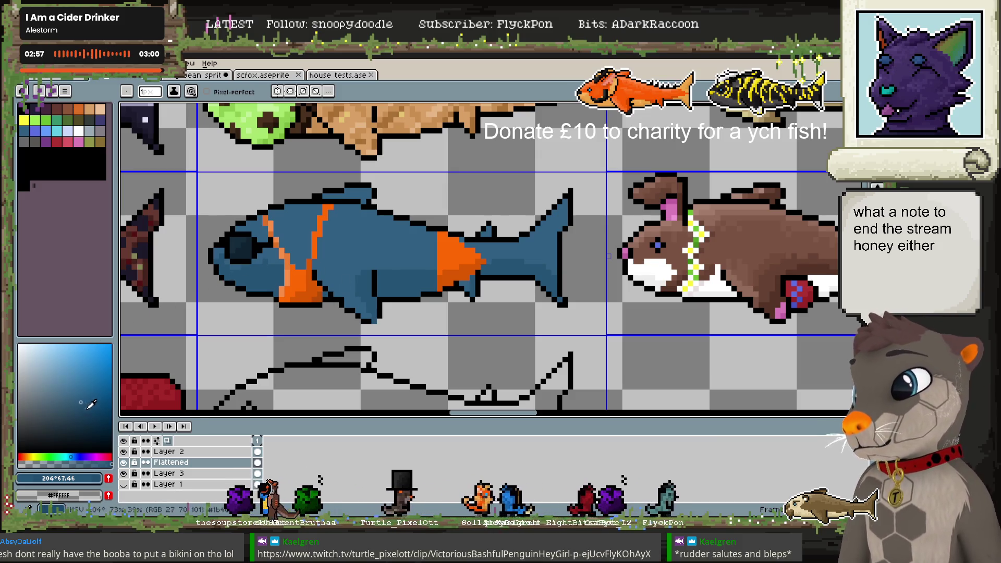
{"action": "left_click", "coordinate": [258, 266], "text": "alt"}
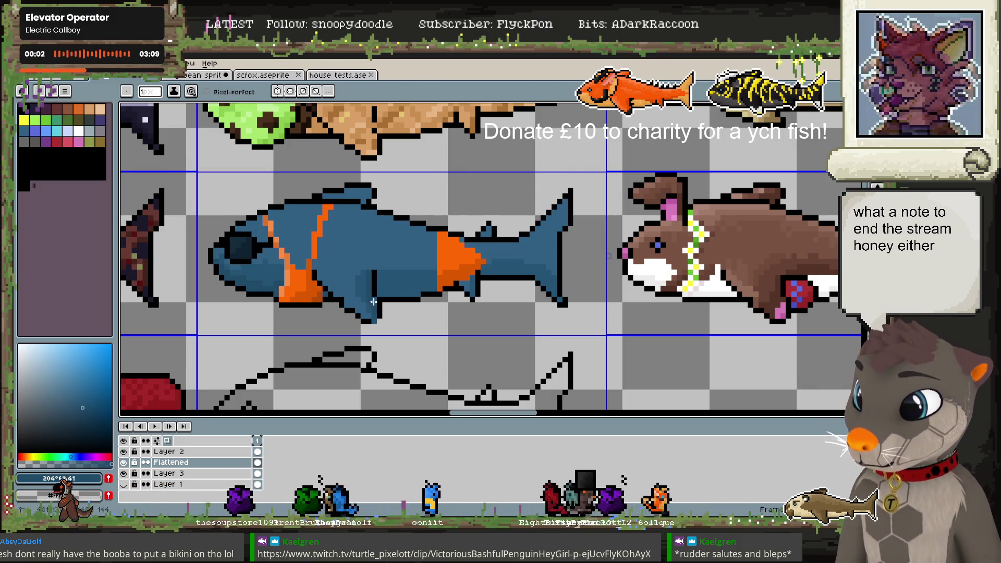
{"action": "left_click", "coordinate": [375, 285], "text": "alt"}
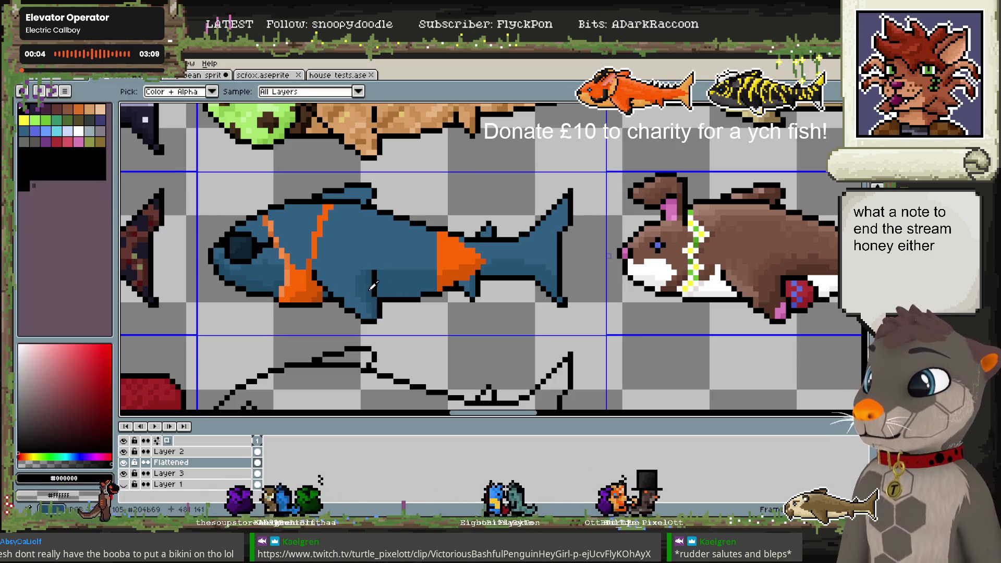
{"action": "left_click", "coordinate": [385, 285], "text": "alt"}
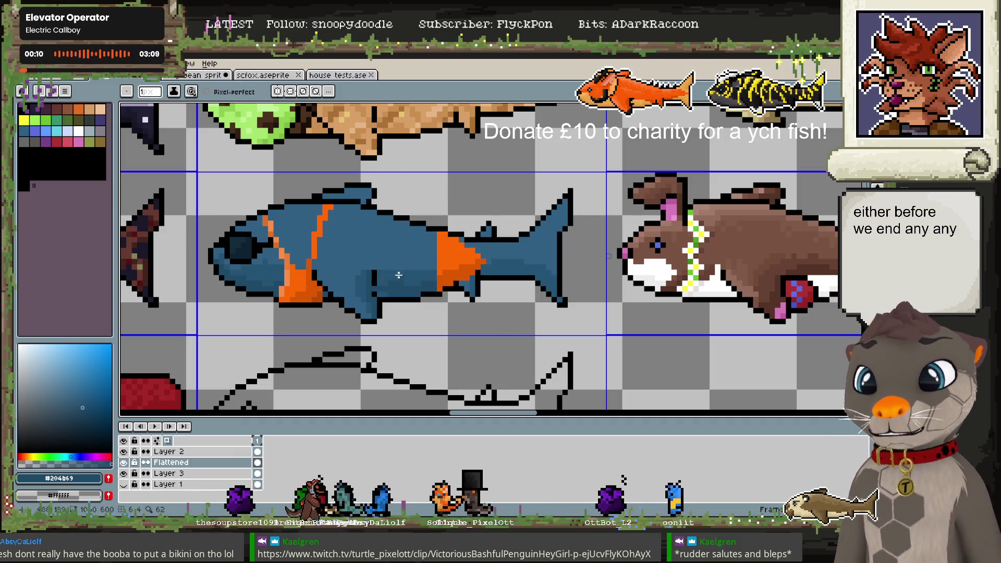
{"action": "left_click", "coordinate": [406, 285], "text": "alt"}
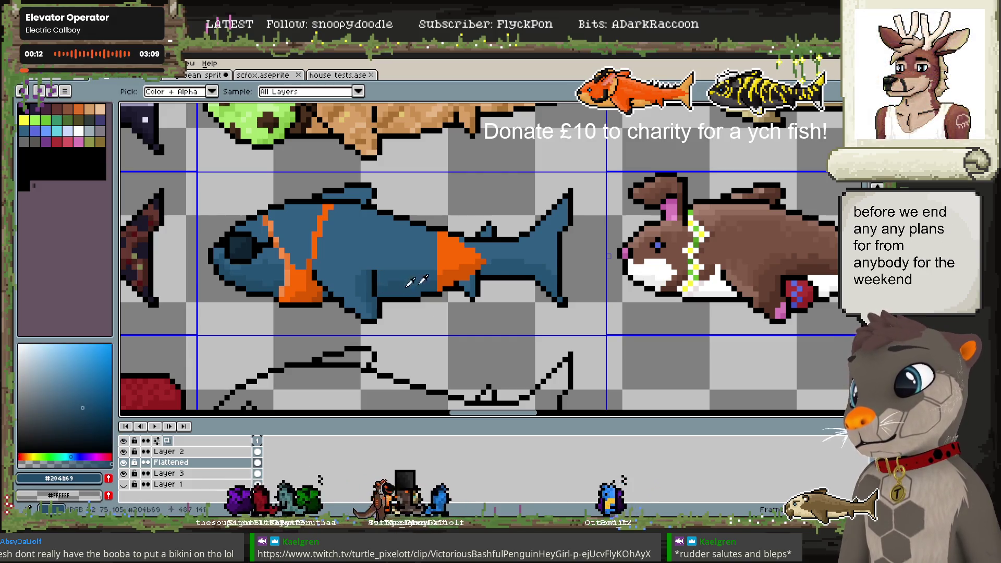
{"action": "left_click", "coordinate": [549, 285], "text": "alt"}
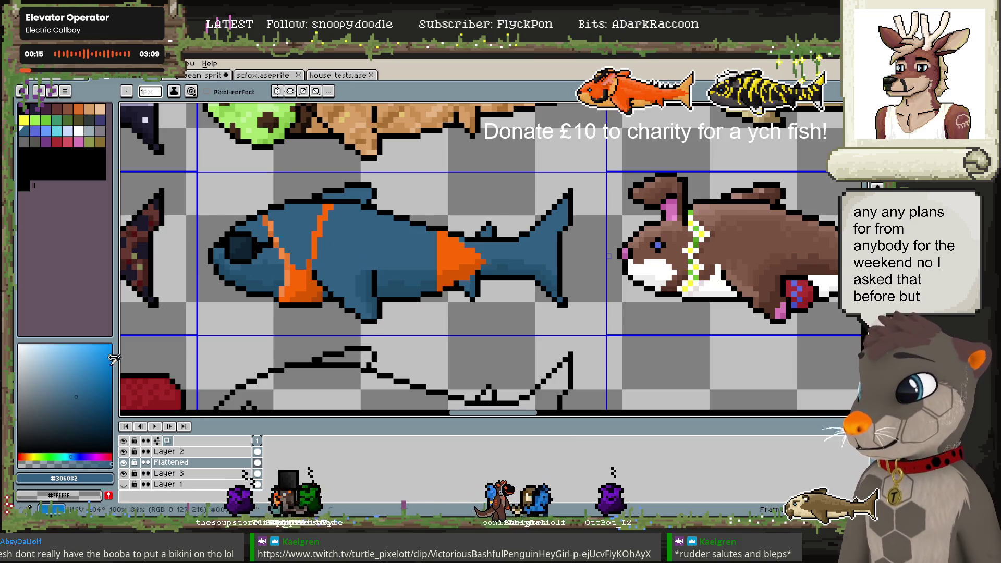
{"action": "left_click", "coordinate": [74, 388]}
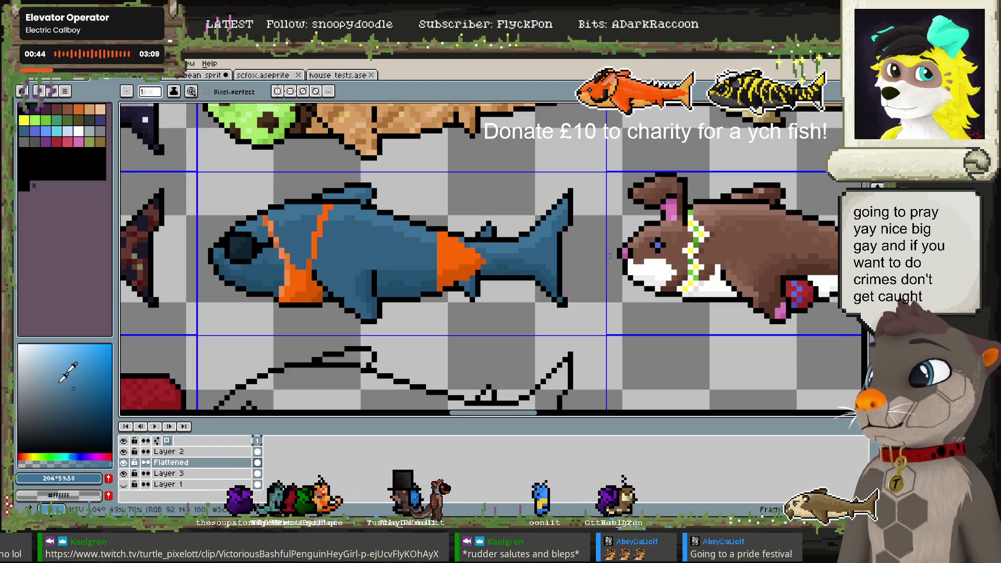
Sample paler, mid and darker blues from the fish's back, tail and body for shading
{"action": "left_click_drag", "start_coordinate": [60, 381], "coordinate": [62, 377]}
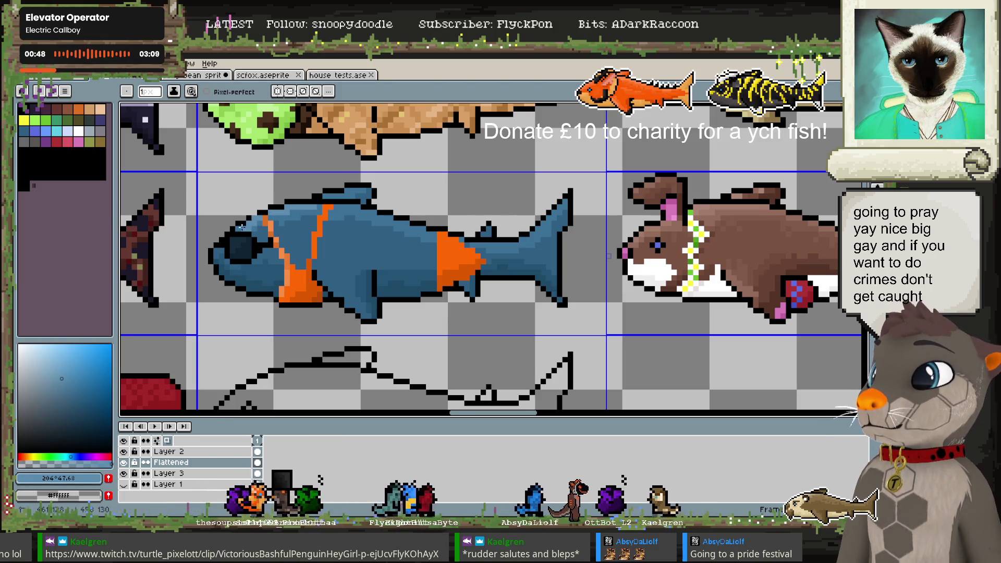
{"action": "left_click_drag", "start_coordinate": [255, 214], "coordinate": [339, 195]}
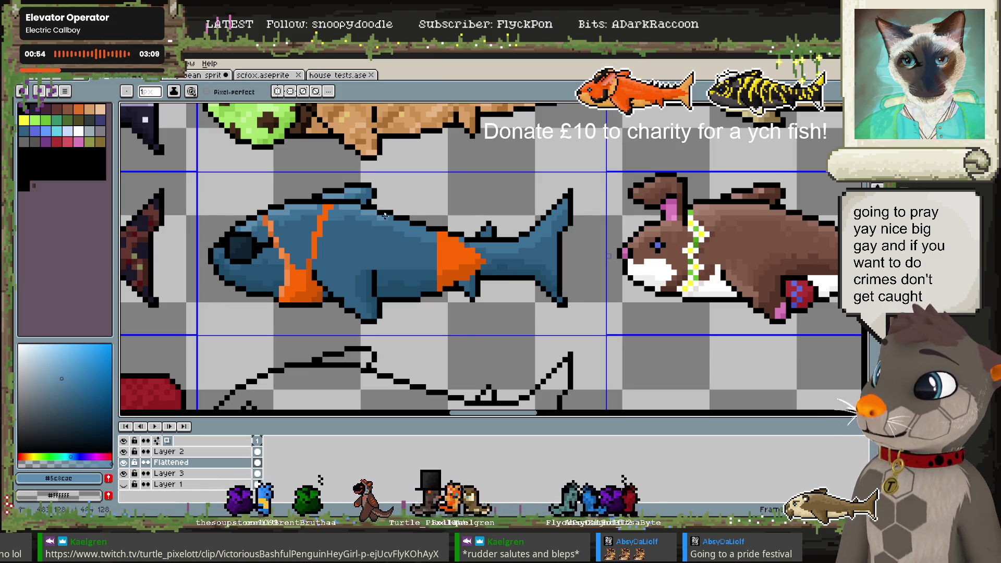
{"action": "left_click", "coordinate": [392, 264]}
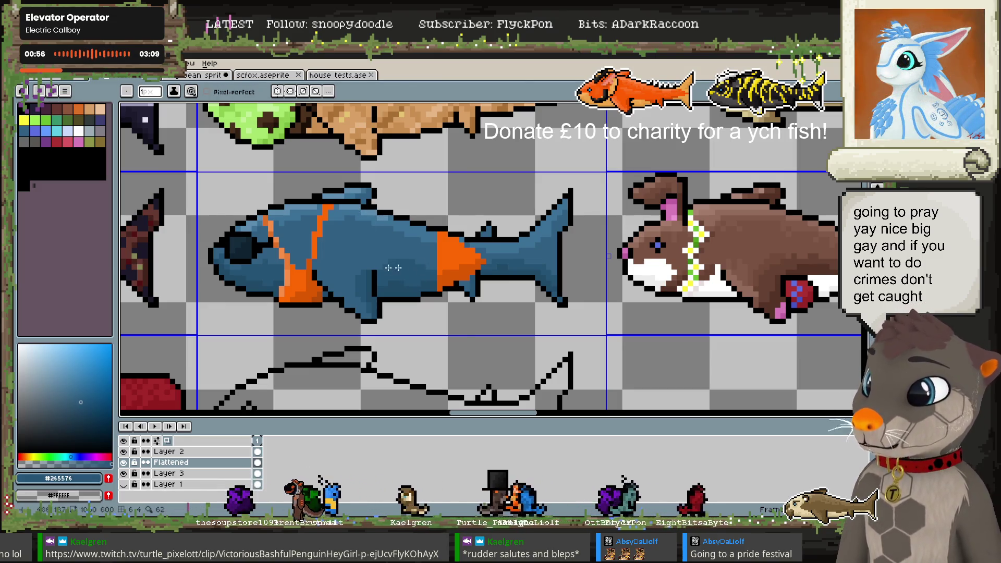
{"action": "key", "text": "alt"}
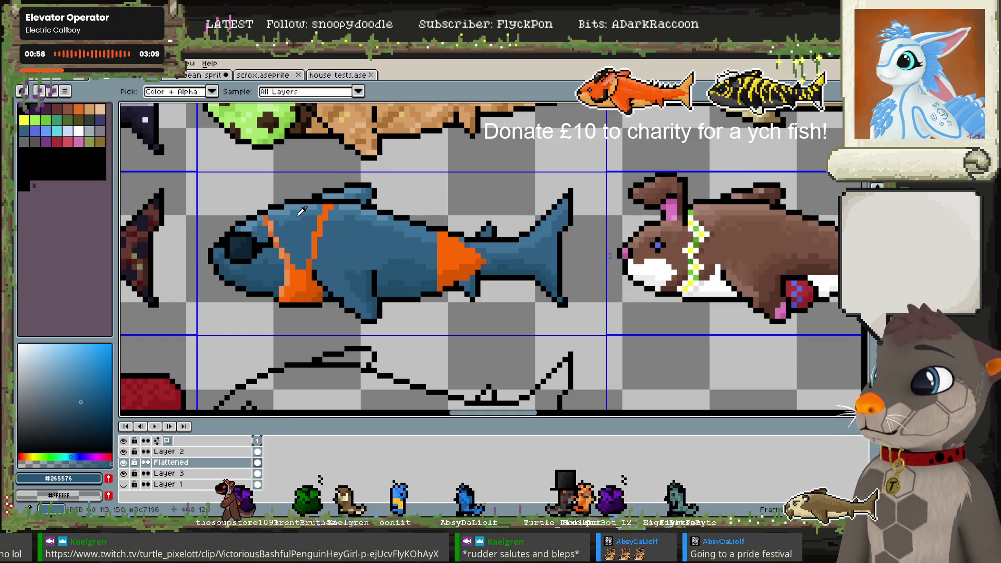
{"action": "left_click", "coordinate": [302, 211]}
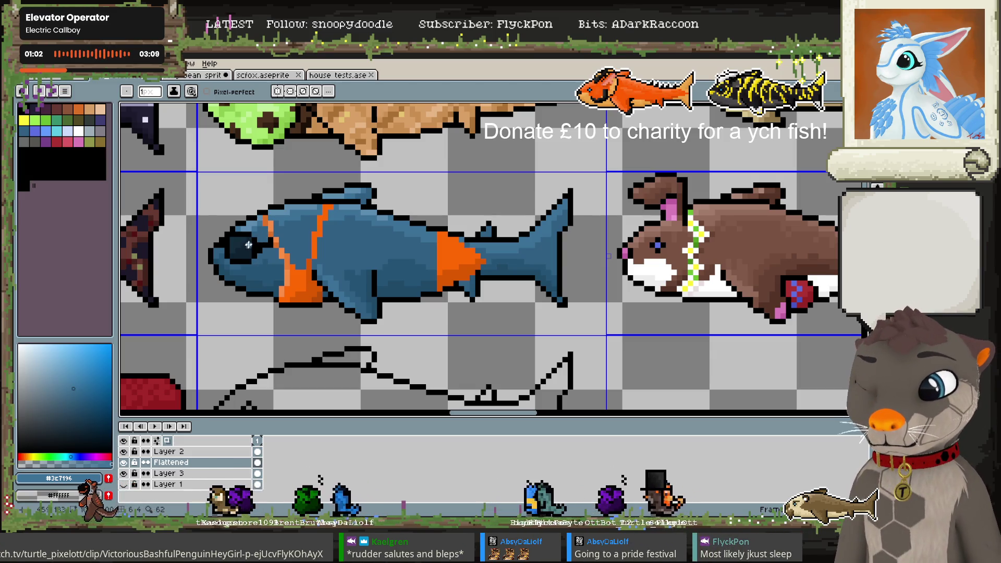
{"action": "left_click", "coordinate": [547, 265], "text": "alt"}
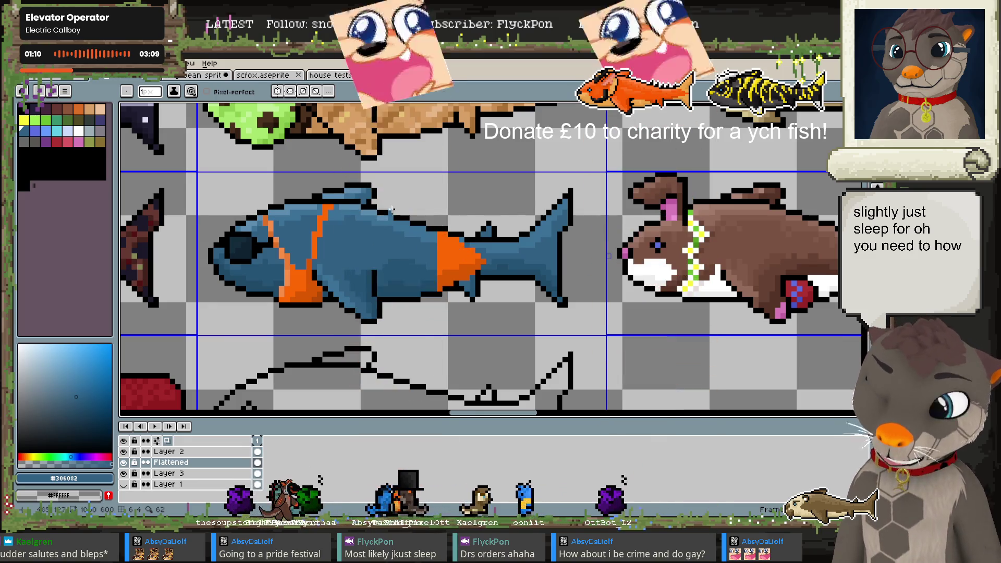
{"action": "left_click", "coordinate": [345, 249], "text": "alt"}
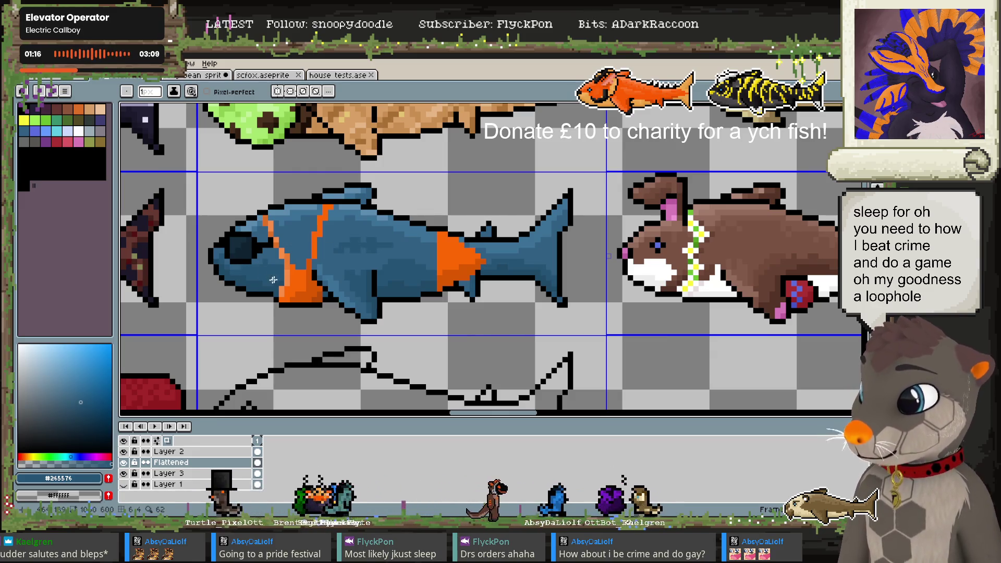
{"action": "left_click", "coordinate": [250, 291], "text": "alt"}
Add deeper blue shading and lighter blue highlights across the fish's body and tail
{"action": "left_click", "coordinate": [85, 417]}
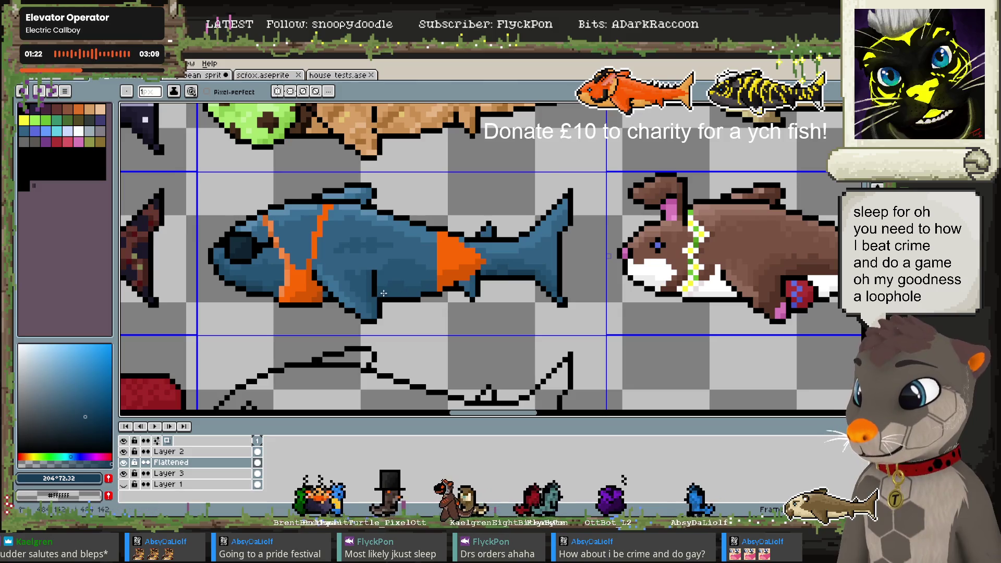
{"action": "left_click", "coordinate": [411, 282], "text": "alt"}
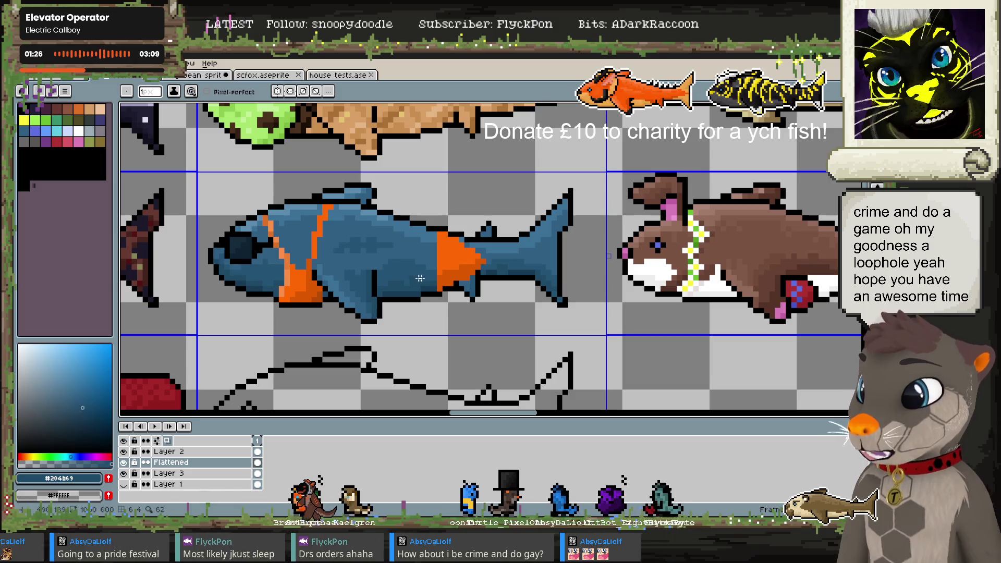
{"action": "left_click", "coordinate": [398, 287], "text": "alt"}
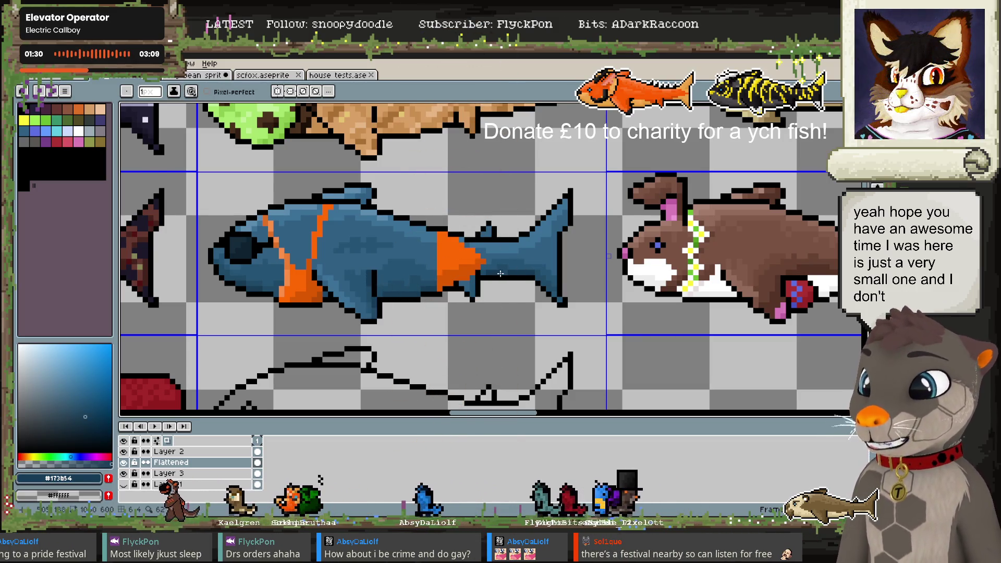
{"action": "left_click", "coordinate": [544, 233], "text": "alt"}
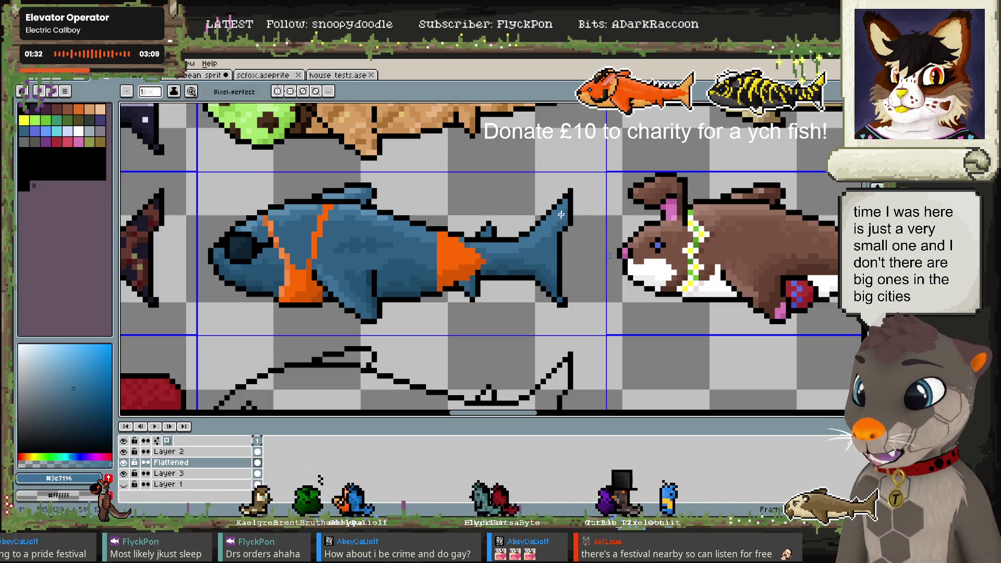
{"action": "left_click", "coordinate": [65, 379]}
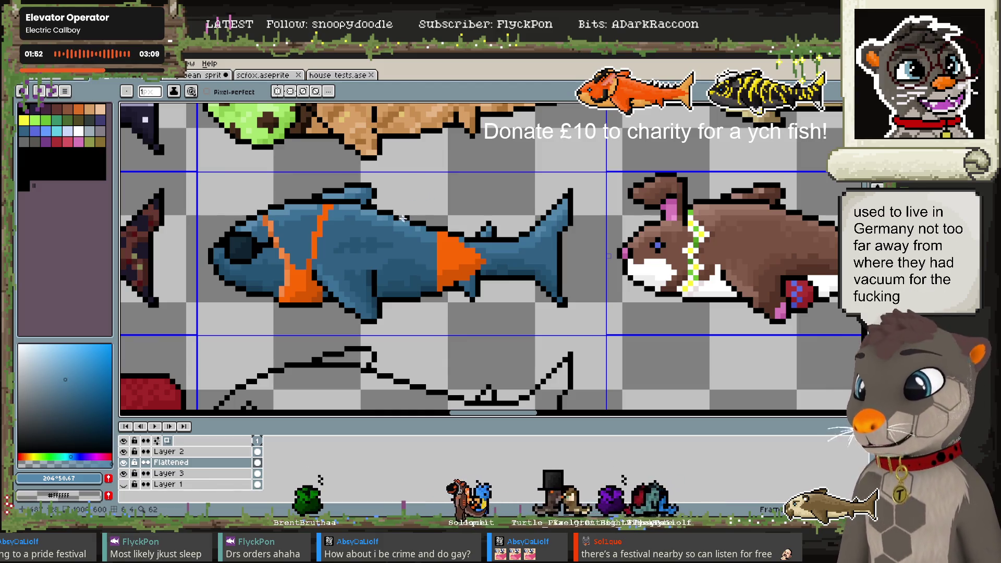
{"action": "key", "text": "i"}
{"action": "left_click", "coordinate": [376, 244]}
{"action": "key", "text": "b"}
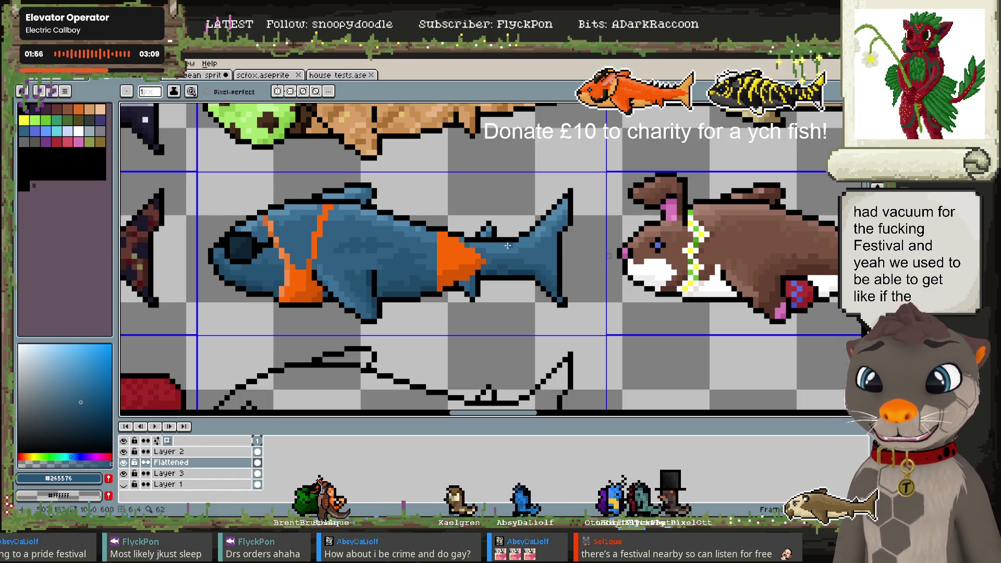
Add the darkest shading using the sunglasses' dark blue and near-black blue from the fish's edge
{"action": "left_click", "coordinate": [537, 274], "text": "alt"}
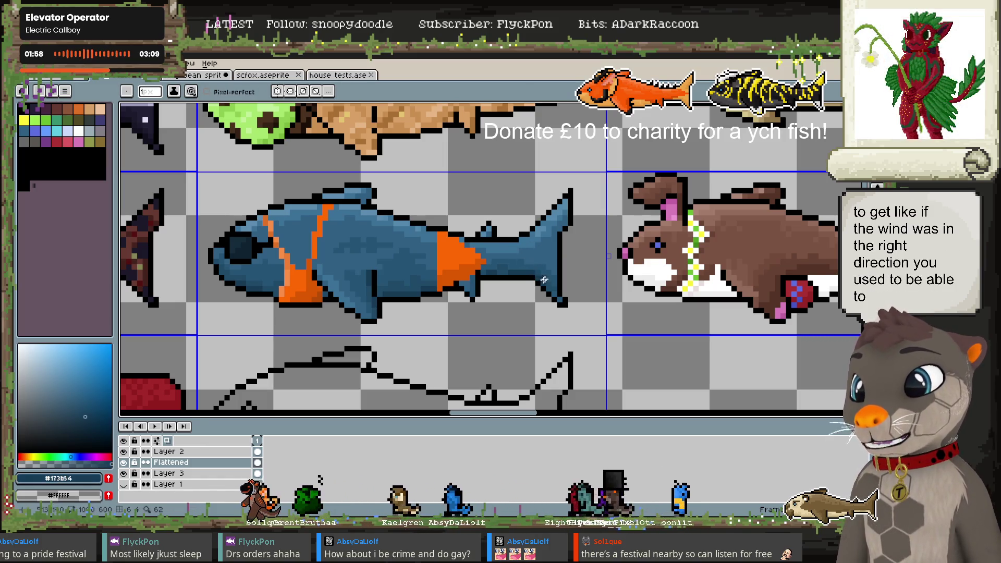
{"action": "left_click", "coordinate": [300, 241], "text": "alt"}
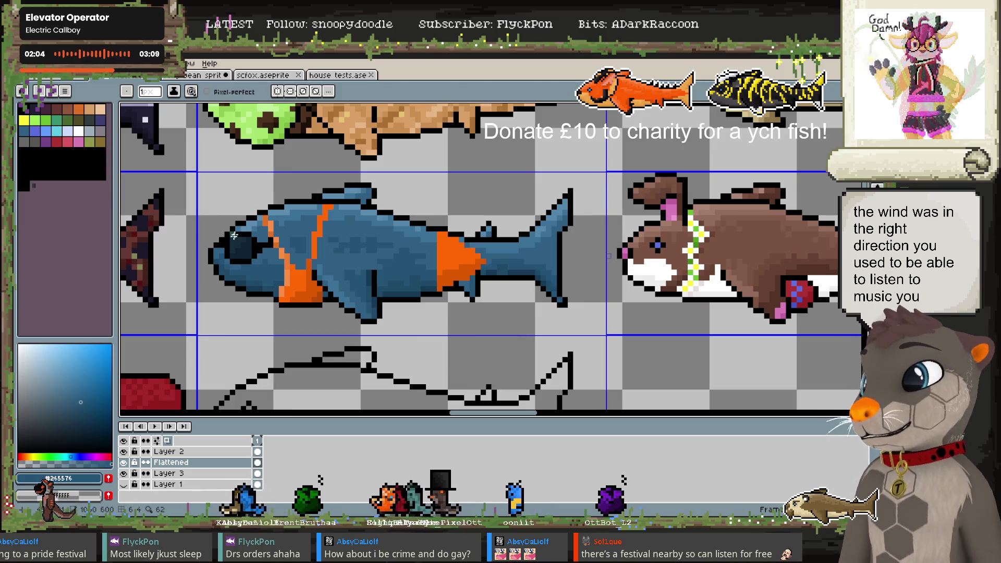
{"action": "key", "text": "alt"}
{"action": "left_click", "coordinate": [249, 252], "text": "alt"}
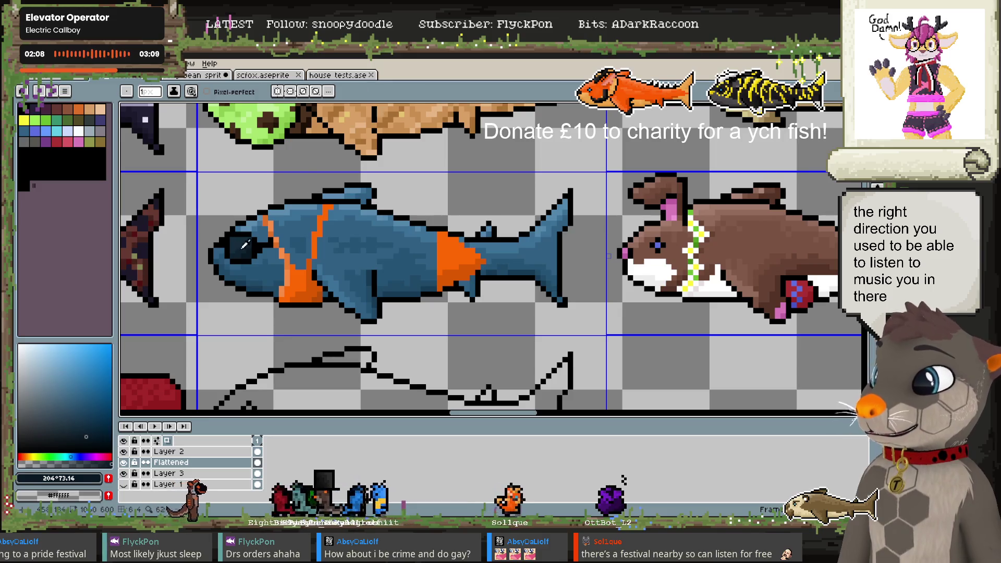
{"action": "left_click", "coordinate": [202, 269], "text": "alt"}
{"action": "left_click", "coordinate": [203, 269], "text": "alt"}
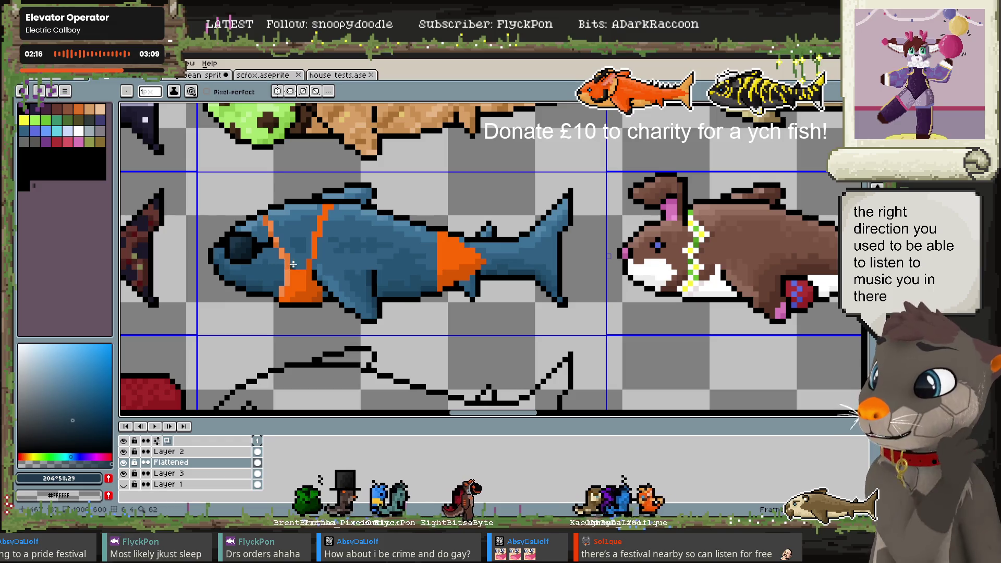
{"action": "left_click", "coordinate": [300, 289], "text": "alt"}
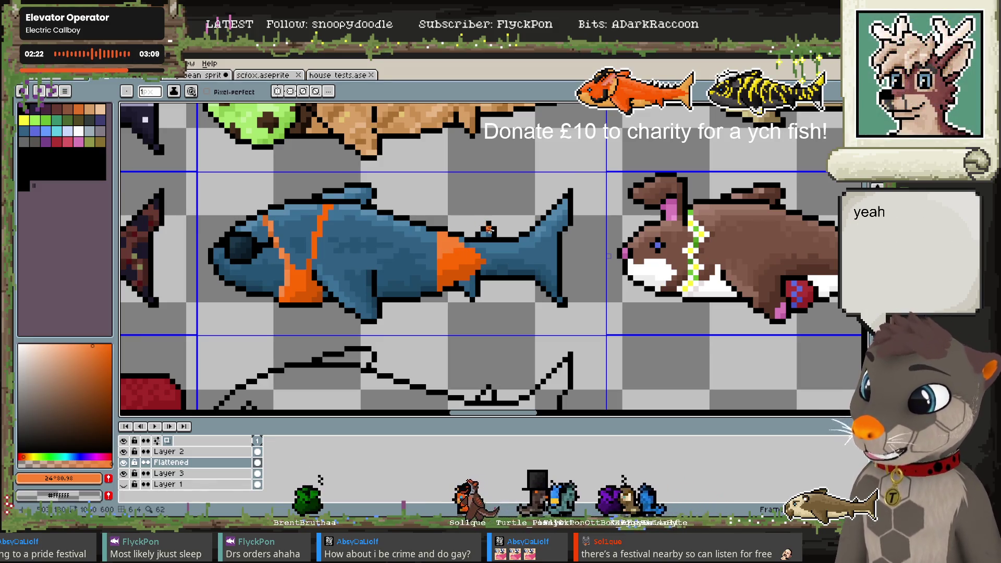
Draw dark outline strokes down the bikini band and along the rear orange stripe's right edge
{"action": "left_click", "coordinate": [441, 230], "text": "alt"}
{"action": "left_click_drag", "start_coordinate": [440, 231], "coordinate": [434, 279]}
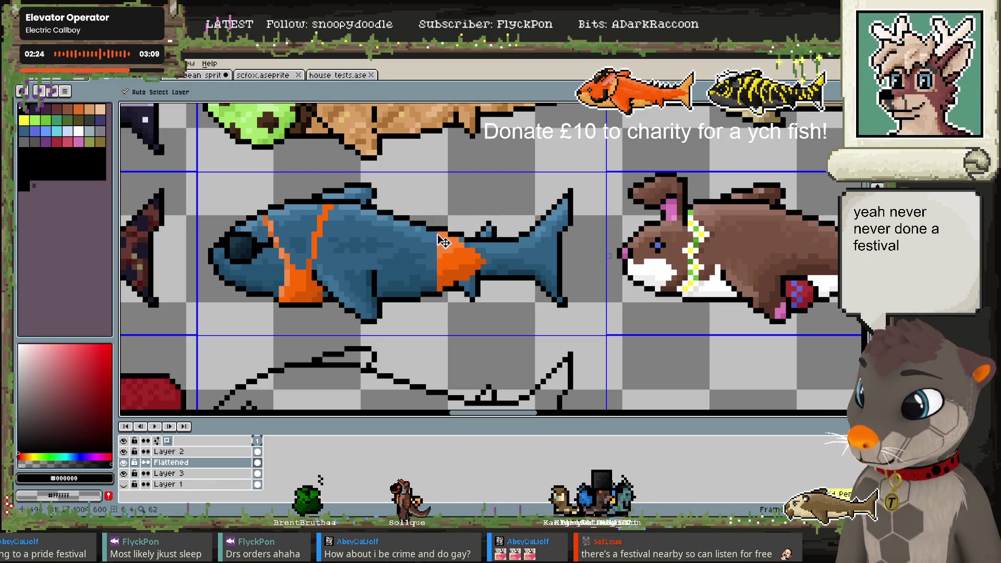
{"action": "left_click_drag", "start_coordinate": [433, 229], "coordinate": [433, 257]}
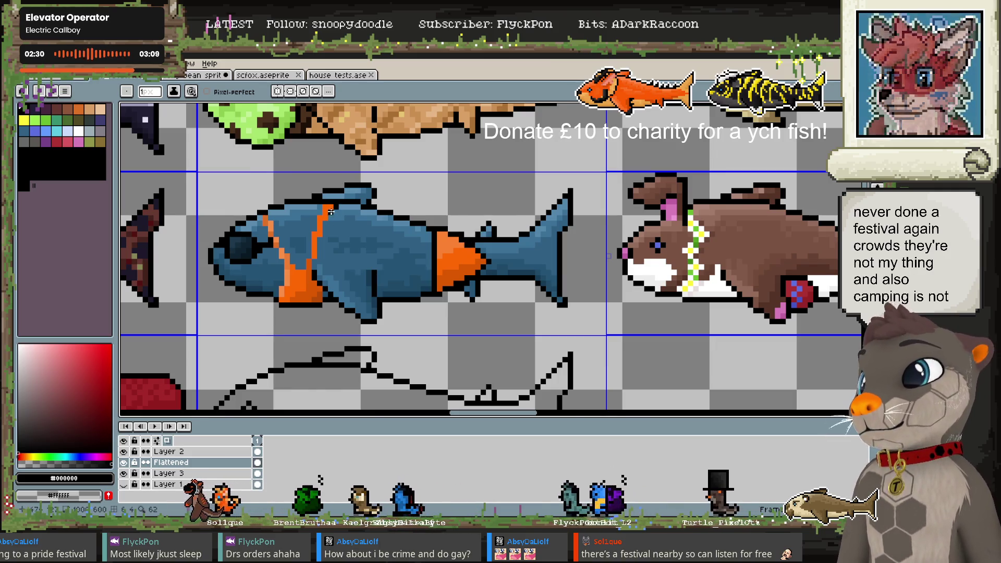
{"action": "left_click_drag", "start_coordinate": [327, 209], "coordinate": [319, 250]}
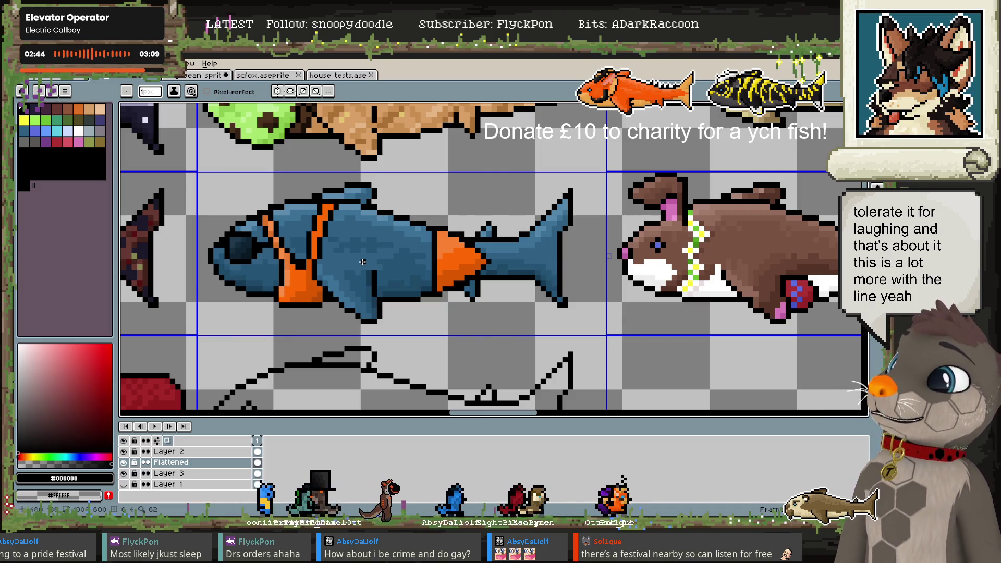
Zoom out over the sprite sheet, zoom back in on the fish, and sample the sunglasses' darkest blue
{"action": "scroll", "coordinate": [363, 262], "scroll_direction": "down", "scroll_amount": 2}
{"action": "scroll", "coordinate": [370, 245], "scroll_direction": "down", "scroll_amount": 2}
{"action": "scroll", "coordinate": [401, 247], "scroll_direction": "down", "scroll_amount": 1}
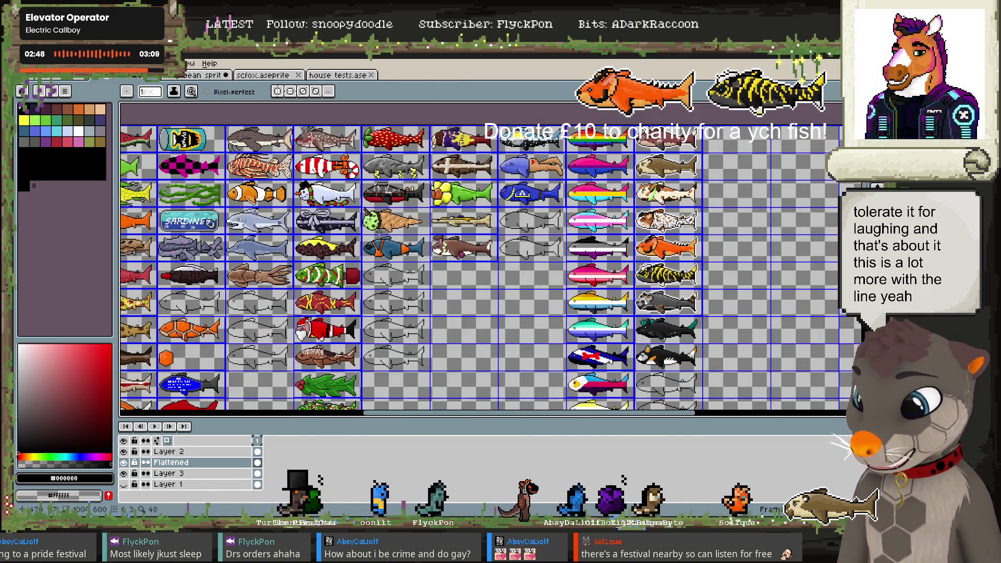
{"action": "scroll", "coordinate": [368, 247], "scroll_direction": "up", "scroll_amount": 2}
{"action": "scroll", "coordinate": [368, 248], "scroll_direction": "up", "scroll_amount": 1}
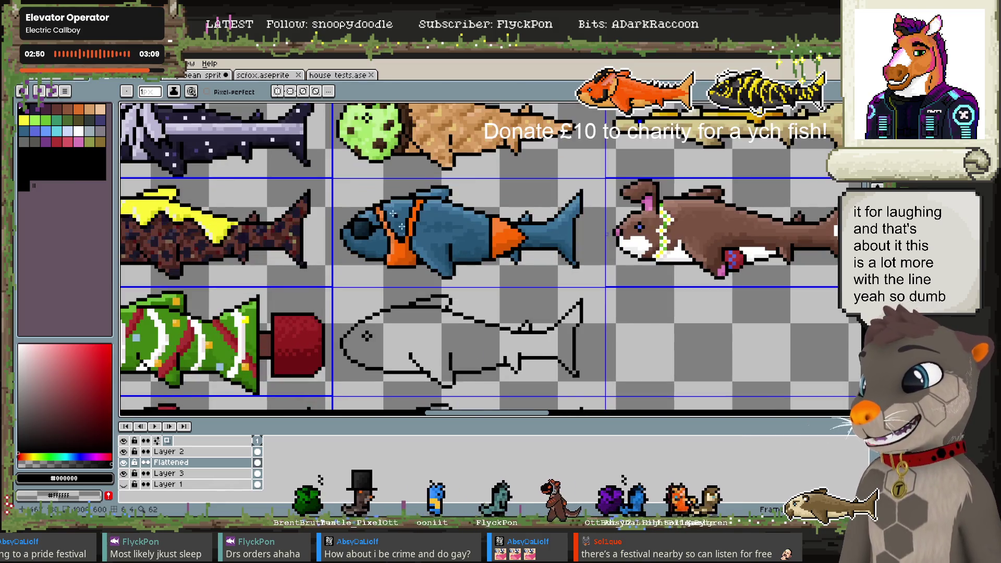
{"action": "scroll", "coordinate": [368, 248], "scroll_direction": "up", "scroll_amount": 1}
{"action": "scroll", "coordinate": [368, 248], "scroll_direction": "up", "scroll_amount": 2}
{"action": "scroll", "coordinate": [368, 247], "scroll_direction": "up", "scroll_amount": 1}
{"action": "left_click", "coordinate": [335, 285], "text": "alt"}
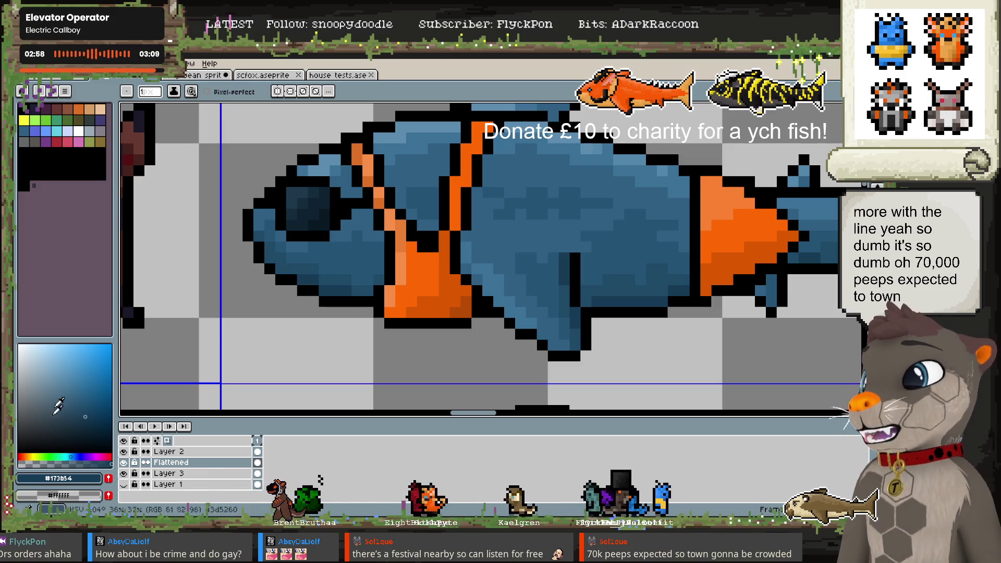
{"action": "left_click", "coordinate": [296, 230], "text": "alt"}
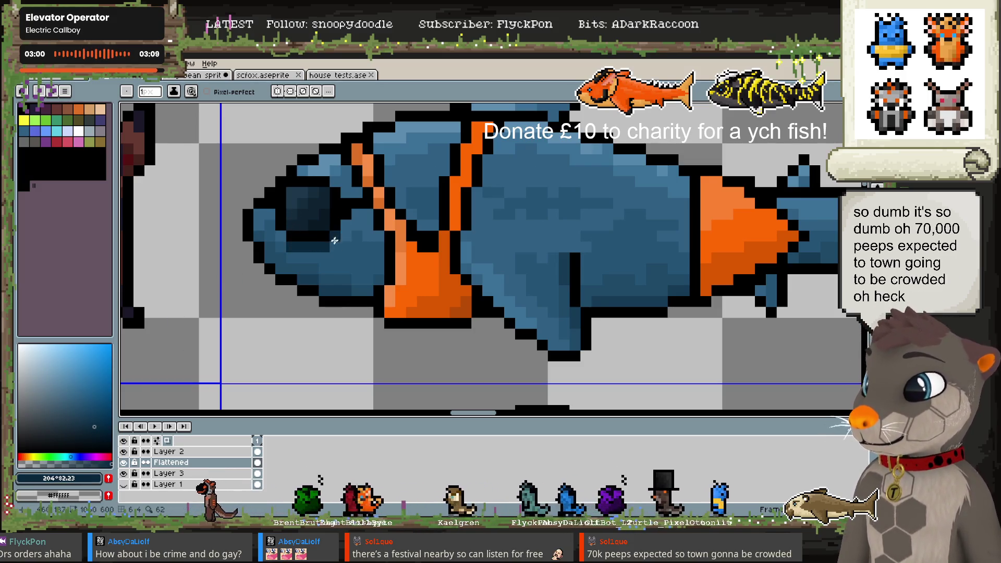